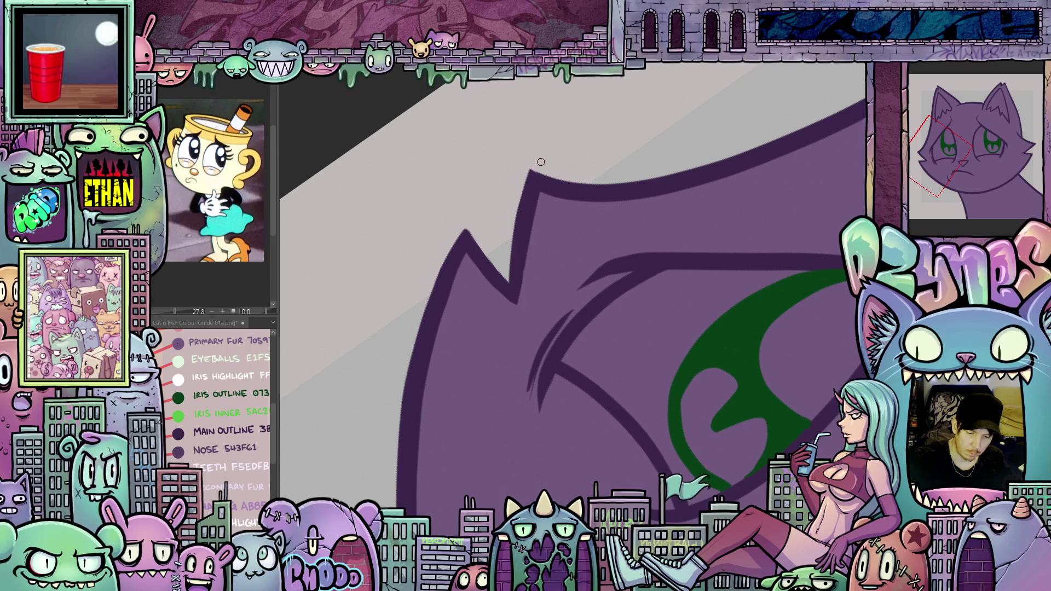
# Zoom, pan and rotate the view onto the cat's face and neck.
pyautogui.moveTo(559, 213)
pyautogui.mouseDown()
pyautogui.moveTo(683, 402)
pyautogui.moveTo(742, 279)
pyautogui.mouseUp()
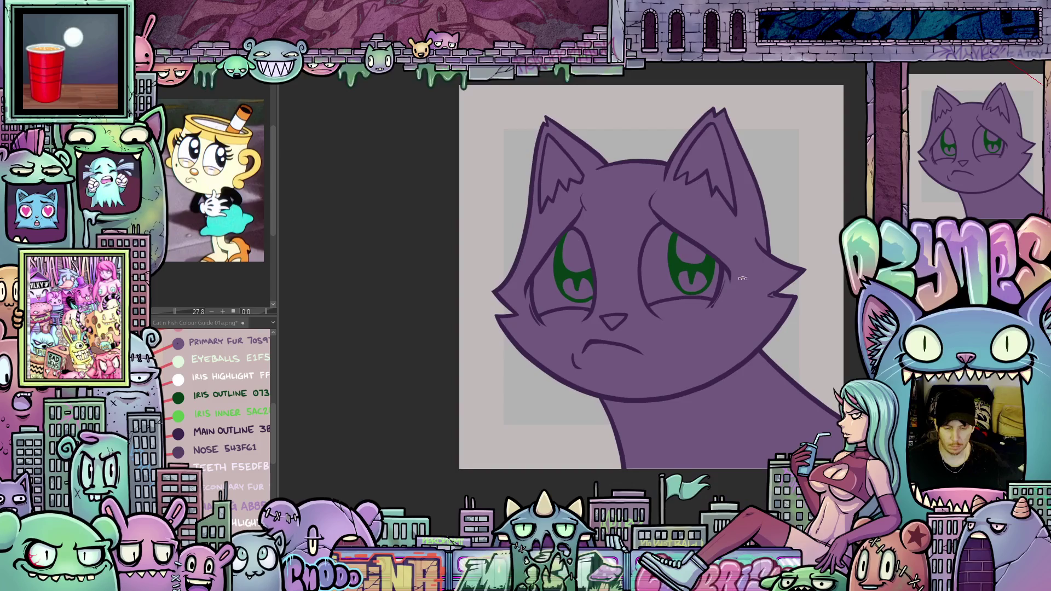
pyautogui.moveTo(688, 324); pyautogui.dragTo(641, 324)
pyautogui.scroll(3, 602, 314)
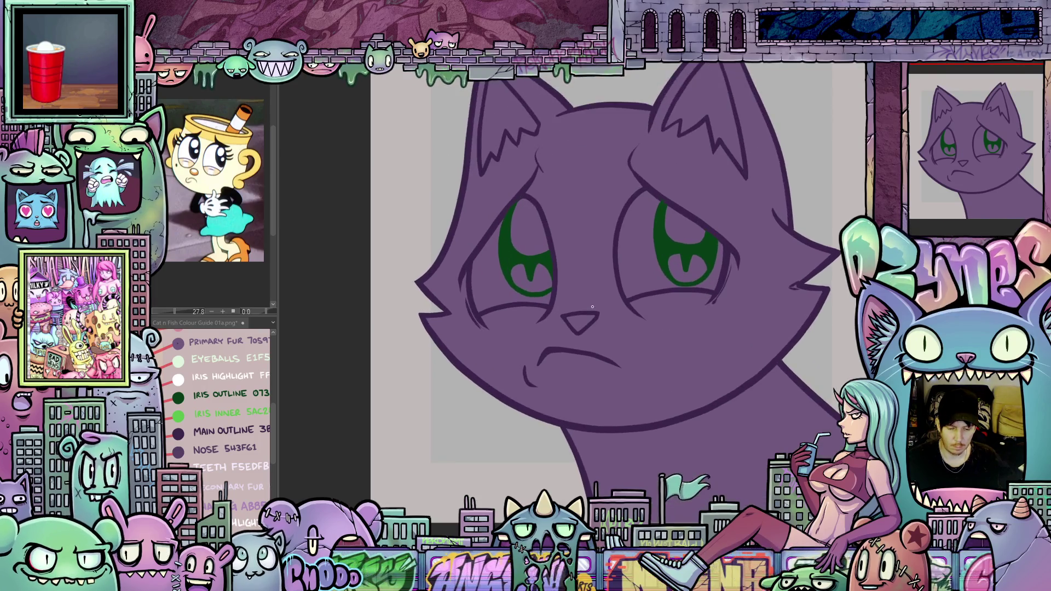
pyautogui.scroll(1, 594, 308)
pyautogui.moveTo(598, 336); pyautogui.dragTo(592, 363)
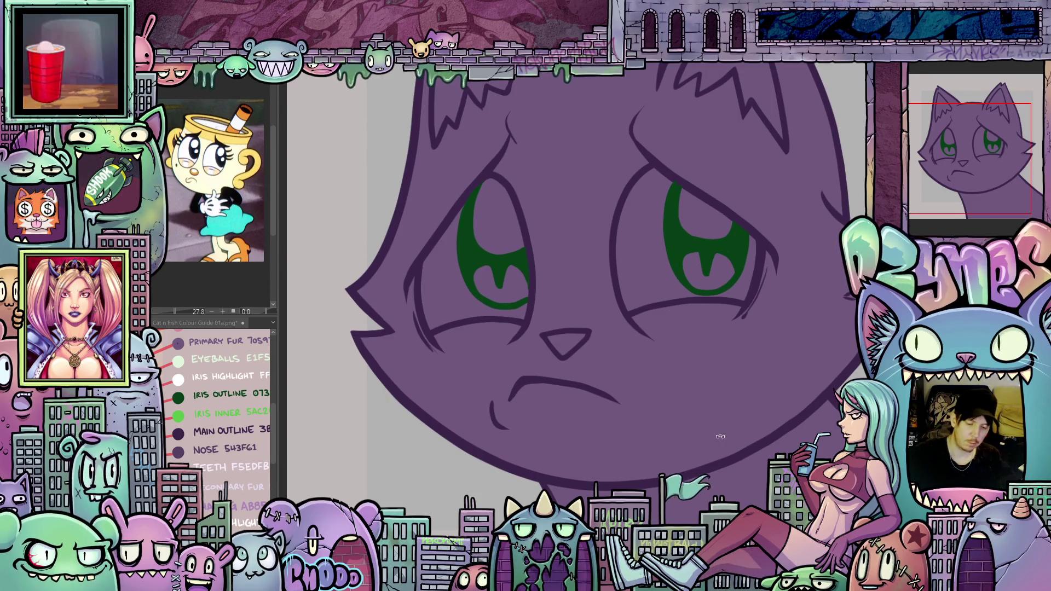
pyautogui.press('-')
pyautogui.press('-')
pyautogui.press('-')
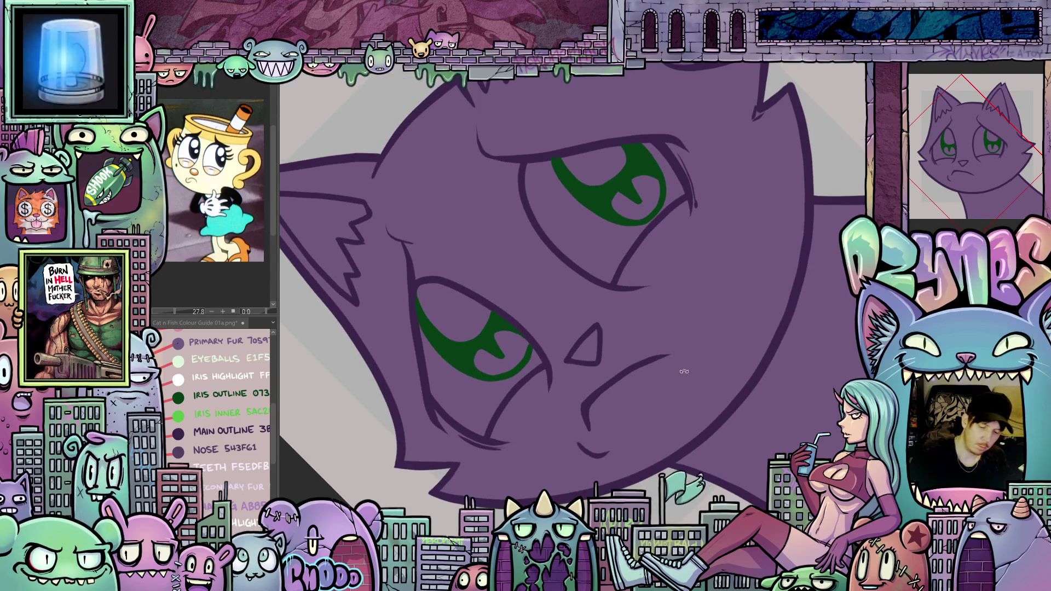
pyautogui.press('=')
pyautogui.press('=')
pyautogui.press('=')
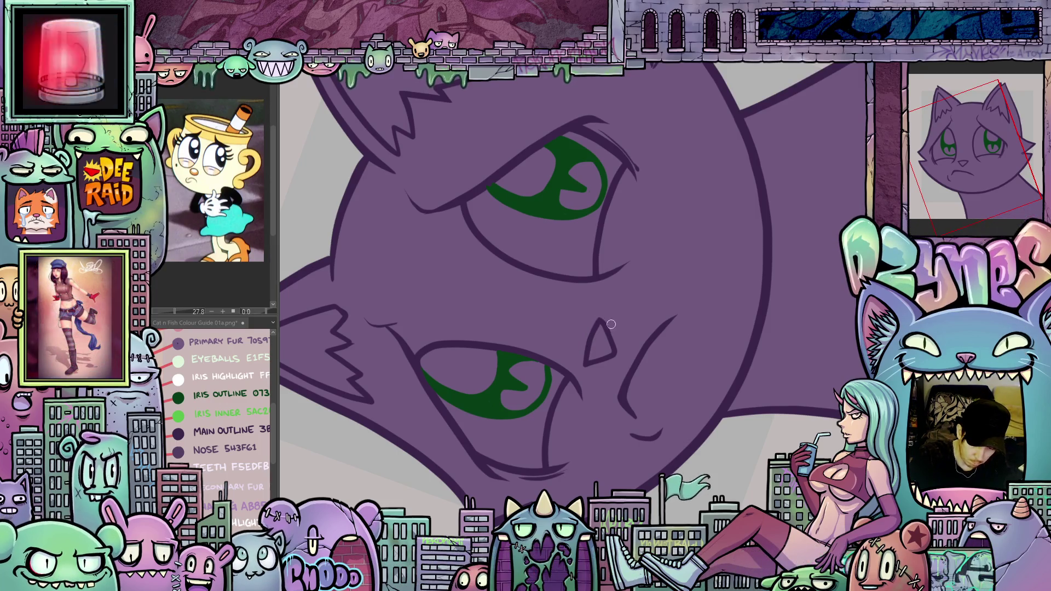
pyautogui.moveTo(737, 352)
pyautogui.mouseDown()
pyautogui.moveTo(627, 423)
pyautogui.moveTo(670, 458)
pyautogui.mouseUp()
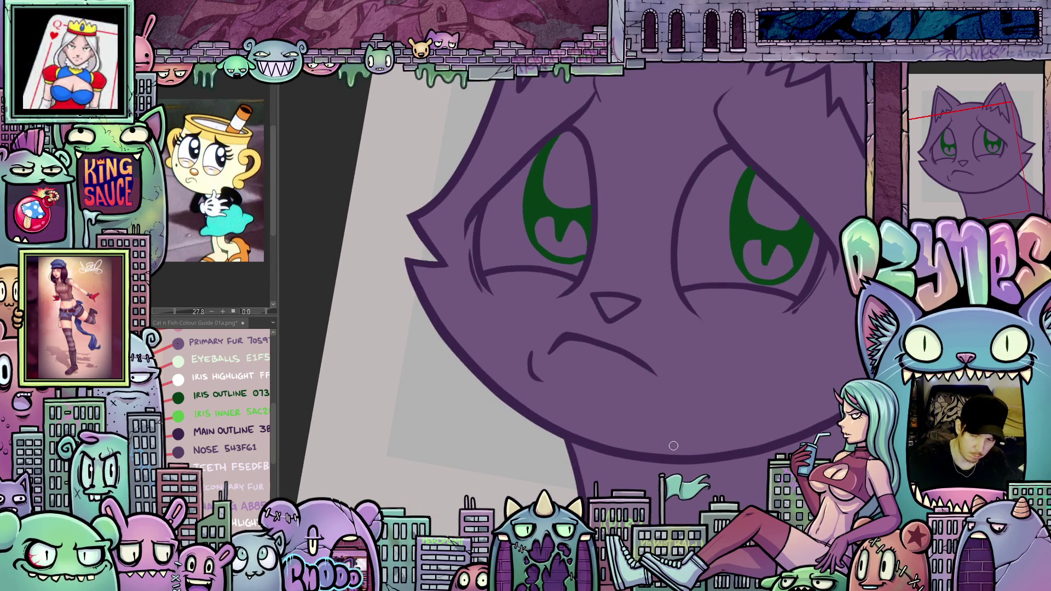
pyautogui.scroll(-3, 673, 436)
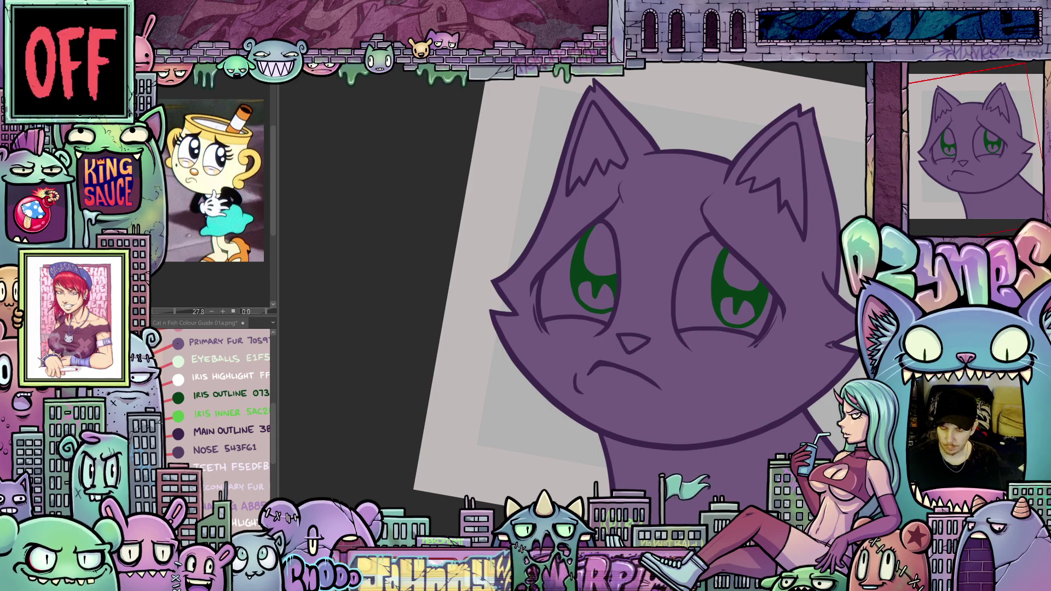
pyautogui.scroll(2, 597, 425)
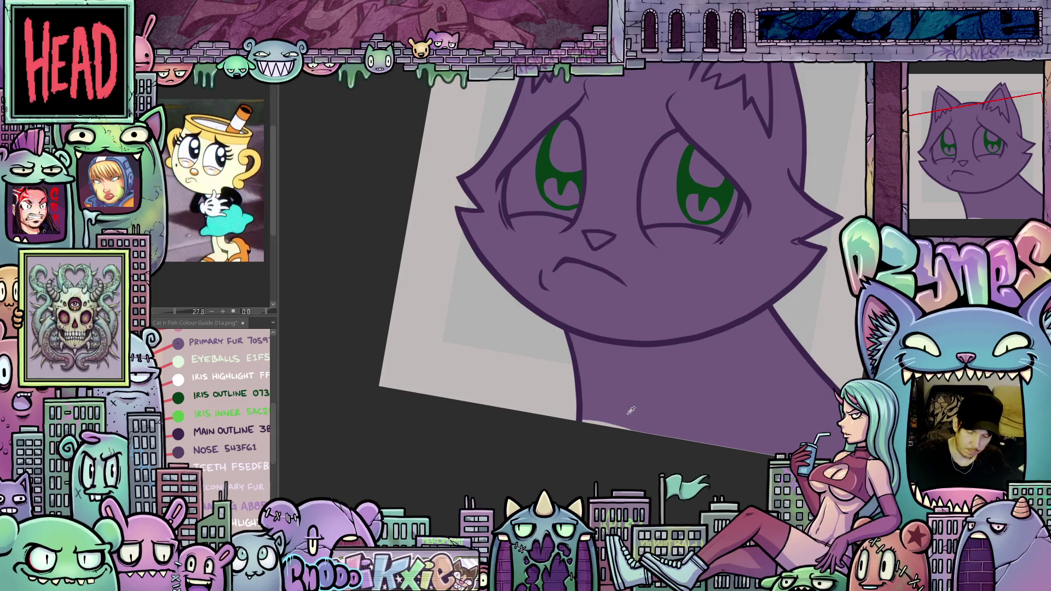
# Brush the purple fur colour over the light sliver under the cat's neck.
pyautogui.moveTo(583, 420); pyautogui.dragTo(647, 437)
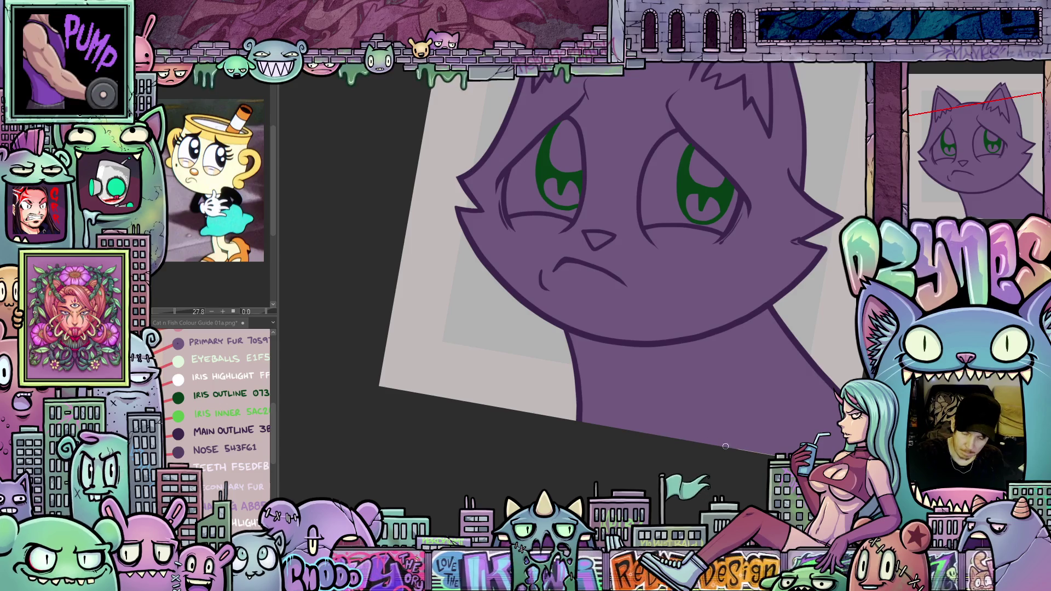
pyautogui.moveTo(758, 458); pyautogui.dragTo(673, 452)
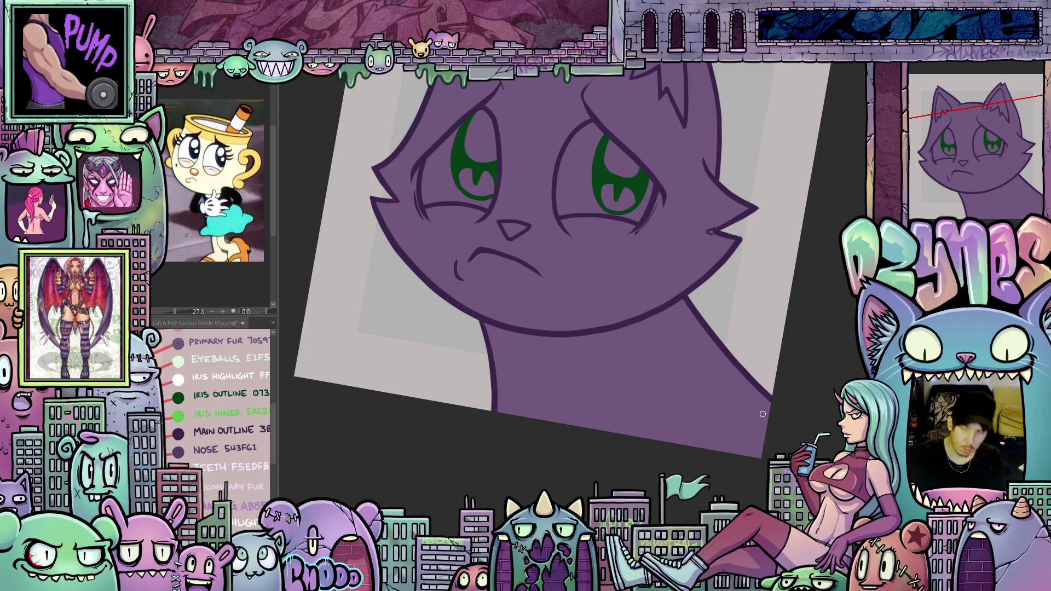
pyautogui.scroll(-3, 763, 415)
pyautogui.moveTo(719, 459)
pyautogui.mouseDown()
pyautogui.moveTo(727, 432)
pyautogui.moveTo(704, 462)
pyautogui.moveTo(678, 469)
pyautogui.moveTo(686, 474)
pyautogui.mouseUp()
pyautogui.scroll(2, 702, 440)
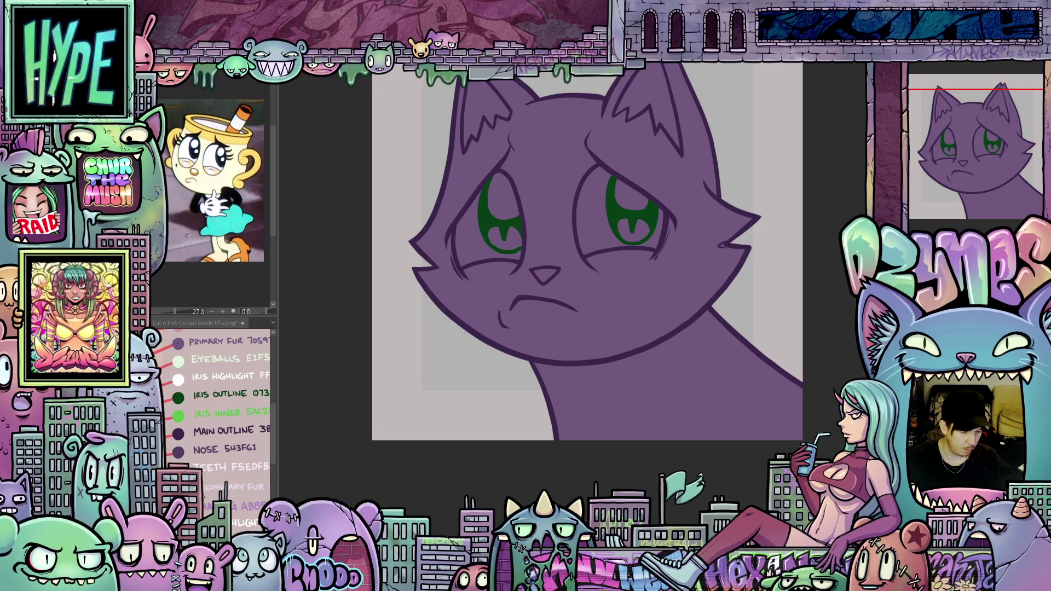
# Draw white guide strokes below the mouth and down the neck, then bucket-fill lavender.
pyautogui.click(509, 390)
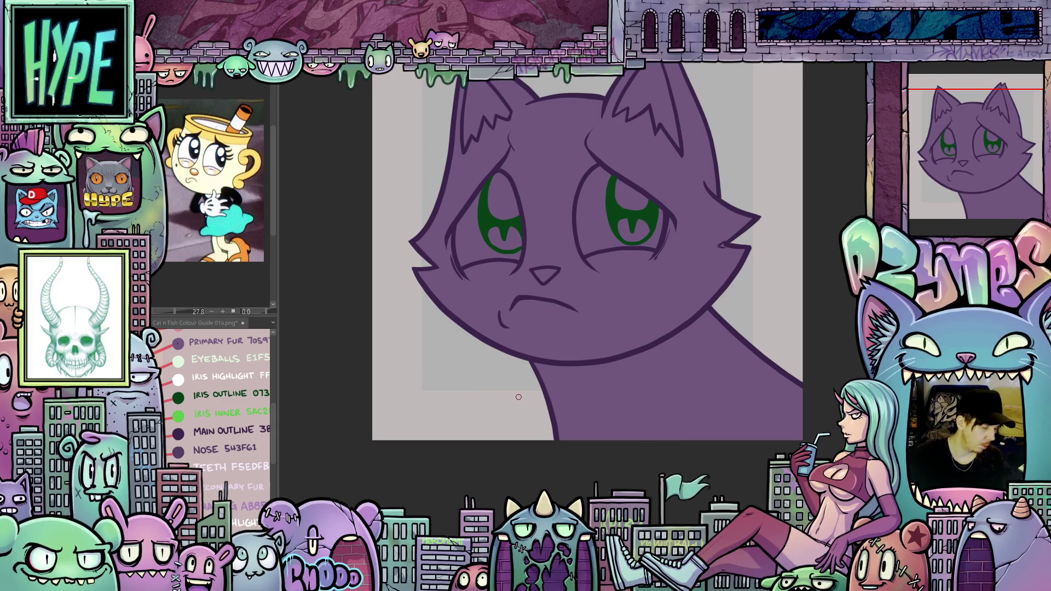
pyautogui.moveTo(518, 397); pyautogui.dragTo(810, 395)
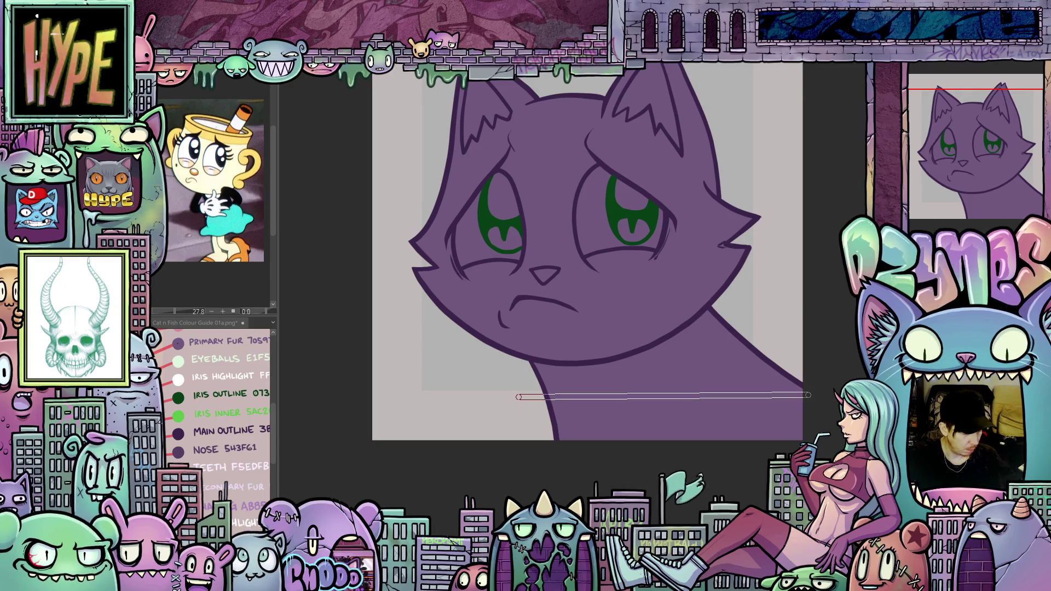
pyautogui.moveTo(649, 452)
pyautogui.mouseDown()
pyautogui.moveTo(739, 469)
pyautogui.moveTo(716, 442)
pyautogui.moveTo(708, 404)
pyautogui.moveTo(730, 418)
pyautogui.mouseUp()
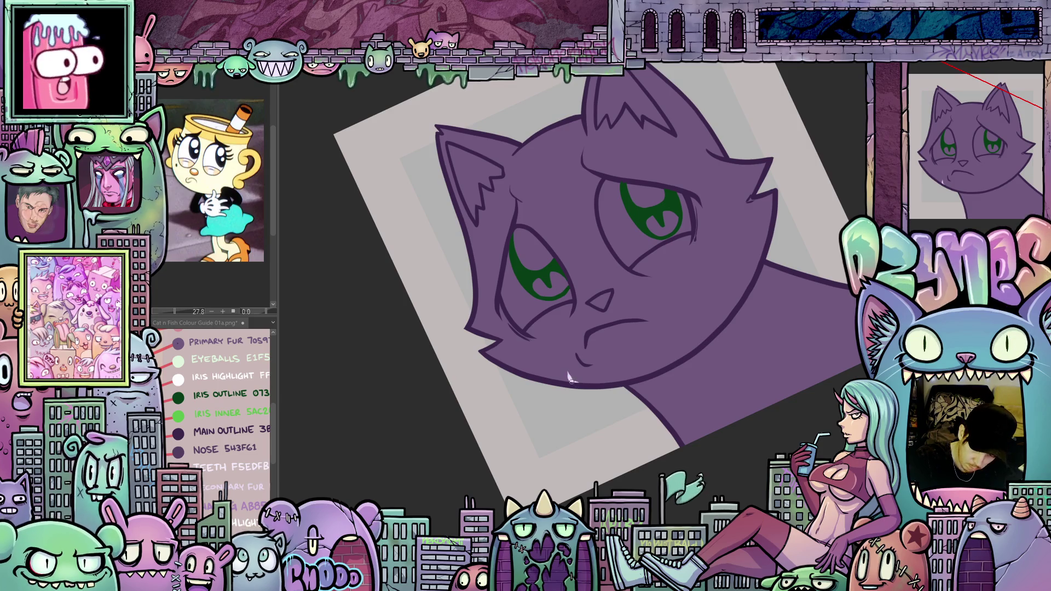
pyautogui.moveTo(571, 380); pyautogui.dragTo(581, 310)
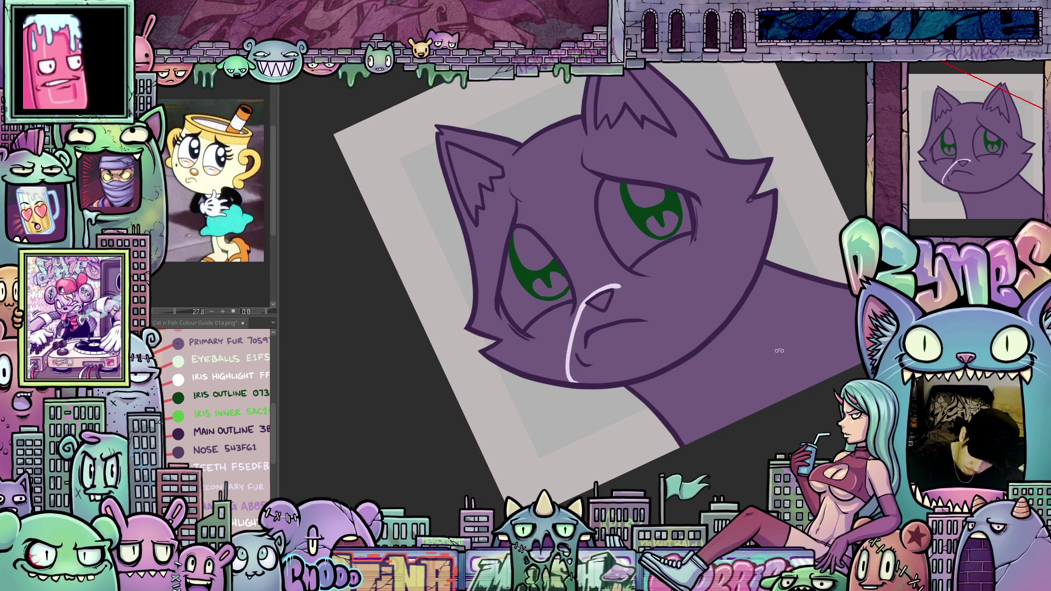
pyautogui.moveTo(780, 350); pyautogui.dragTo(525, 452)
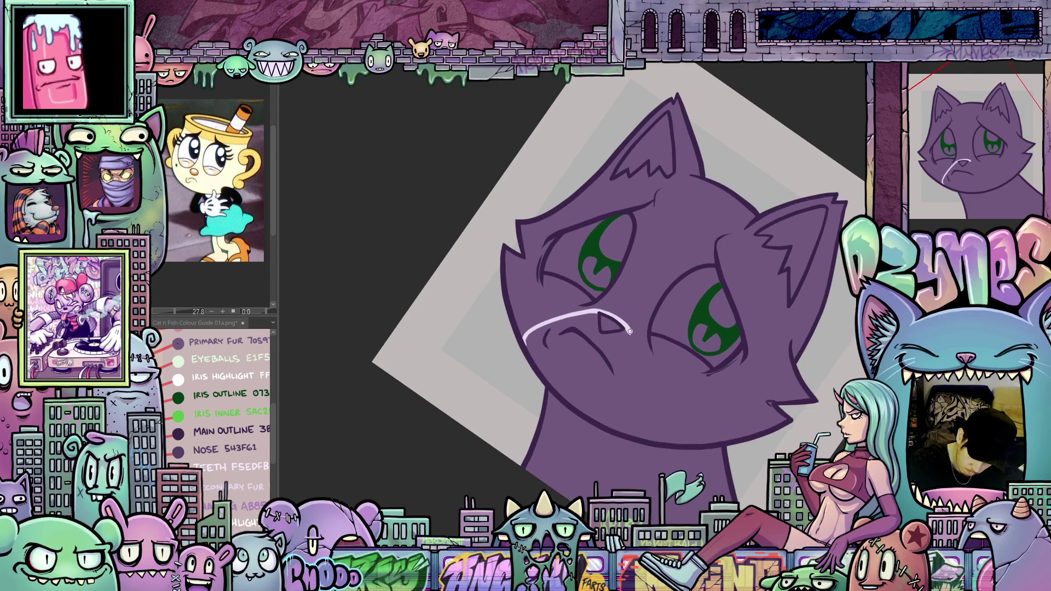
pyautogui.moveTo(642, 358); pyautogui.dragTo(649, 428)
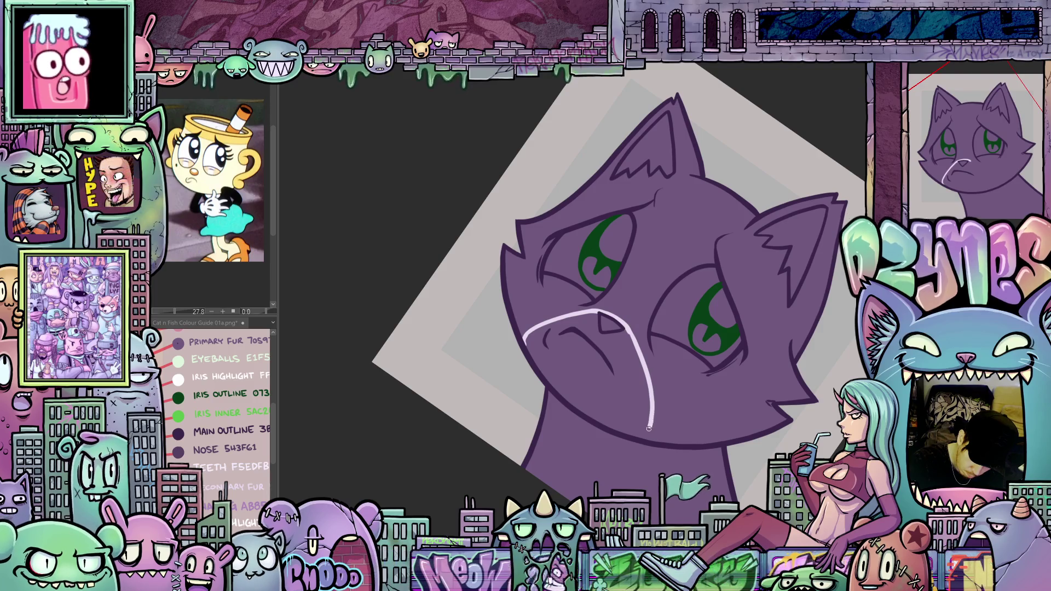
pyautogui.moveTo(682, 462); pyautogui.dragTo(611, 324)
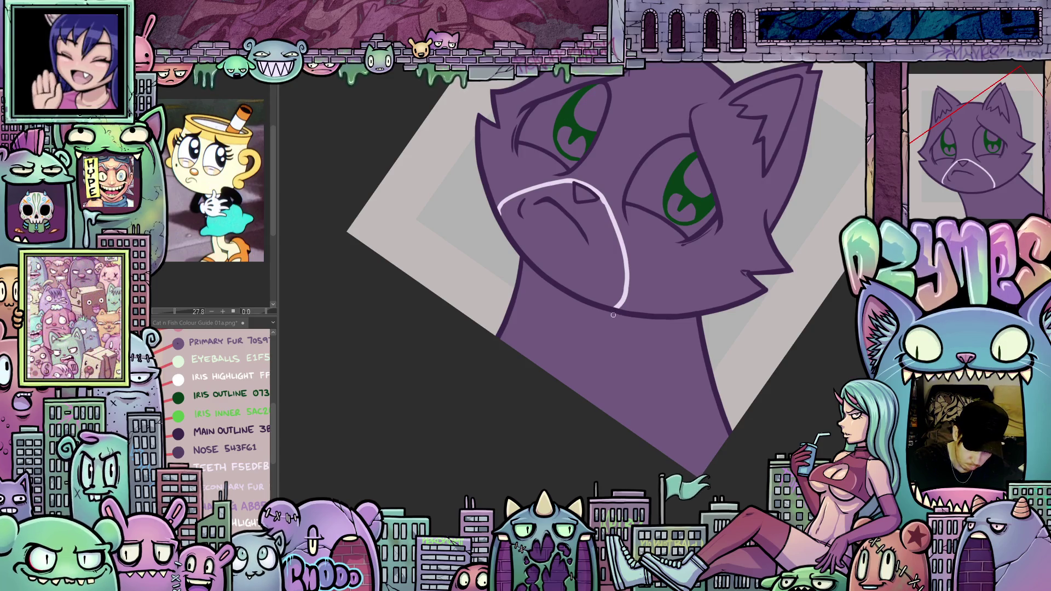
pyautogui.moveTo(635, 412)
pyautogui.mouseDown()
pyautogui.moveTo(635, 432)
pyautogui.moveTo(679, 395)
pyautogui.moveTo(664, 354)
pyautogui.mouseUp()
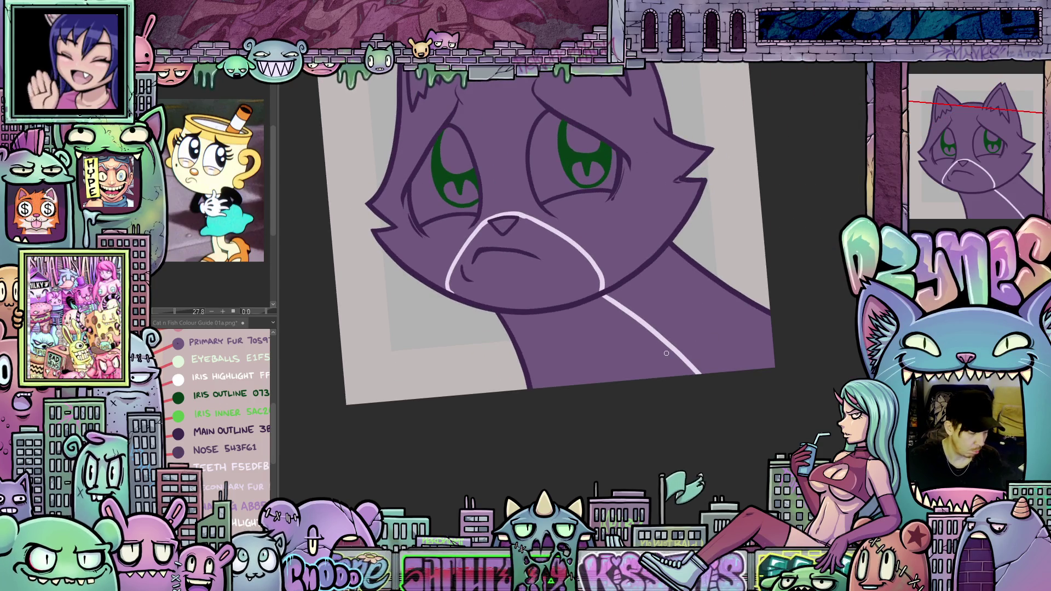
pyautogui.press('g')
pyautogui.click(649, 363)
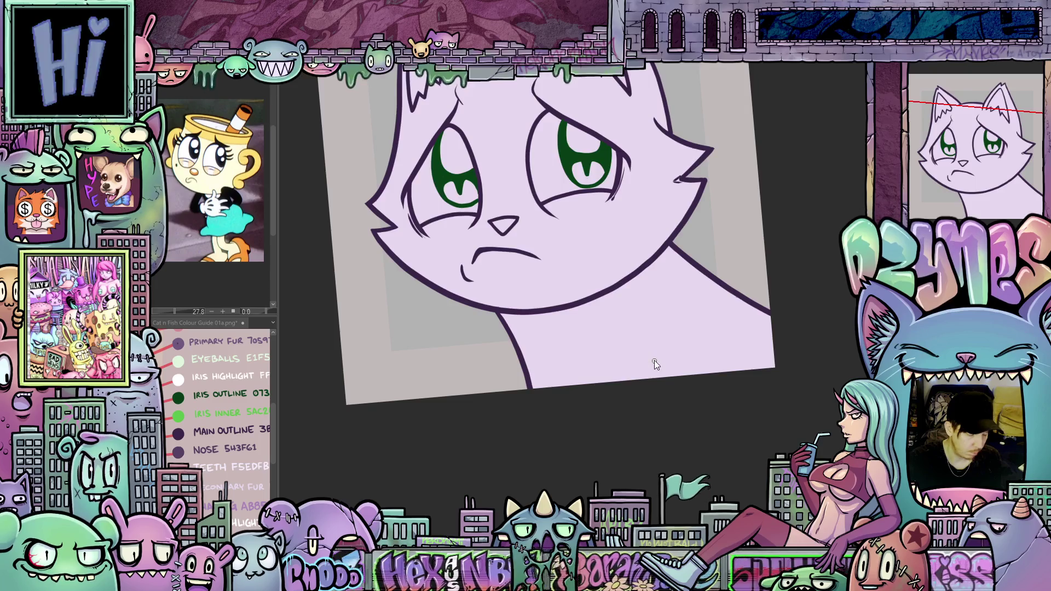
# Undo the stray fur fill, then fill the chest and muzzle light lavender.
pyautogui.hotkey('ctrl', 'z')
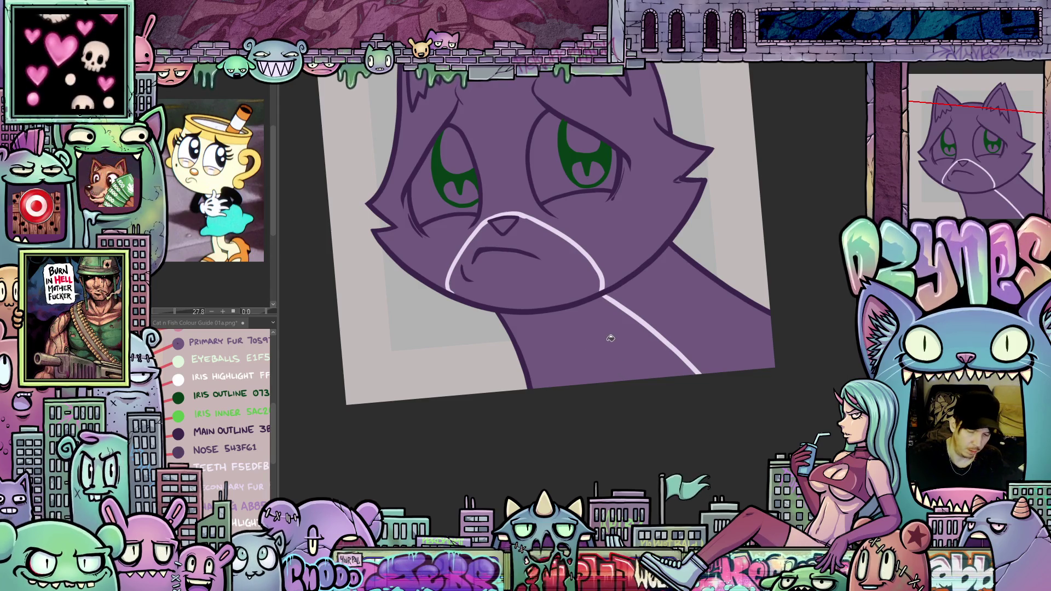
pyautogui.click(605, 339)
pyautogui.click(571, 295)
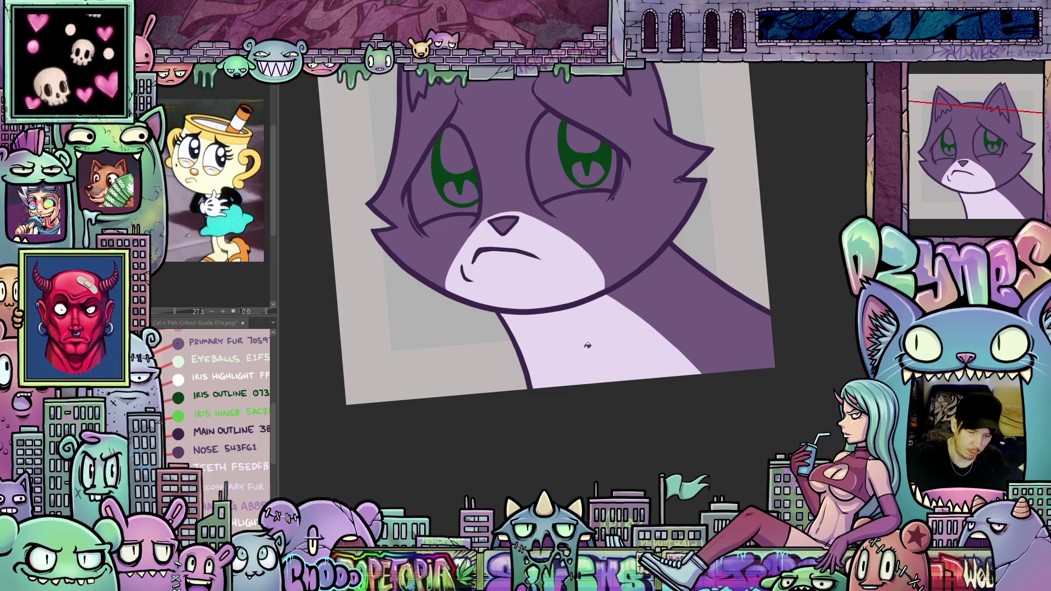
pyautogui.moveTo(585, 386)
pyautogui.mouseDown()
pyautogui.moveTo(600, 429)
pyautogui.moveTo(633, 462)
pyautogui.moveTo(611, 462)
pyautogui.mouseUp()
pyautogui.scroll(2, 611, 462)
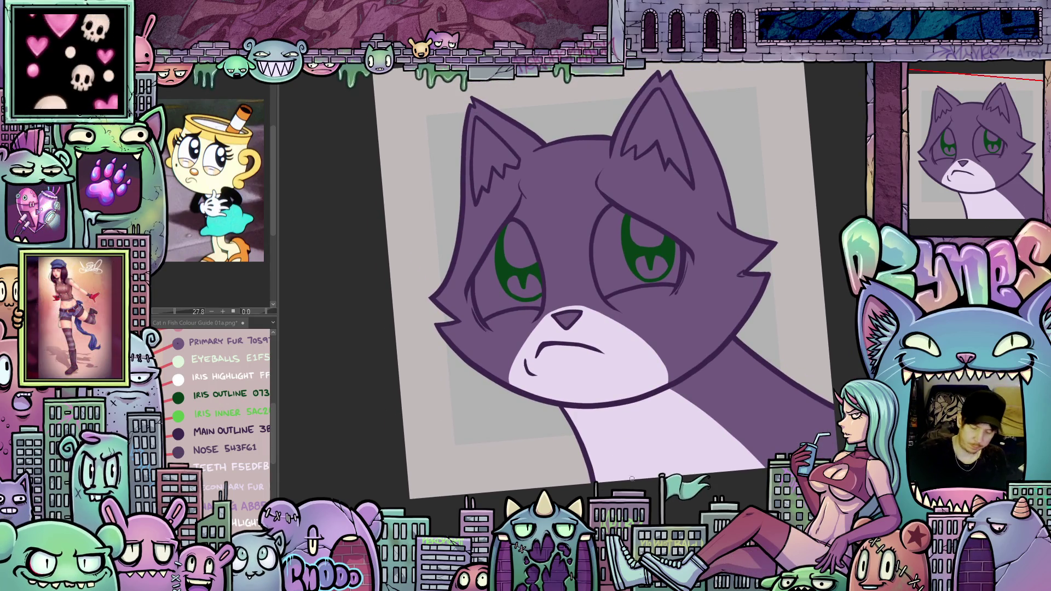
# Pick the light green Eyeballs colour from the colour guide and fill both eye whites.
pyautogui.click(210, 444)
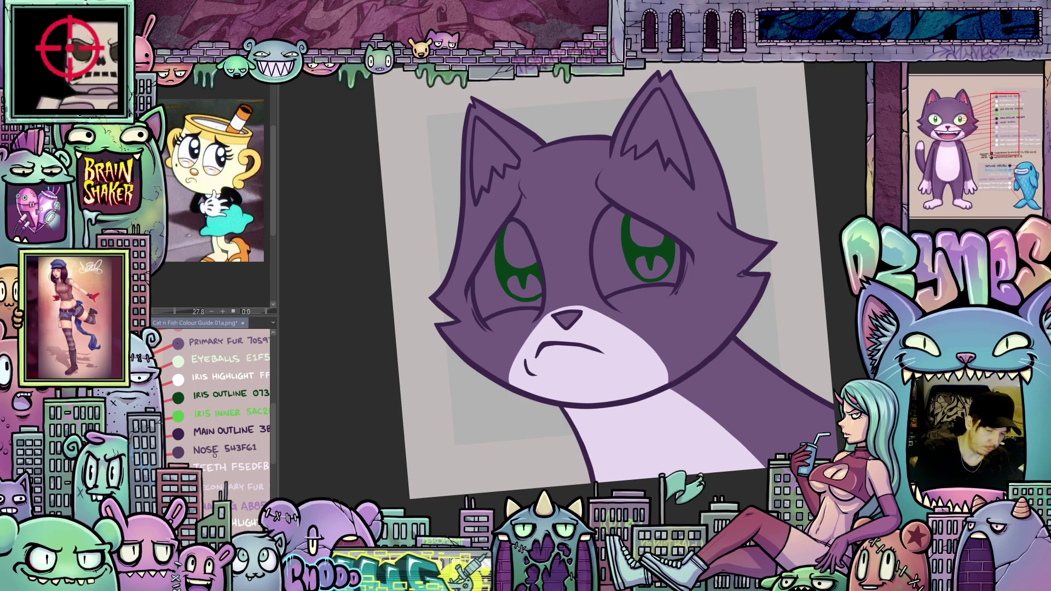
pyautogui.click(569, 317)
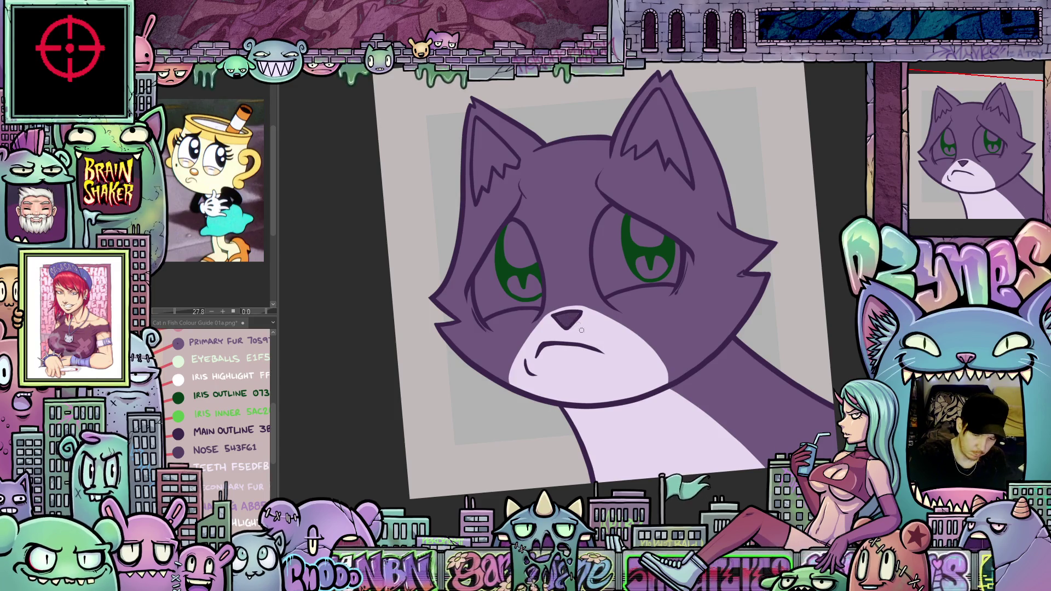
pyautogui.moveTo(608, 389); pyautogui.dragTo(645, 376)
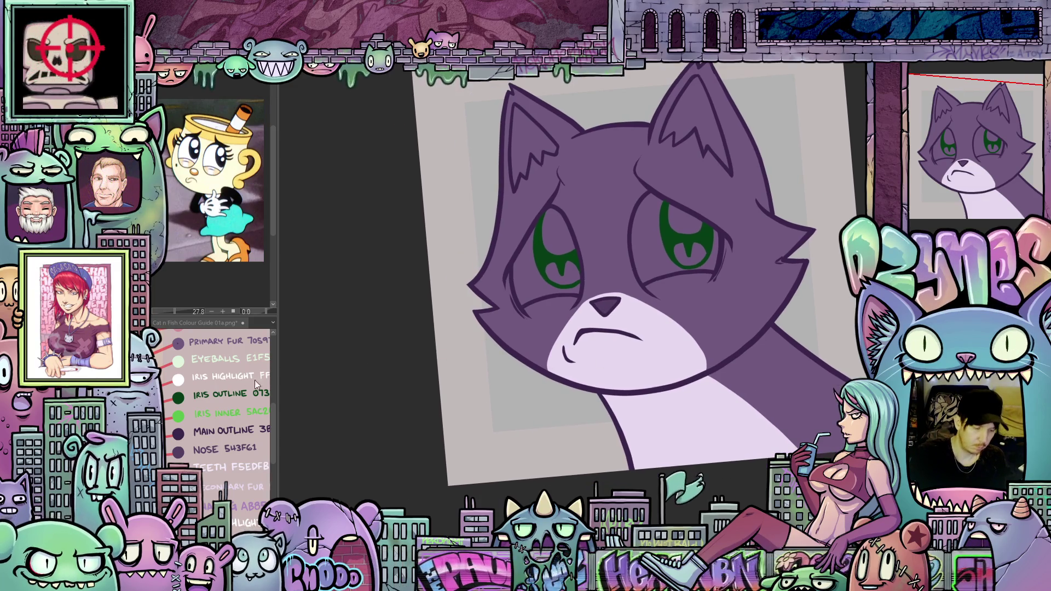
pyautogui.click(204, 361)
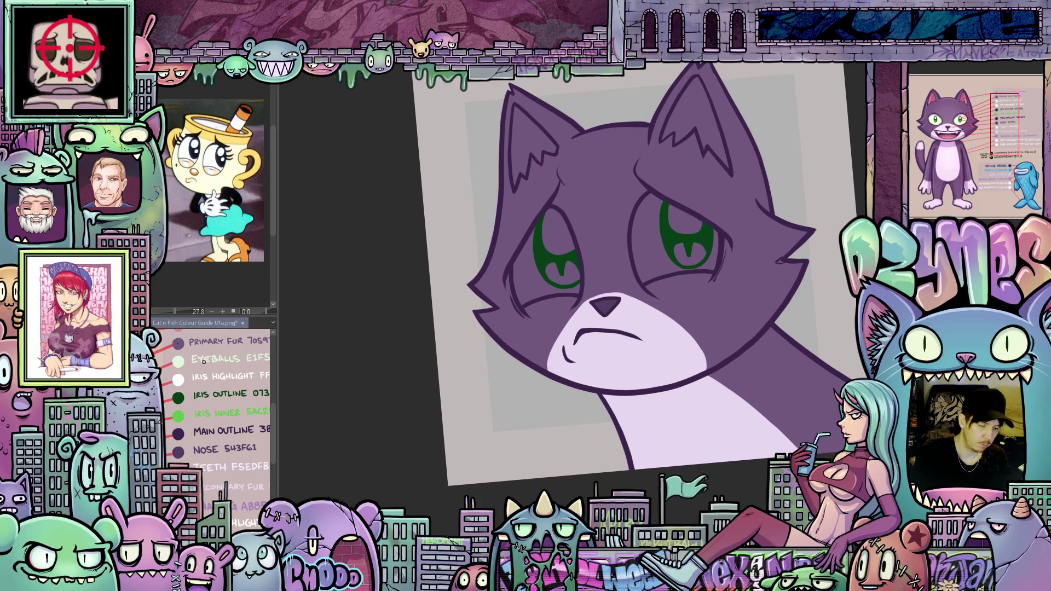
pyautogui.click(662, 257)
pyautogui.click(658, 266)
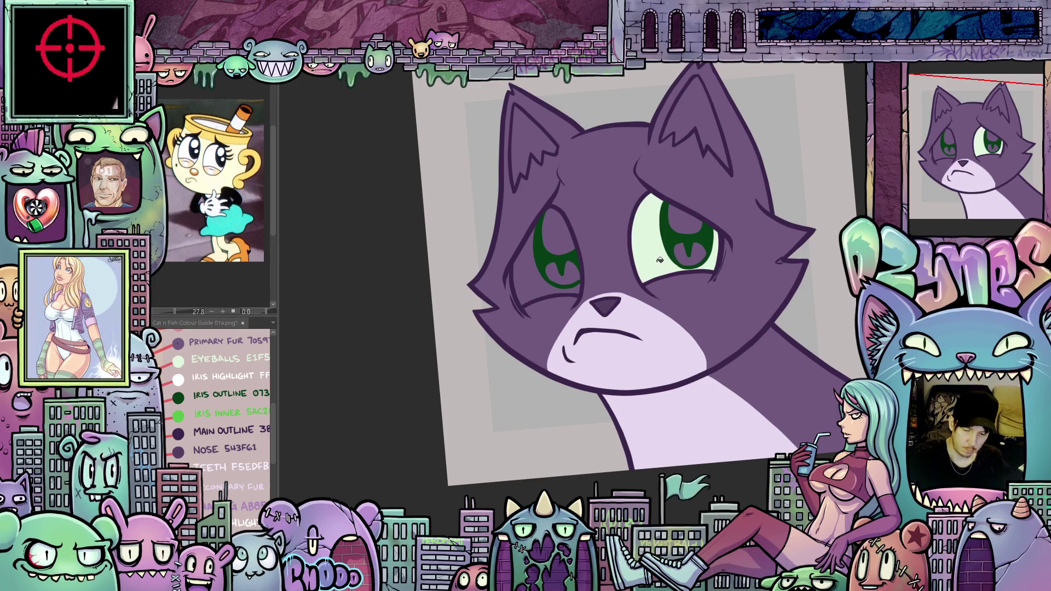
pyautogui.click(544, 286)
pyautogui.moveTo(673, 356); pyautogui.dragTo(665, 403)
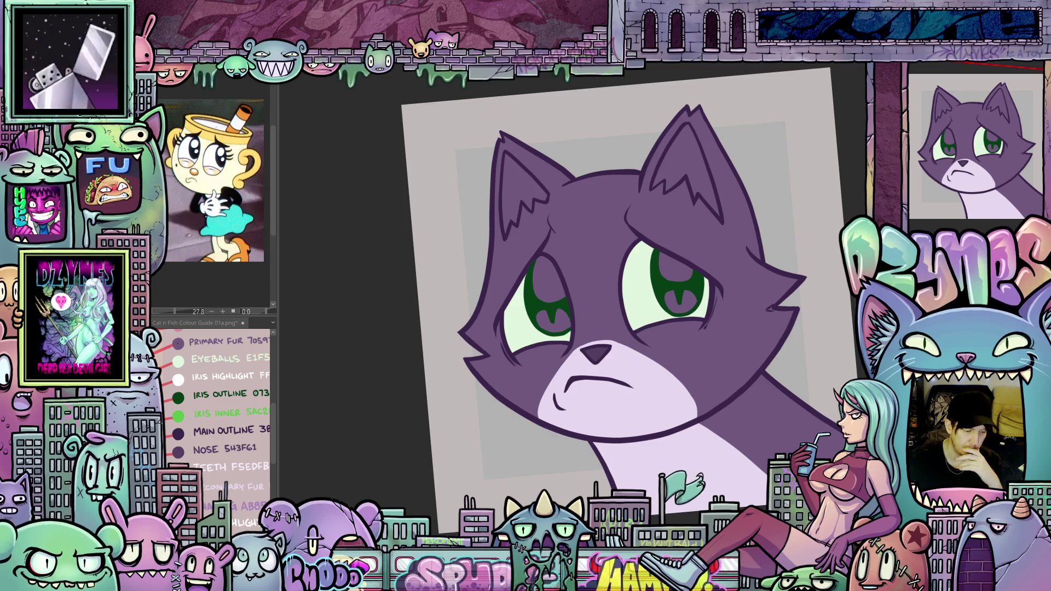
# Pick Iris Highlight white and fill the highlight spot in each eye.
pyautogui.click(189, 383)
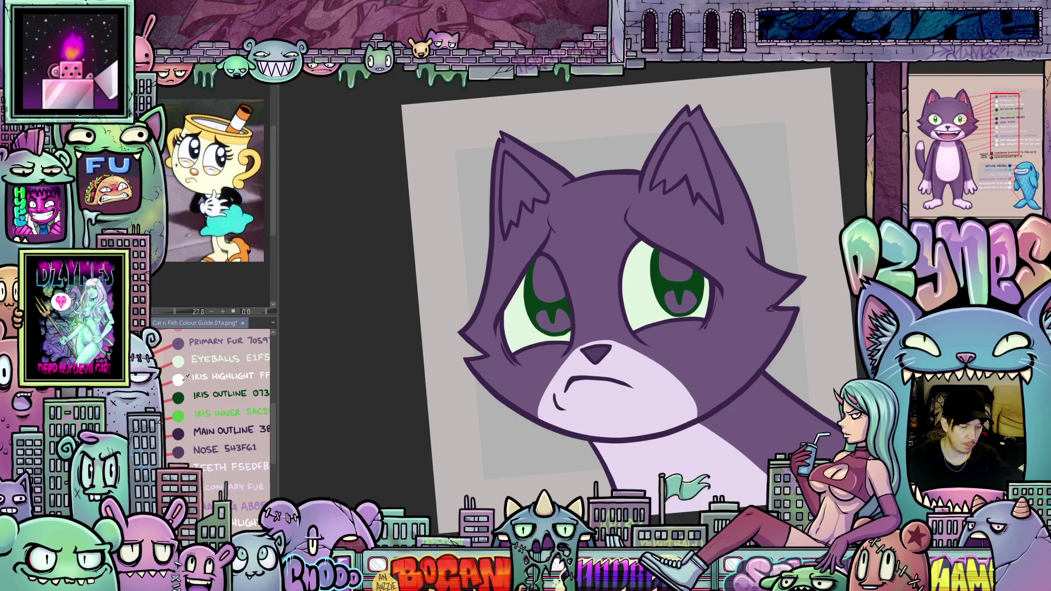
pyautogui.click(551, 290)
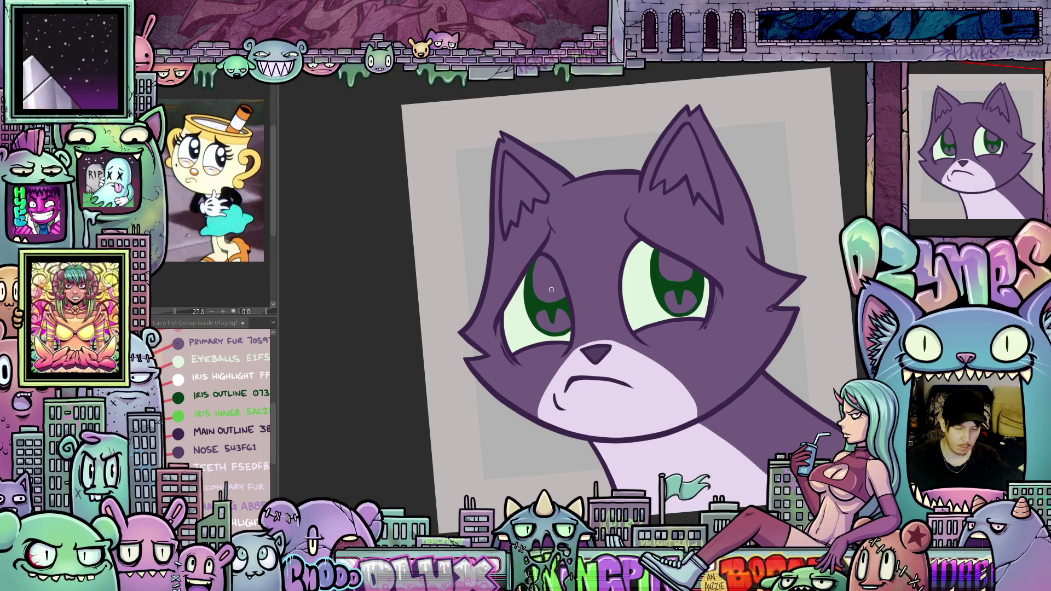
pyautogui.click(678, 278)
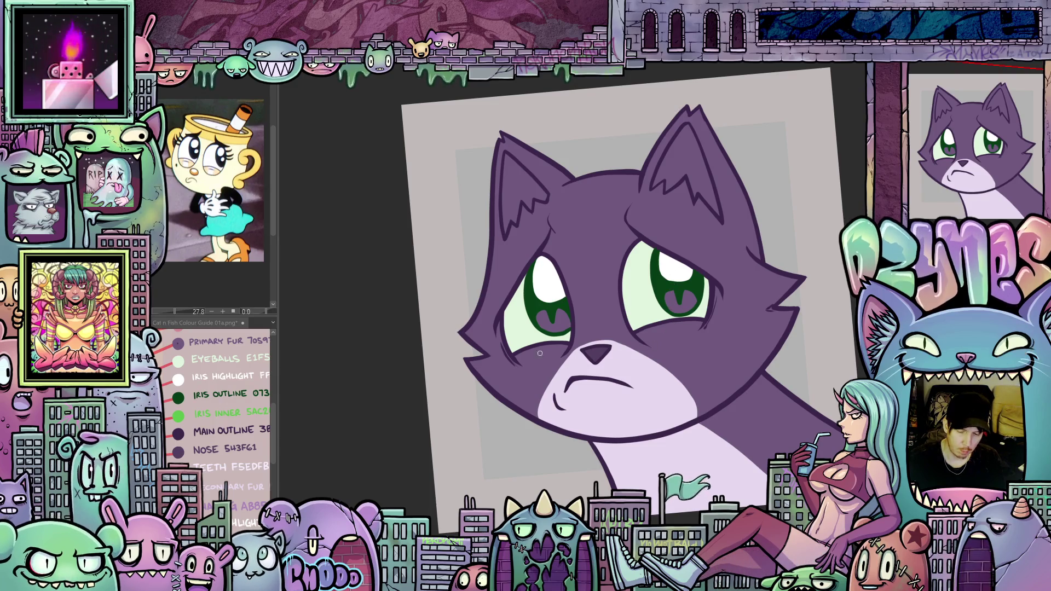
pyautogui.moveTo(518, 404); pyautogui.dragTo(490, 366)
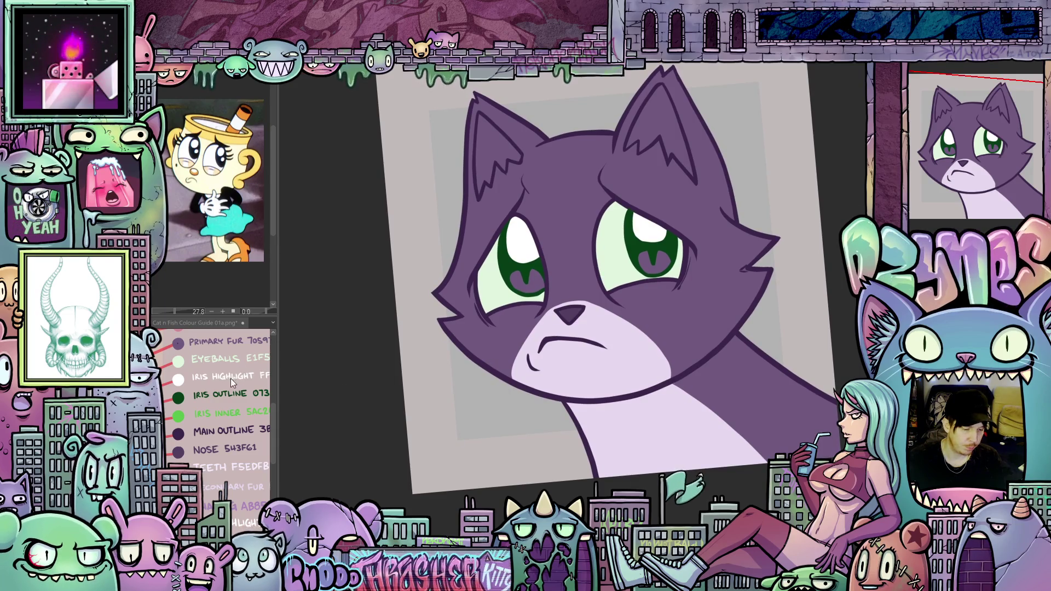
pyautogui.scroll(-1, 218, 360)
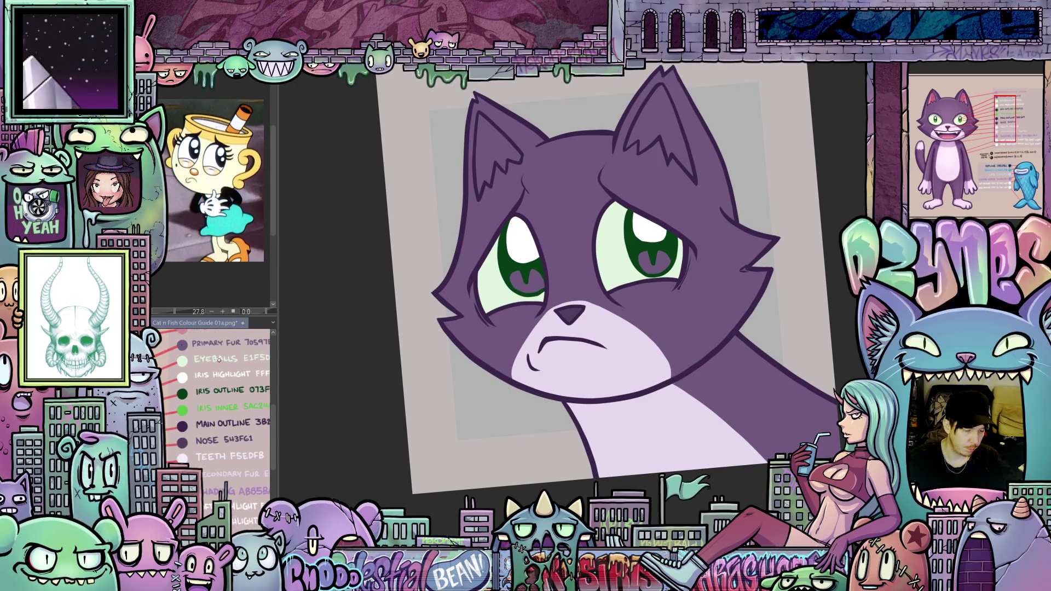
pyautogui.scroll(2, 219, 359)
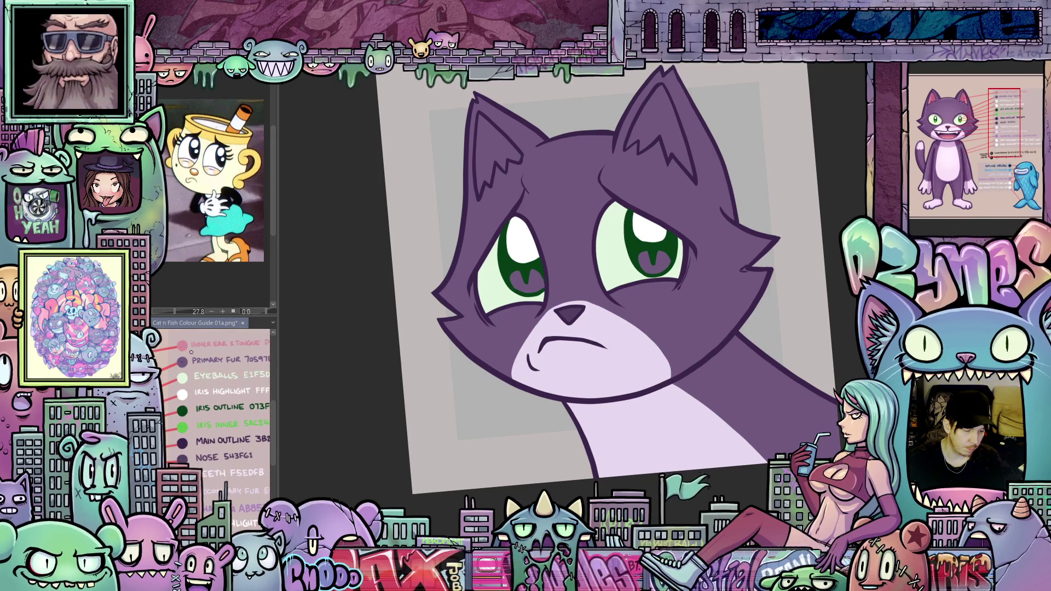
# Fill the left and right inner ears with Inner Ear pink.
pyautogui.click(494, 156)
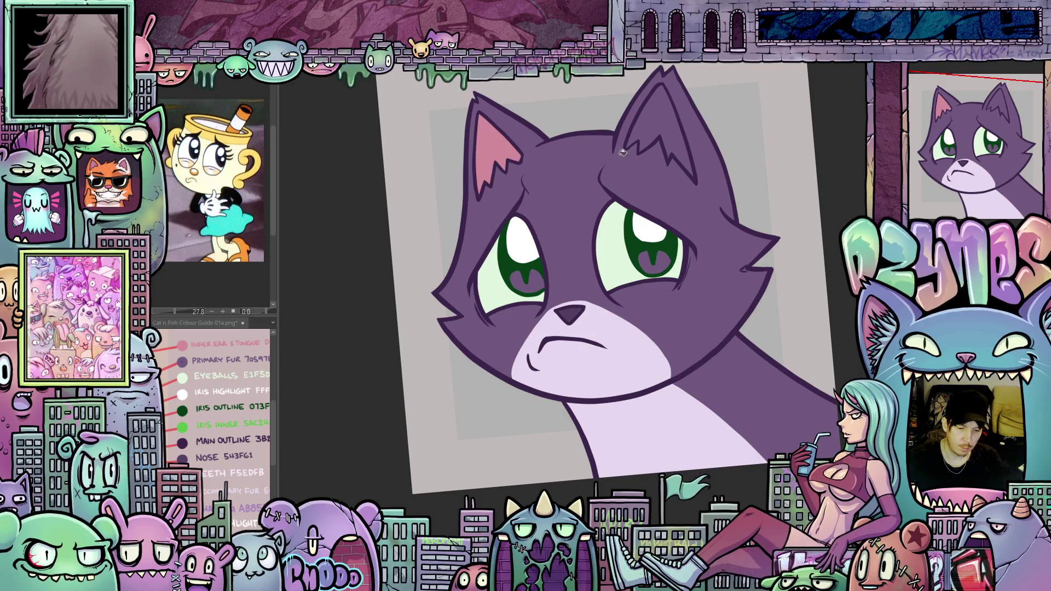
pyautogui.click(623, 152)
pyautogui.moveTo(675, 280); pyautogui.dragTo(680, 262)
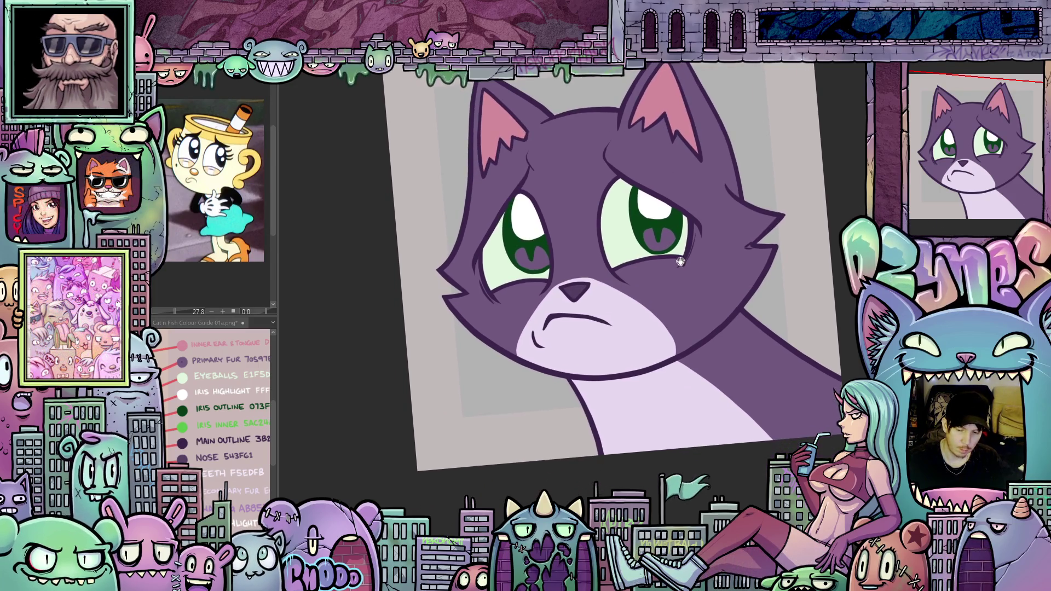
pyautogui.click(190, 431)
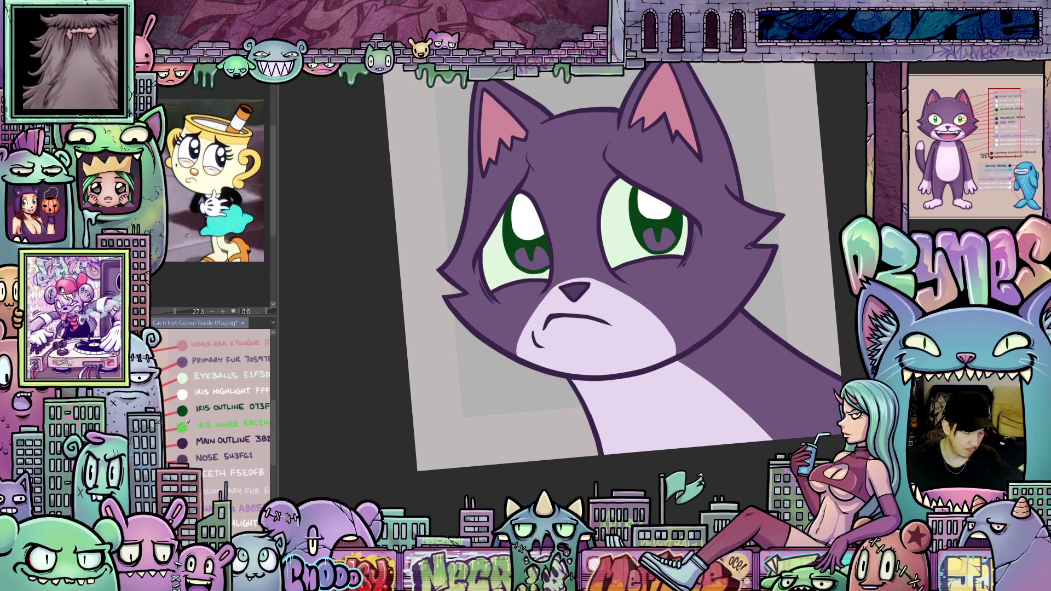
# Fill both irises with Iris Inner green and set the layer blending to Multiply.
pyautogui.click(538, 258)
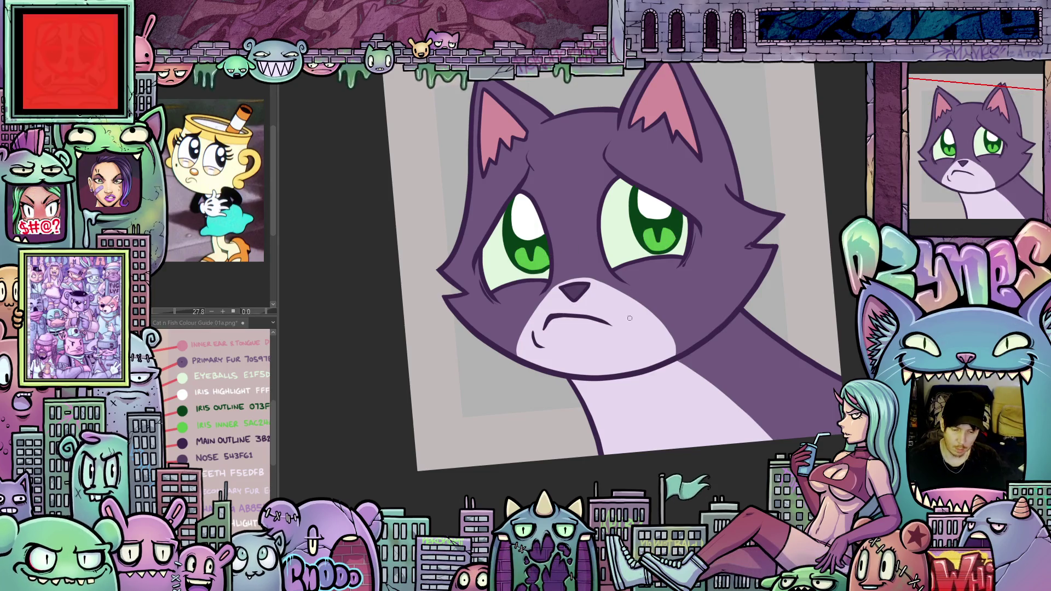
pyautogui.click(666, 237)
pyautogui.moveTo(633, 330)
pyautogui.mouseDown()
pyautogui.moveTo(555, 308)
pyautogui.moveTo(612, 361)
pyautogui.mouseUp()
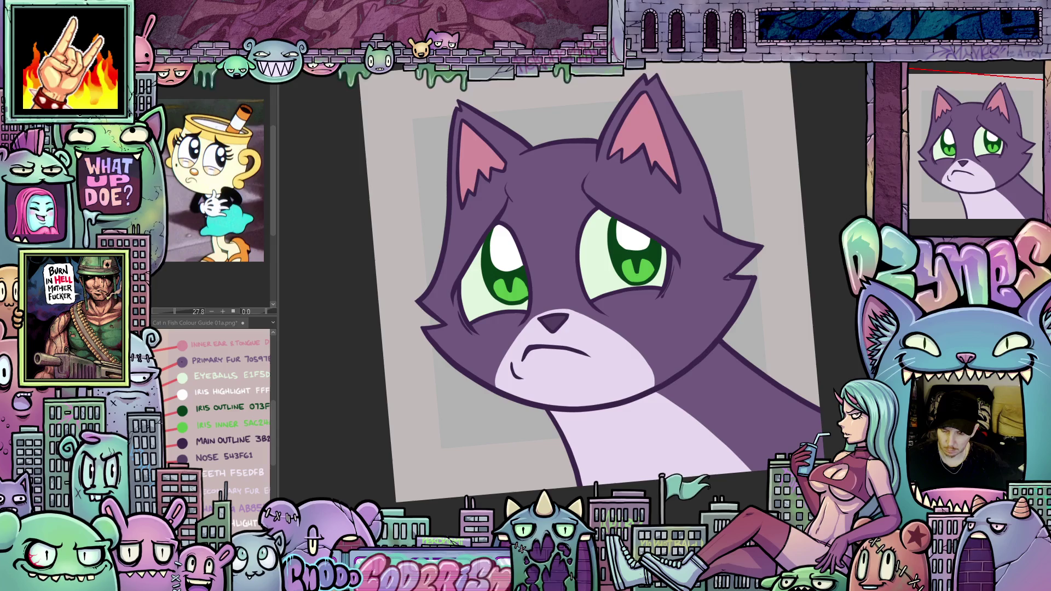
pyautogui.click(953, 78)
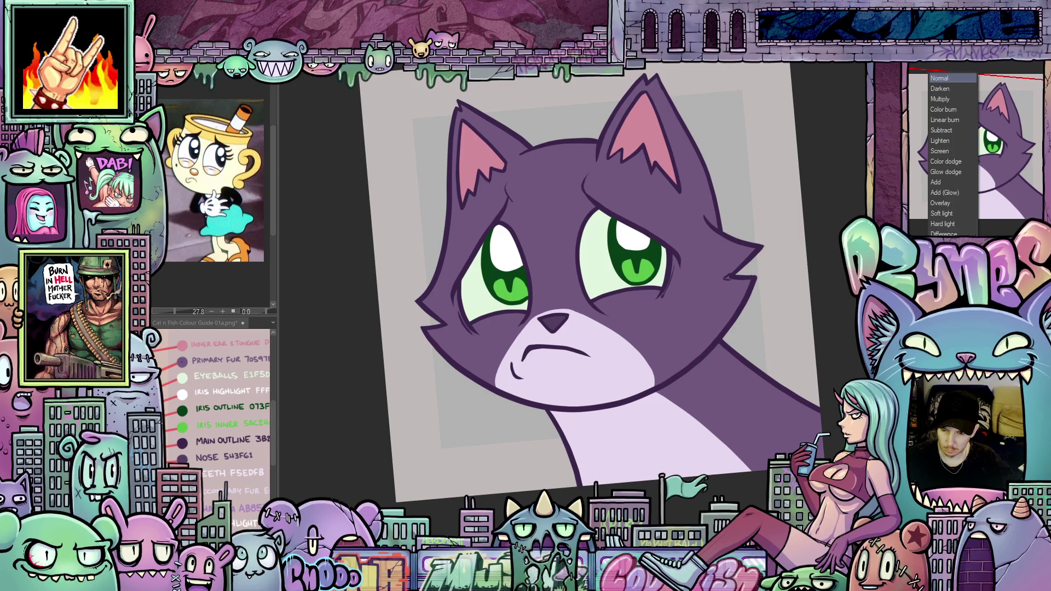
pyautogui.click(953, 103)
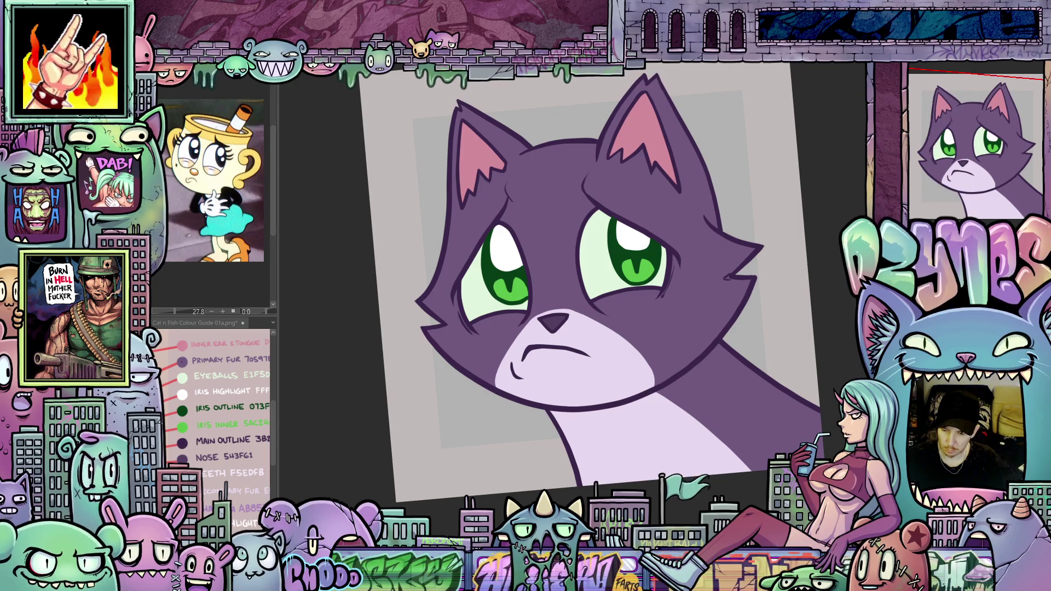
# Lasso-fill shadow shapes along the left, right and outer edges of the inner ear.
pyautogui.scroll(1, 606, 321)
pyautogui.moveTo(582, 310); pyautogui.dragTo(636, 440)
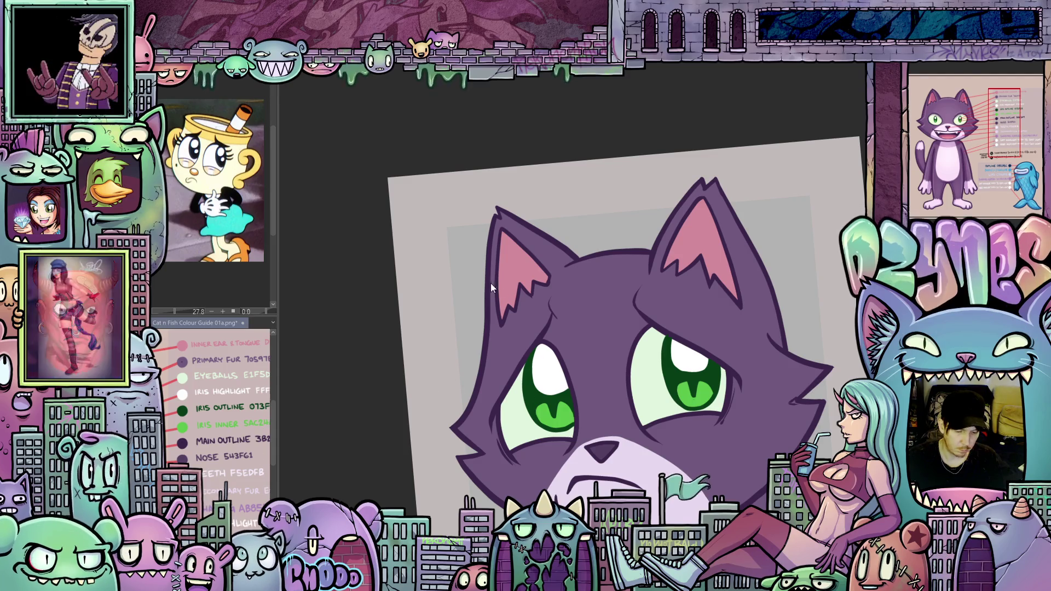
pyautogui.moveTo(471, 284); pyautogui.dragTo(466, 312)
pyautogui.scroll(5, 467, 312)
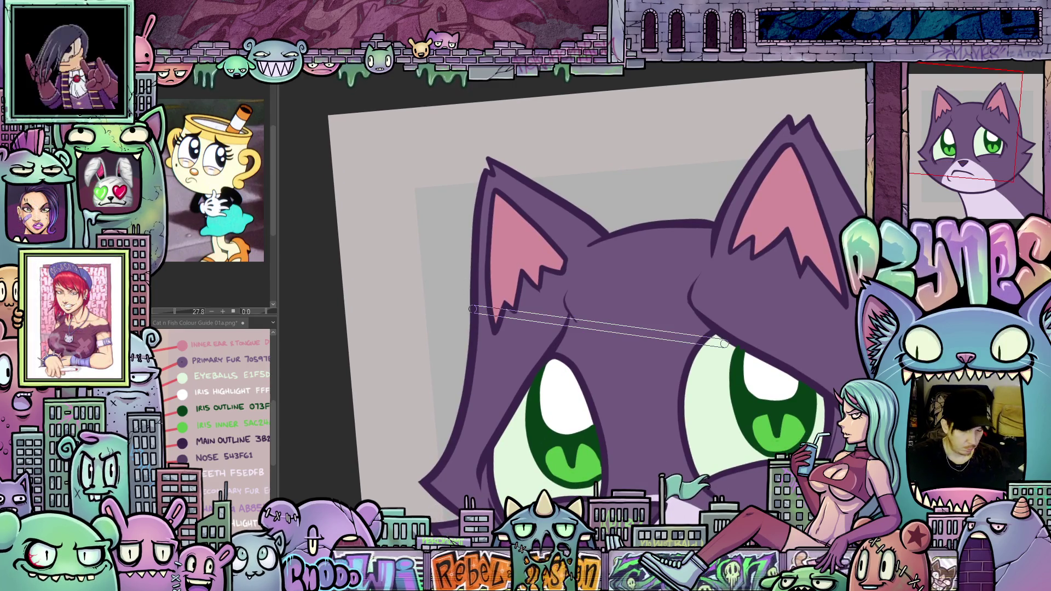
pyautogui.moveTo(627, 446); pyautogui.dragTo(657, 510)
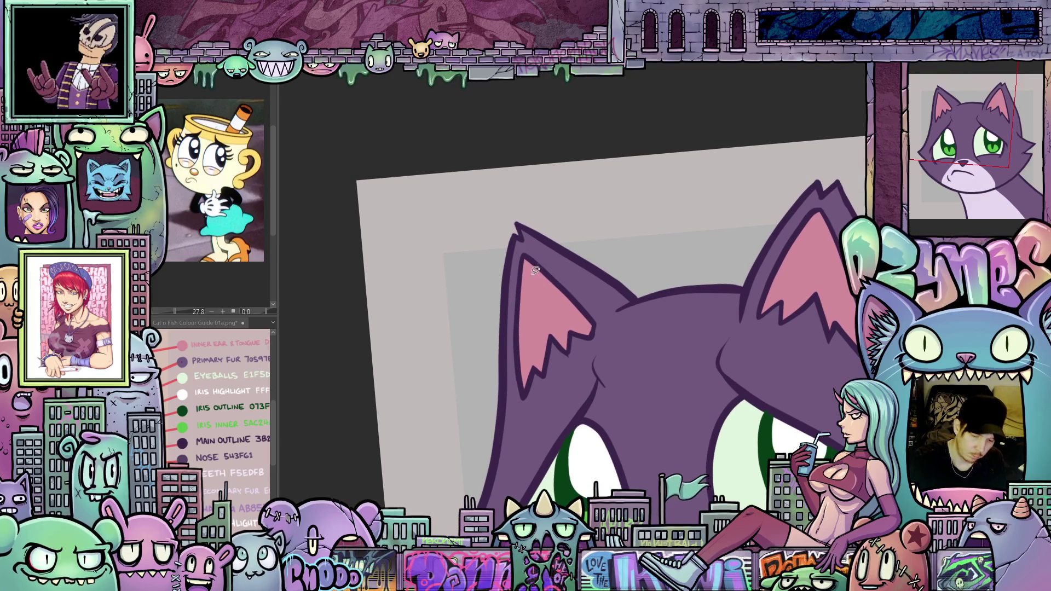
pyautogui.moveTo(538, 263)
pyautogui.mouseDown()
pyautogui.moveTo(541, 359)
pyautogui.moveTo(597, 328)
pyautogui.moveTo(539, 263)
pyautogui.mouseUp()
pyautogui.scroll(3, 545, 267)
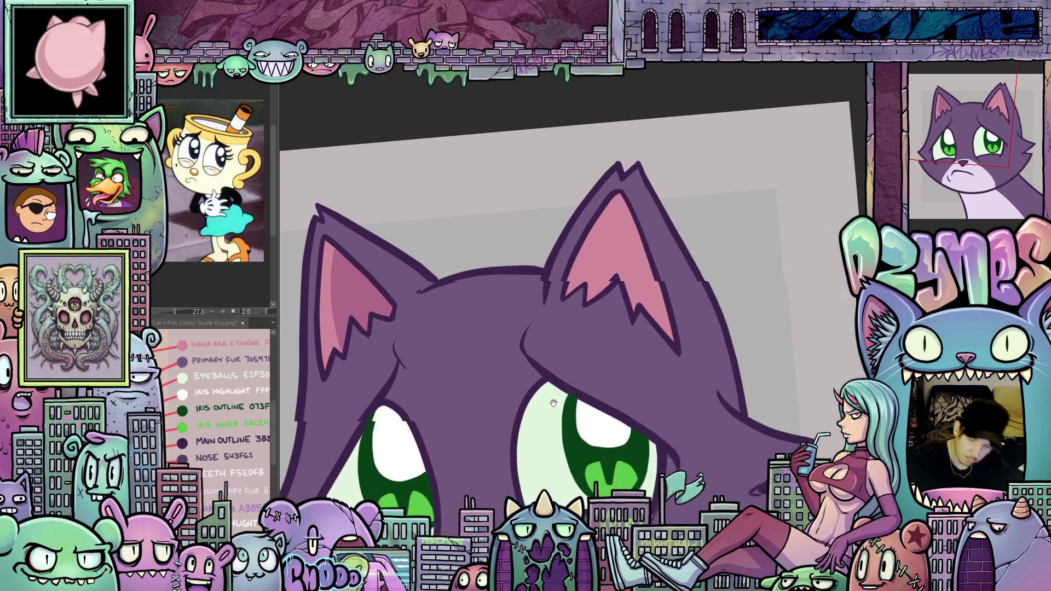
pyautogui.moveTo(568, 198); pyautogui.dragTo(614, 228)
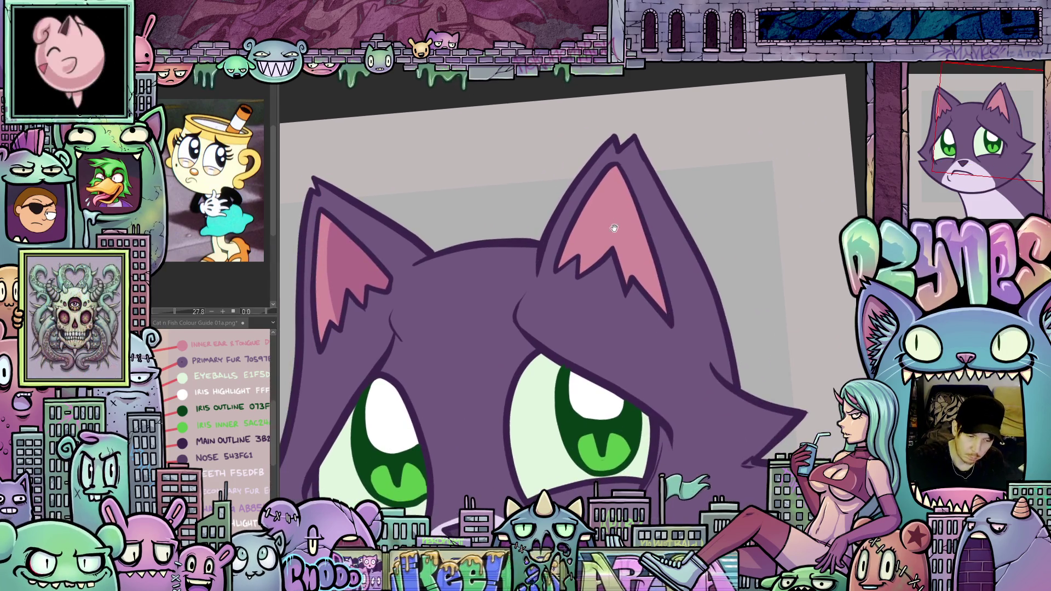
pyautogui.moveTo(619, 176)
pyautogui.mouseDown()
pyautogui.moveTo(590, 260)
pyautogui.moveTo(627, 276)
pyautogui.mouseUp()
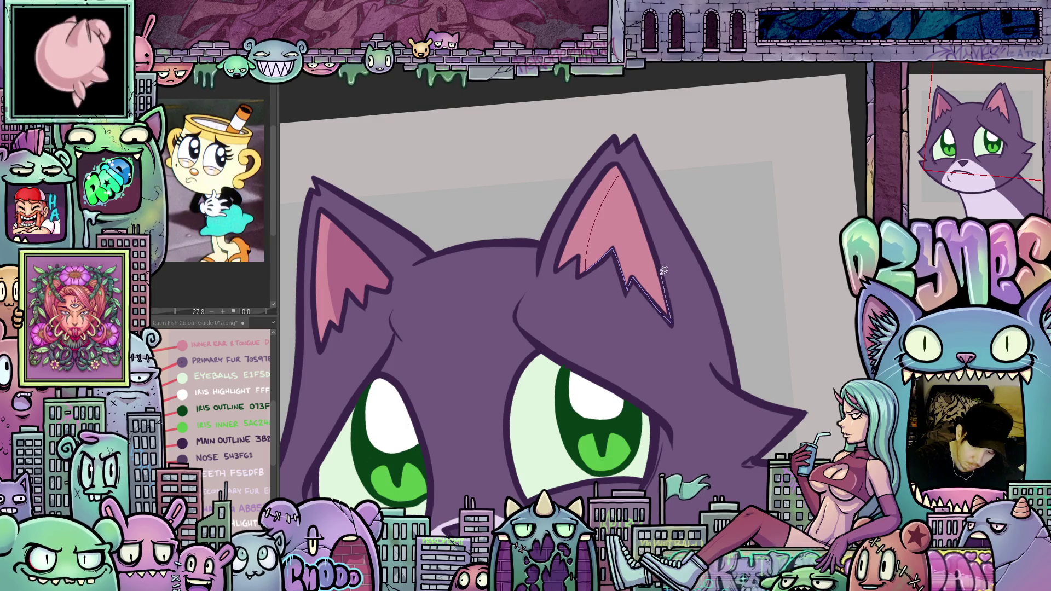
pyautogui.moveTo(663, 270); pyautogui.dragTo(625, 171)
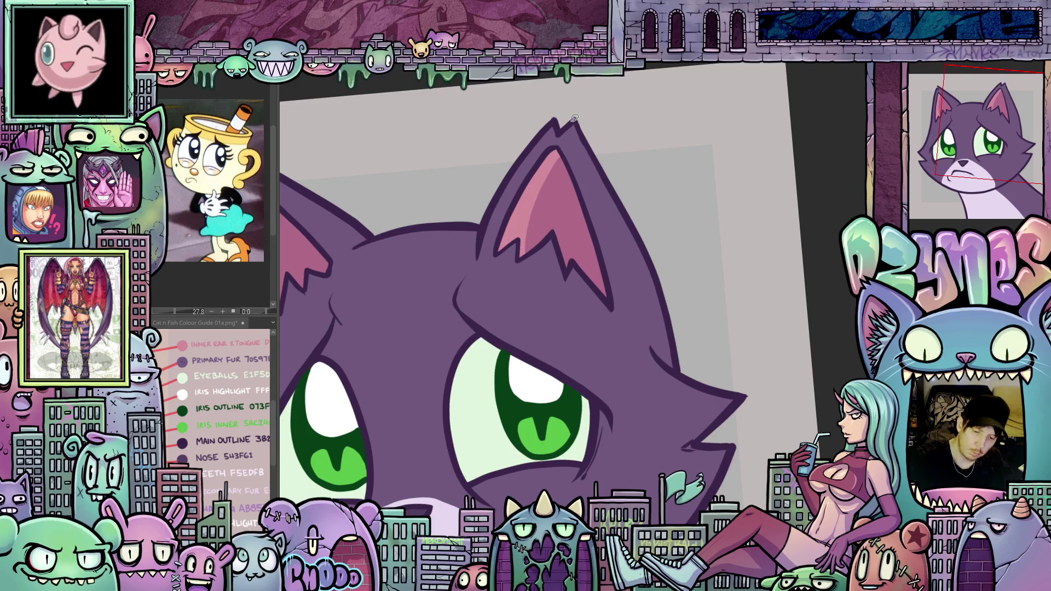
pyautogui.moveTo(623, 242)
pyautogui.mouseDown()
pyautogui.moveTo(664, 359)
pyautogui.moveTo(692, 378)
pyautogui.mouseUp()
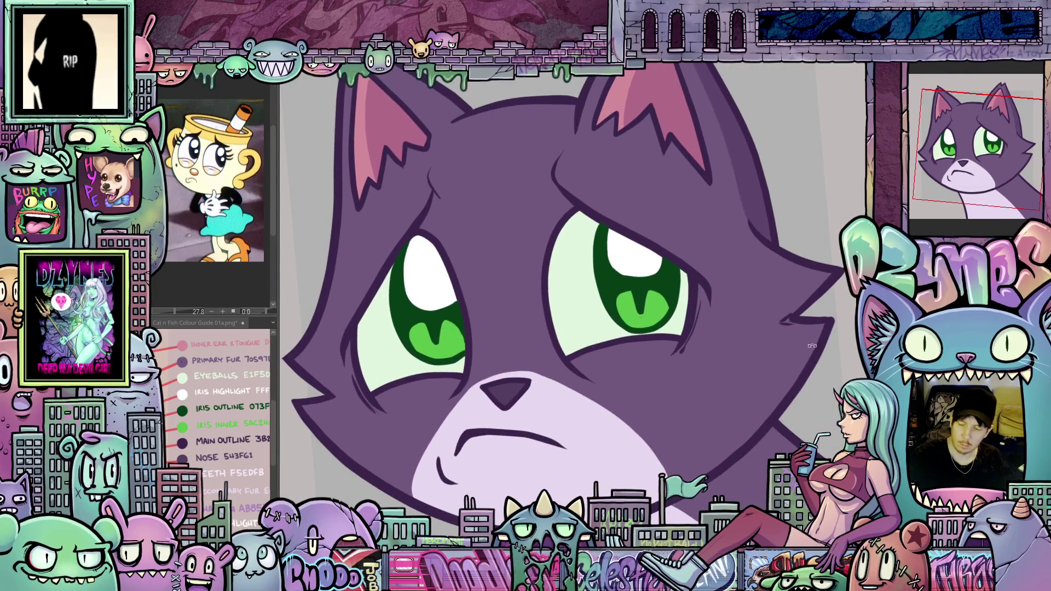
pyautogui.moveTo(812, 346)
pyautogui.mouseDown()
pyautogui.moveTo(701, 420)
pyautogui.moveTo(407, 80)
pyautogui.mouseUp()
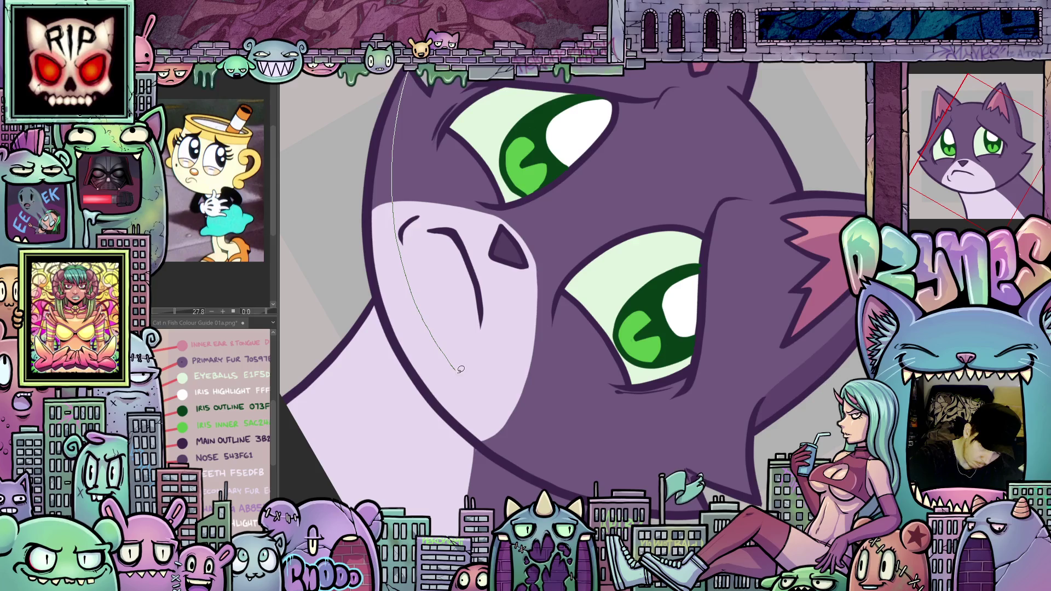
# Lasso-fill a shadow down the cheek on the left side of the face.
pyautogui.moveTo(534, 438); pyautogui.dragTo(660, 500)
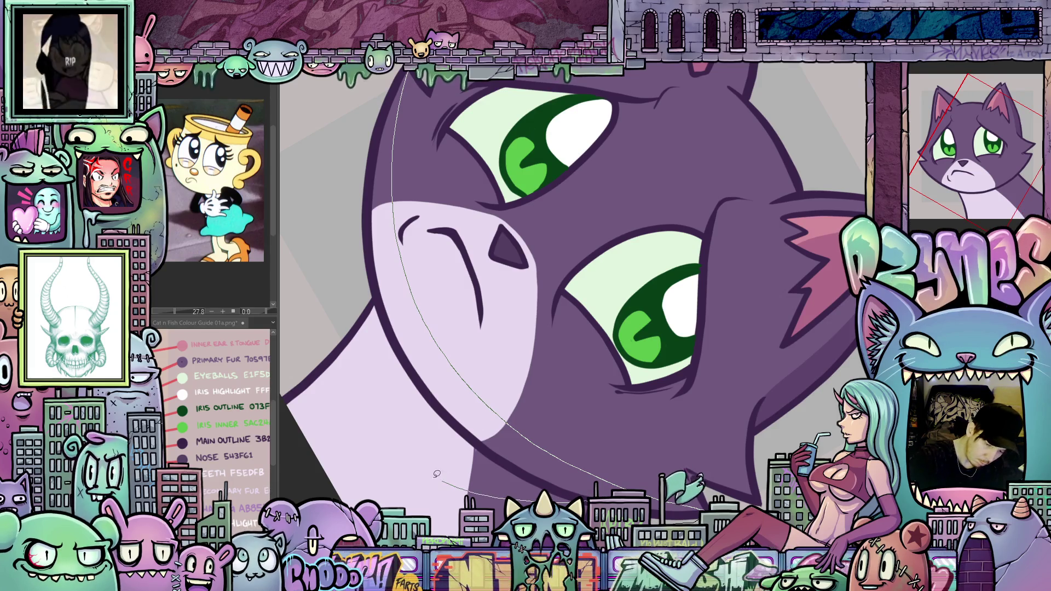
pyautogui.moveTo(357, 401)
pyautogui.mouseDown()
pyautogui.moveTo(355, 189)
pyautogui.moveTo(383, 96)
pyautogui.moveTo(405, 74)
pyautogui.mouseUp()
pyautogui.hotkey('ctrl', '0')
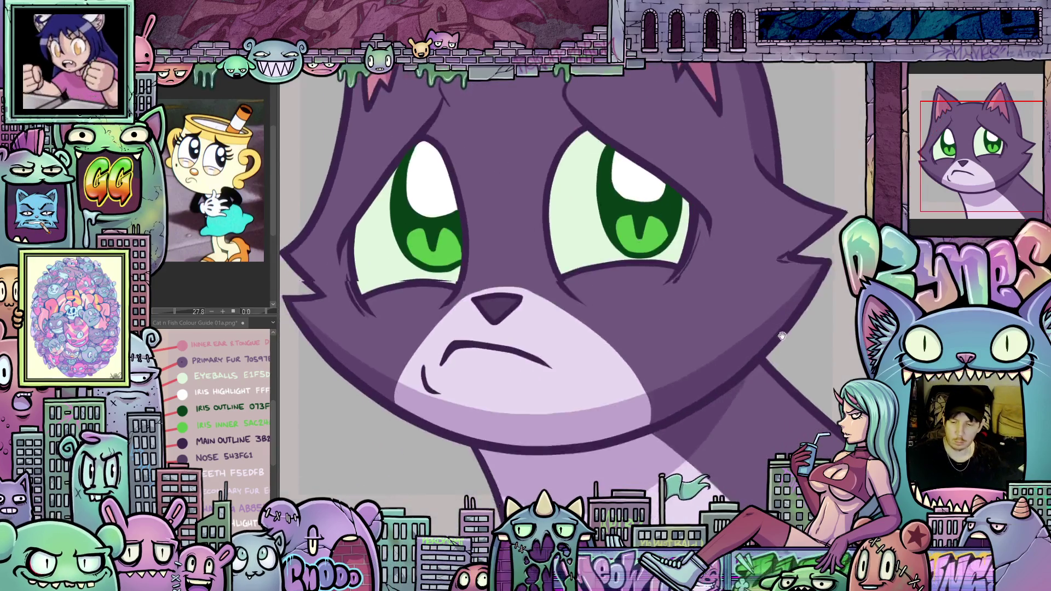
pyautogui.scroll(2, 712, 405)
pyautogui.moveTo(712, 406)
pyautogui.mouseDown()
pyautogui.moveTo(749, 436)
pyautogui.moveTo(682, 439)
pyautogui.moveTo(615, 459)
pyautogui.mouseUp()
pyautogui.scroll(1, 699, 434)
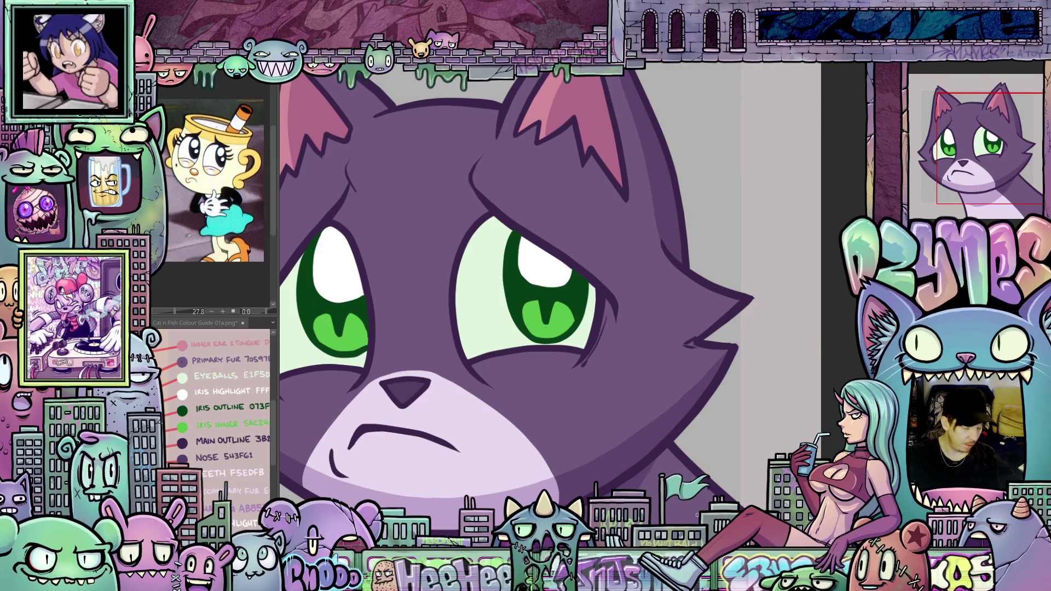
# Add pale lavender shadow shapes across the upper eye whites.
pyautogui.moveTo(615, 460)
pyautogui.mouseDown()
pyautogui.moveTo(608, 466)
pyautogui.moveTo(631, 312)
pyautogui.mouseUp()
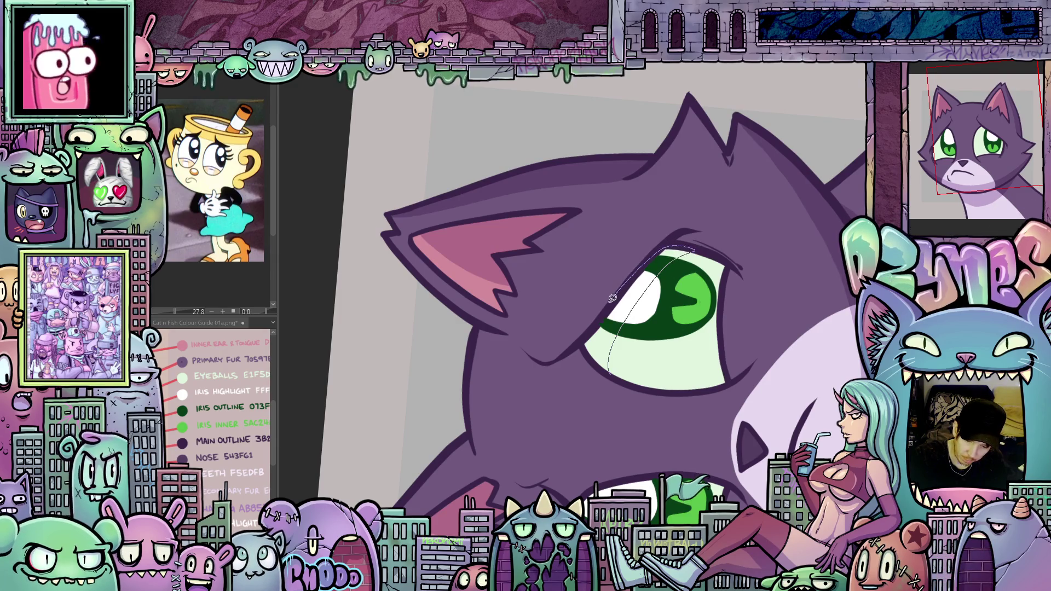
pyautogui.moveTo(591, 326)
pyautogui.mouseDown()
pyautogui.moveTo(585, 342)
pyautogui.moveTo(612, 373)
pyautogui.mouseUp()
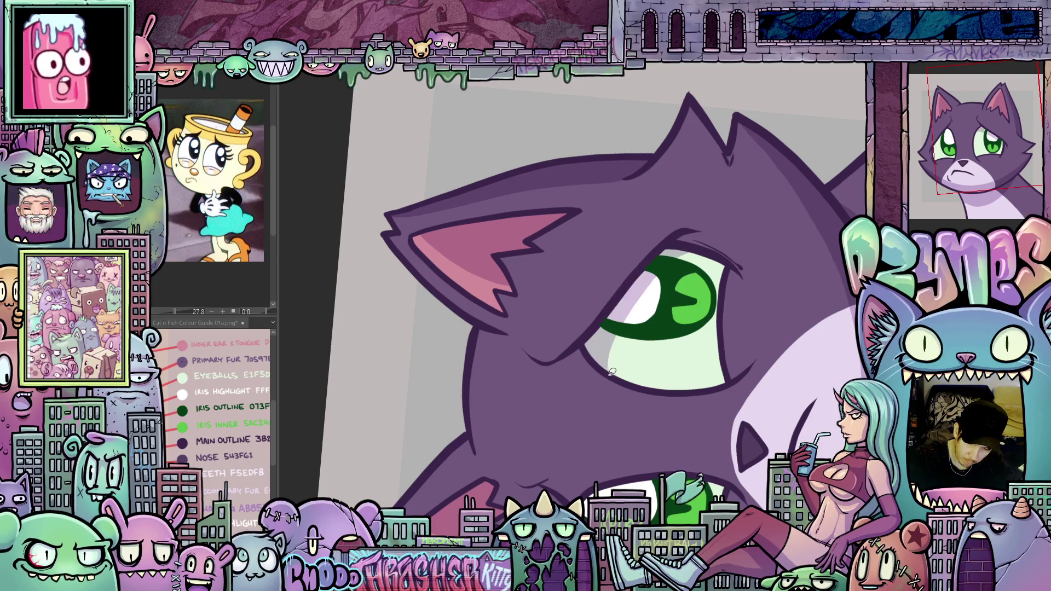
pyautogui.moveTo(686, 516)
pyautogui.mouseDown()
pyautogui.moveTo(591, 394)
pyautogui.moveTo(553, 325)
pyautogui.mouseUp()
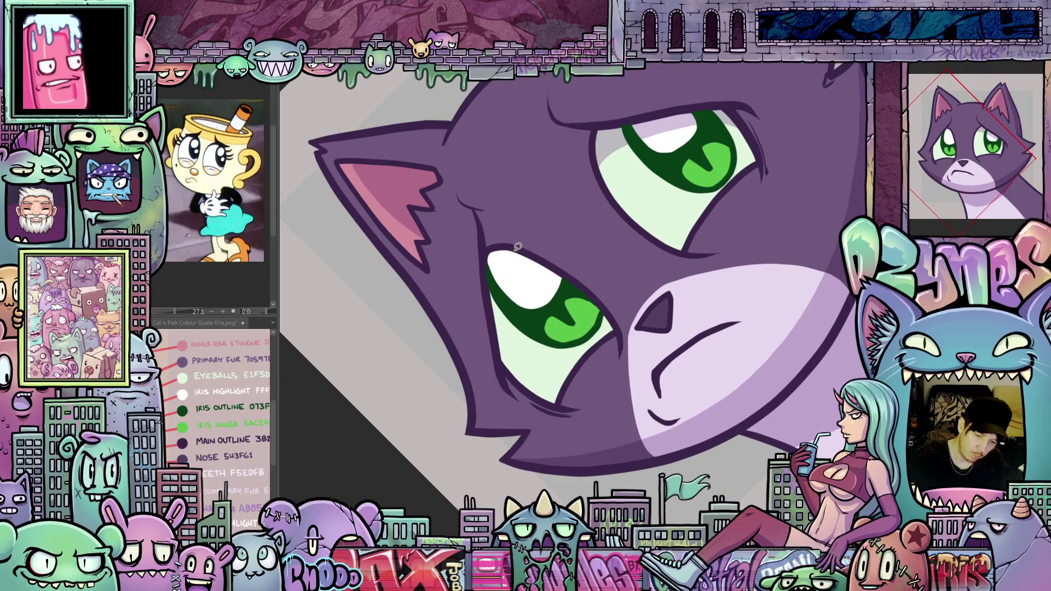
pyautogui.moveTo(513, 250); pyautogui.dragTo(509, 323)
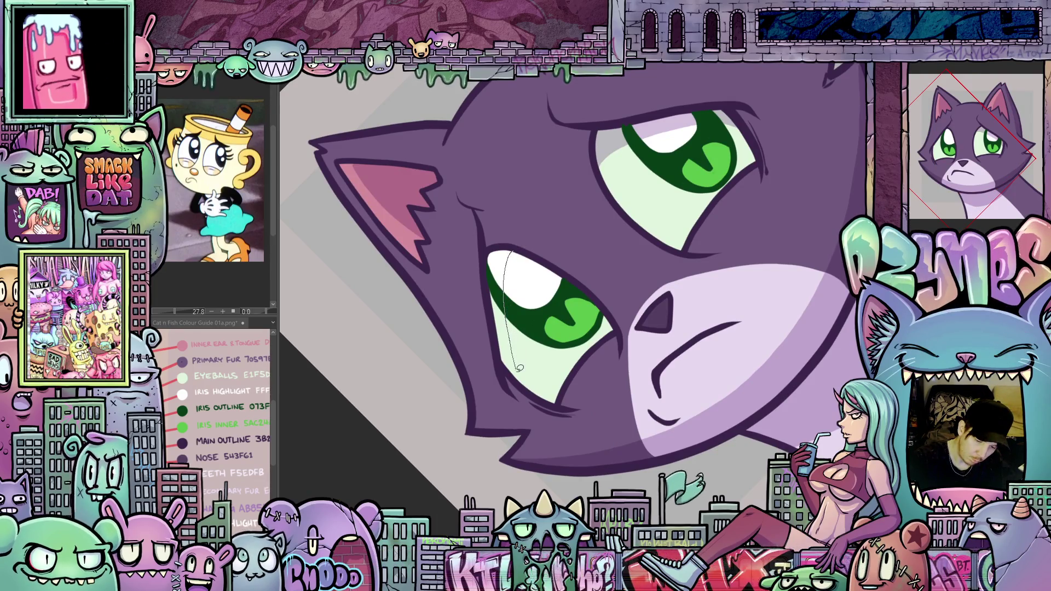
pyautogui.moveTo(487, 274)
pyautogui.mouseDown()
pyautogui.moveTo(491, 252)
pyautogui.moveTo(512, 250)
pyautogui.moveTo(709, 451)
pyautogui.moveTo(661, 396)
pyautogui.moveTo(690, 431)
pyautogui.mouseUp()
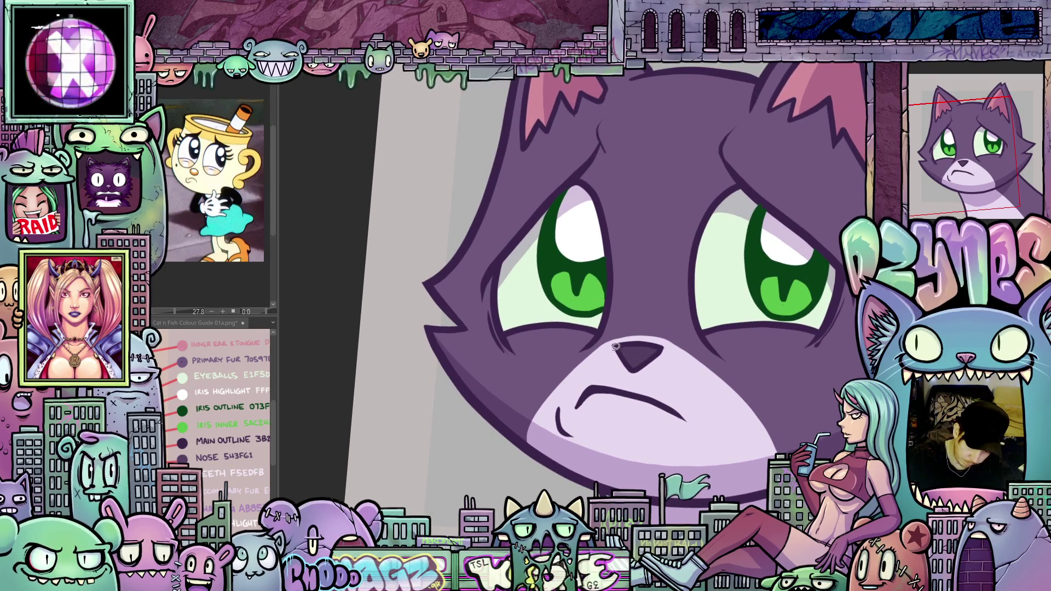
# Lasso-fill a darker purple shadow beside the nose and mouth.
pyautogui.moveTo(627, 380)
pyautogui.mouseDown()
pyautogui.moveTo(645, 380)
pyautogui.moveTo(646, 352)
pyautogui.moveTo(616, 342)
pyautogui.mouseUp()
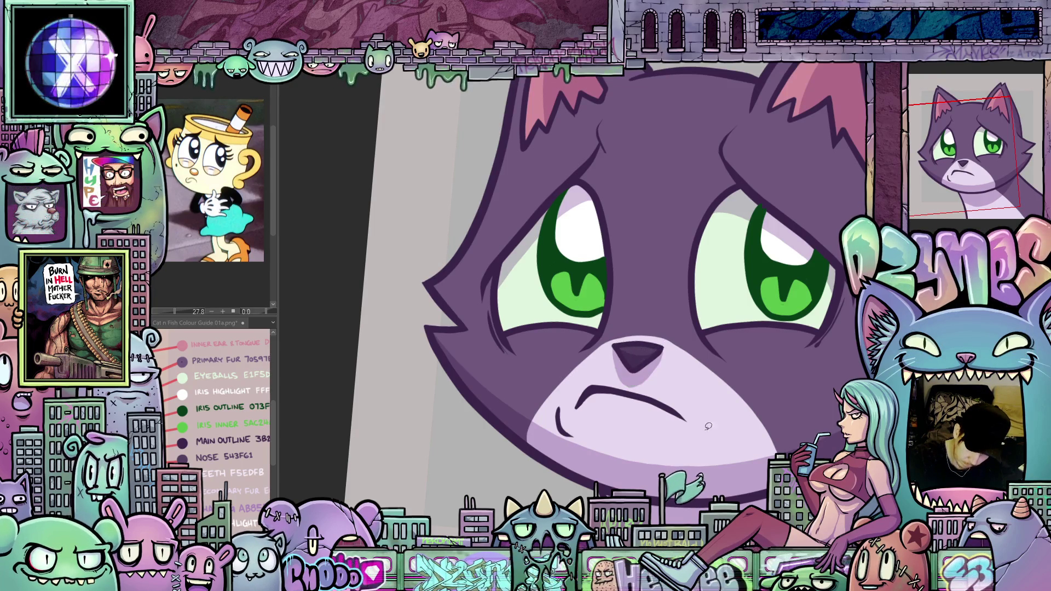
pyautogui.scroll(3, 785, 278)
pyautogui.moveTo(784, 278); pyautogui.dragTo(587, 354)
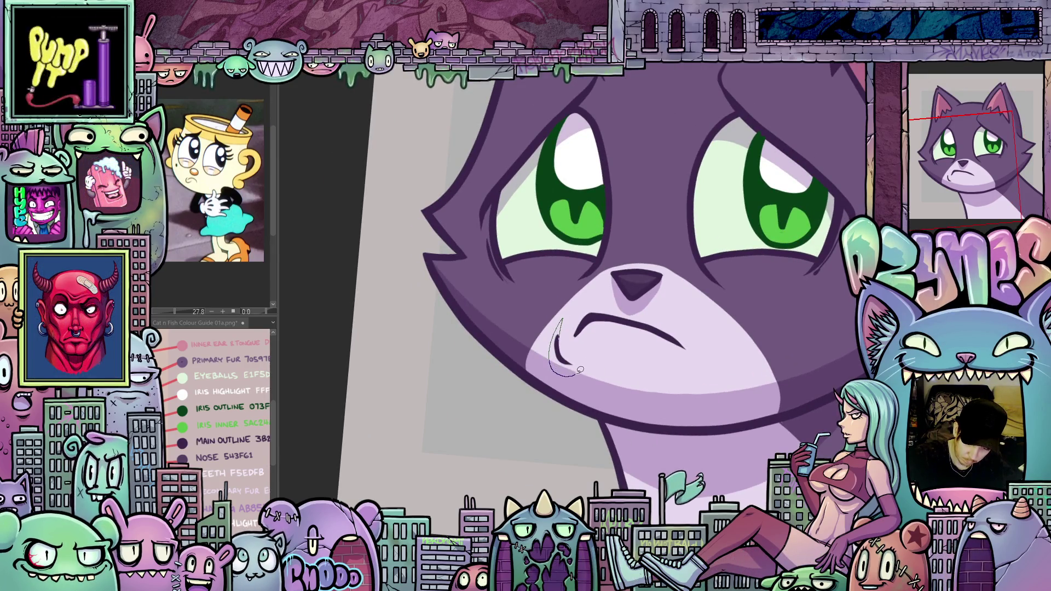
pyautogui.moveTo(600, 358)
pyautogui.mouseDown()
pyautogui.moveTo(577, 360)
pyautogui.moveTo(561, 320)
pyautogui.moveTo(655, 412)
pyautogui.moveTo(622, 390)
pyautogui.moveTo(632, 392)
pyautogui.mouseUp()
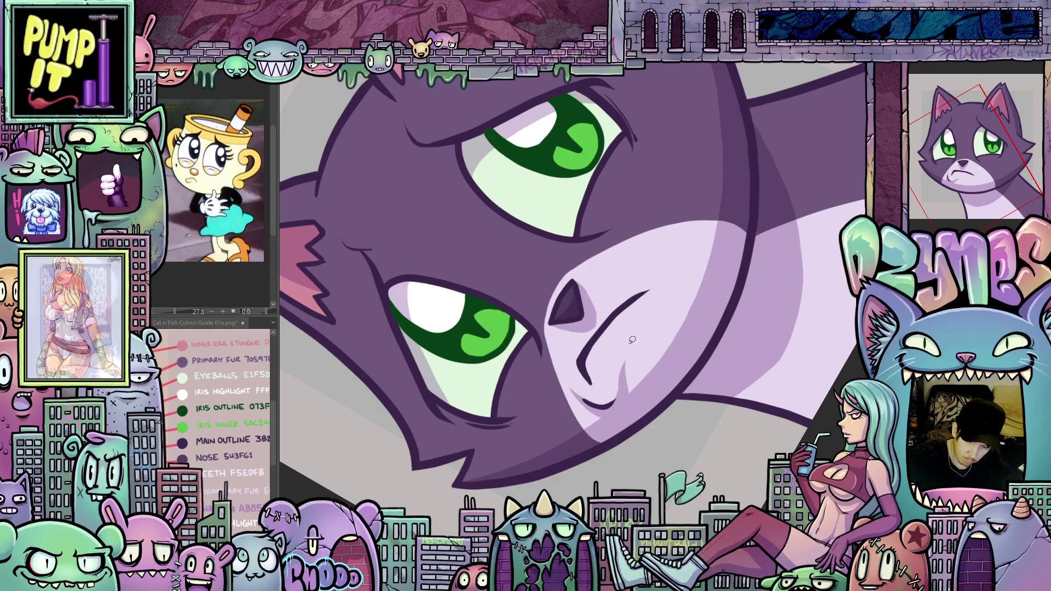
pyautogui.moveTo(629, 377)
pyautogui.mouseDown()
pyautogui.moveTo(668, 474)
pyautogui.moveTo(717, 278)
pyautogui.moveTo(691, 320)
pyautogui.moveTo(722, 307)
pyautogui.moveTo(734, 240)
pyautogui.mouseUp()
# Lasso-fill a darker purple shadow running up the side of the eye.
pyautogui.moveTo(661, 438)
pyautogui.mouseDown()
pyautogui.moveTo(602, 383)
pyautogui.moveTo(521, 342)
pyautogui.moveTo(548, 338)
pyautogui.mouseUp()
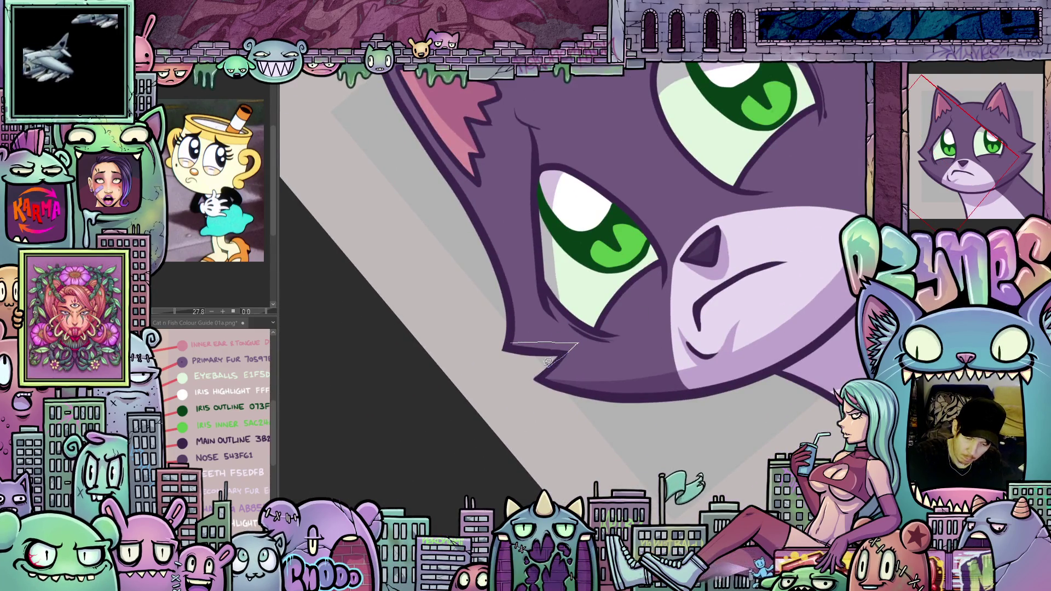
pyautogui.moveTo(584, 368)
pyautogui.mouseDown()
pyautogui.moveTo(694, 503)
pyautogui.moveTo(650, 320)
pyautogui.mouseUp()
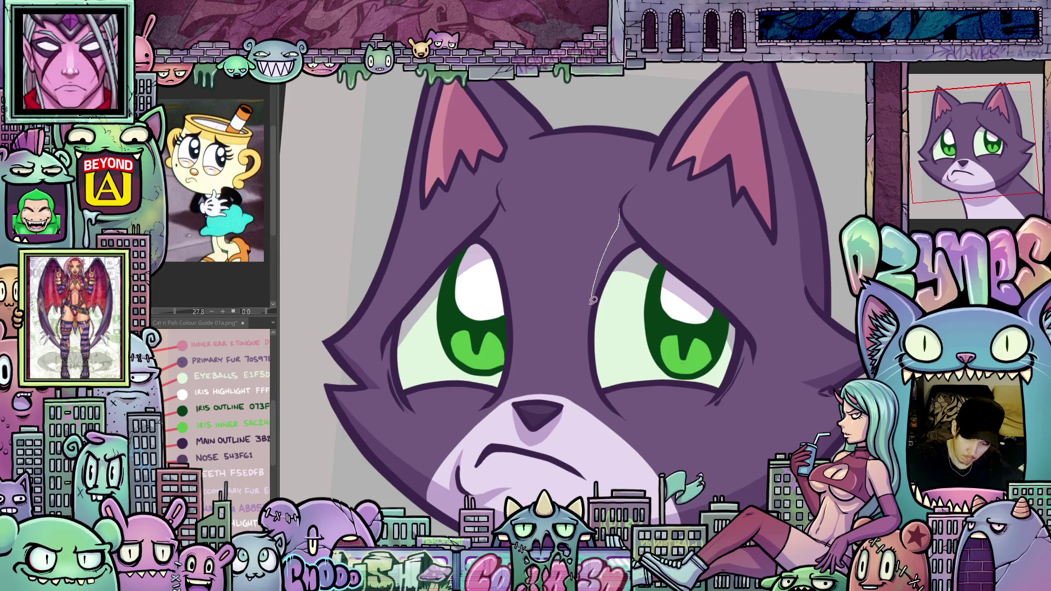
pyautogui.moveTo(595, 314)
pyautogui.mouseDown()
pyautogui.moveTo(607, 272)
pyautogui.moveTo(636, 243)
pyautogui.moveTo(620, 207)
pyautogui.mouseUp()
pyautogui.hscroll(-3, 632, 270)
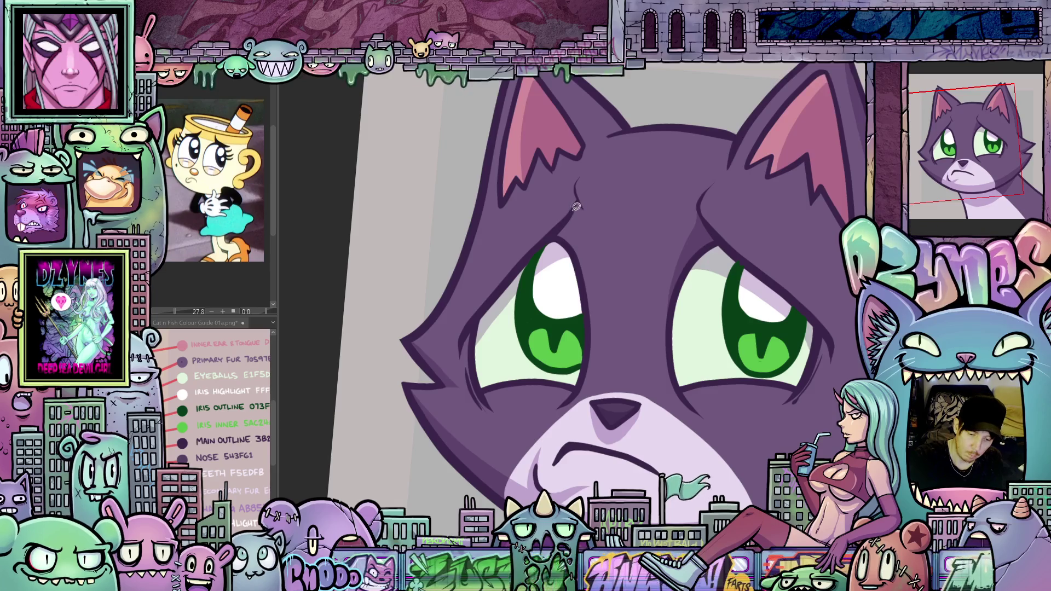
pyautogui.moveTo(586, 279)
pyautogui.mouseDown()
pyautogui.moveTo(559, 225)
pyautogui.moveTo(575, 212)
pyautogui.mouseUp()
pyautogui.moveTo(730, 445)
pyautogui.mouseDown()
pyautogui.moveTo(698, 211)
pyautogui.moveTo(700, 450)
pyautogui.moveTo(705, 427)
pyautogui.mouseUp()
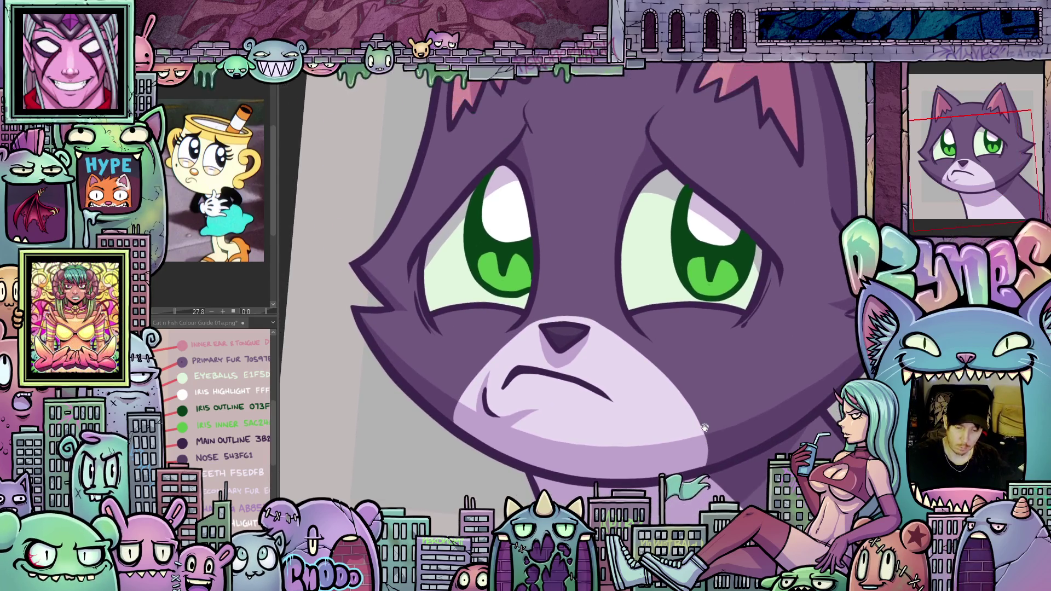
pyautogui.scroll(-5, 708, 425)
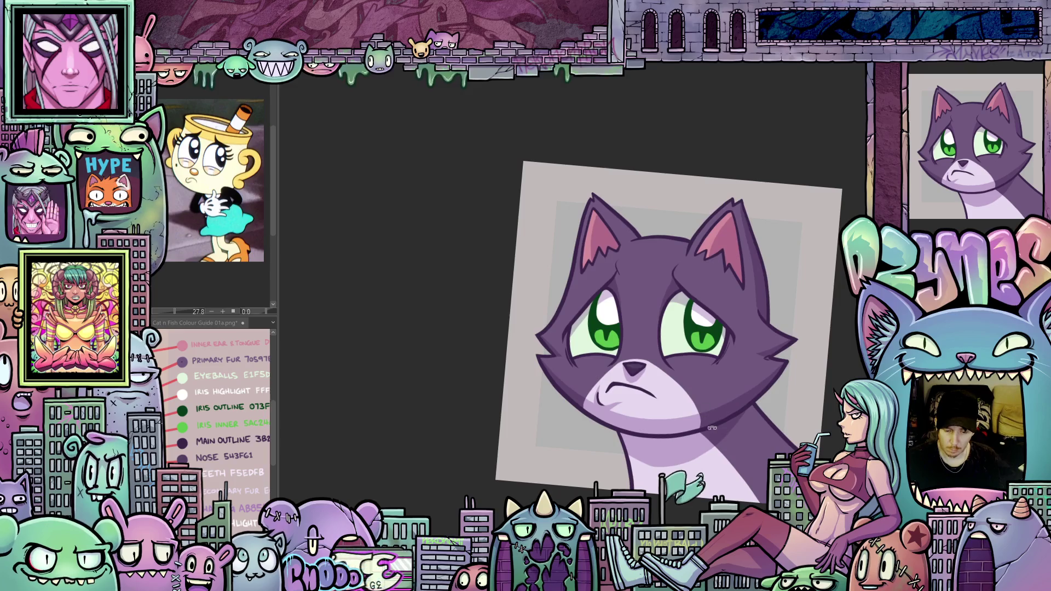
pyautogui.moveTo(712, 435)
pyautogui.mouseDown()
pyautogui.moveTo(766, 437)
pyautogui.moveTo(759, 422)
pyautogui.mouseUp()
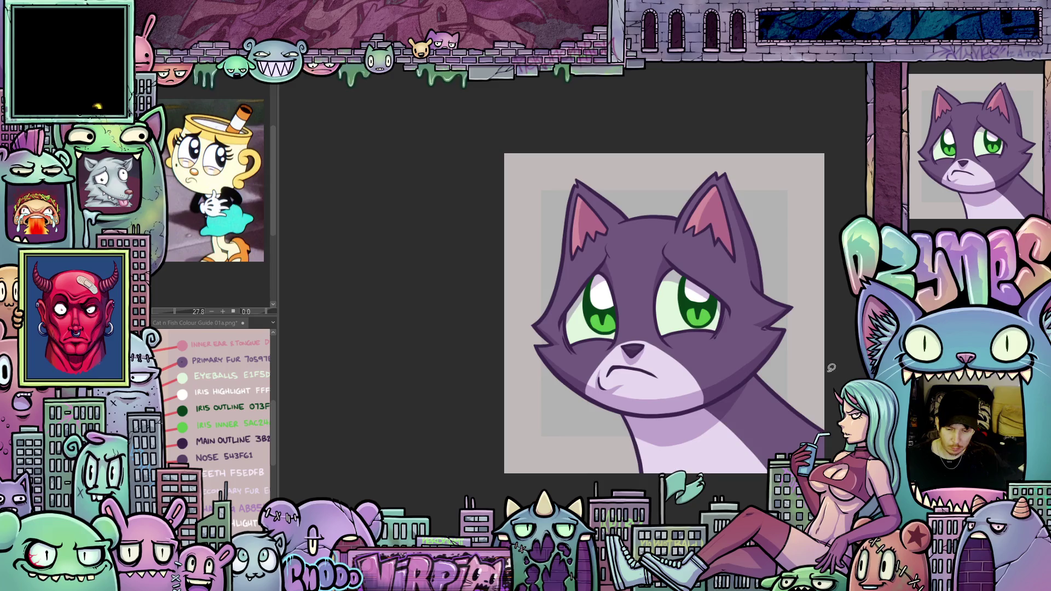
# Lasso-fill dark purple shadows along the corner and lower edge of the first eye.
pyautogui.scroll(3, 831, 367)
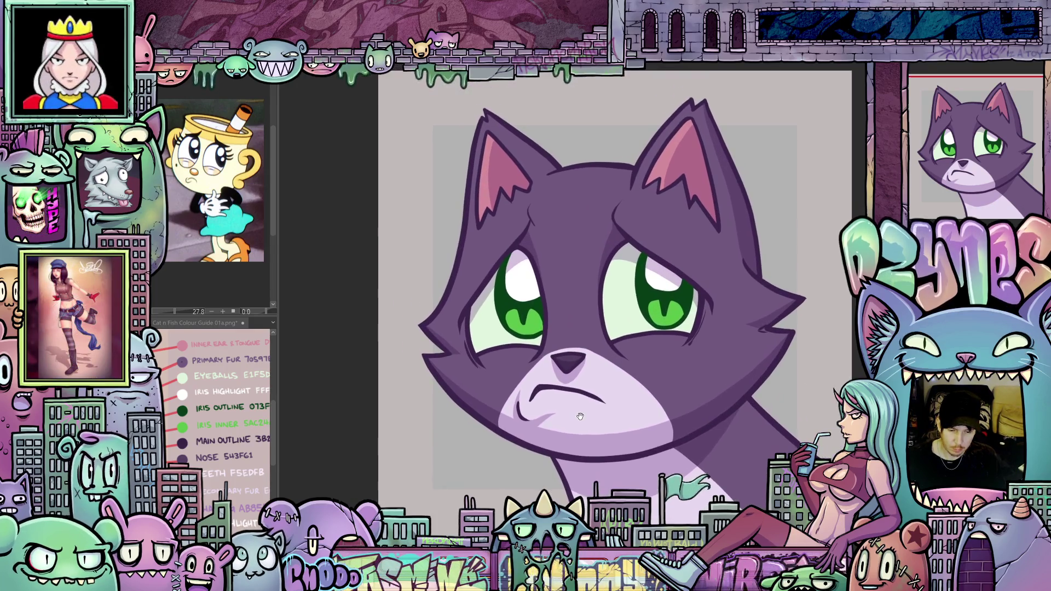
pyautogui.scroll(4, 580, 416)
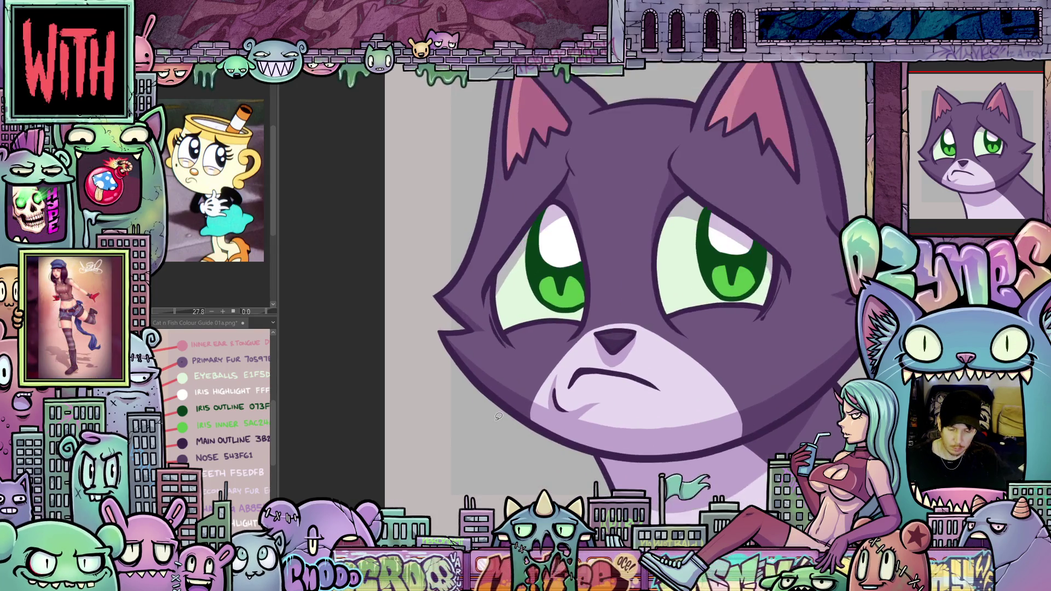
pyautogui.scroll(1, 499, 416)
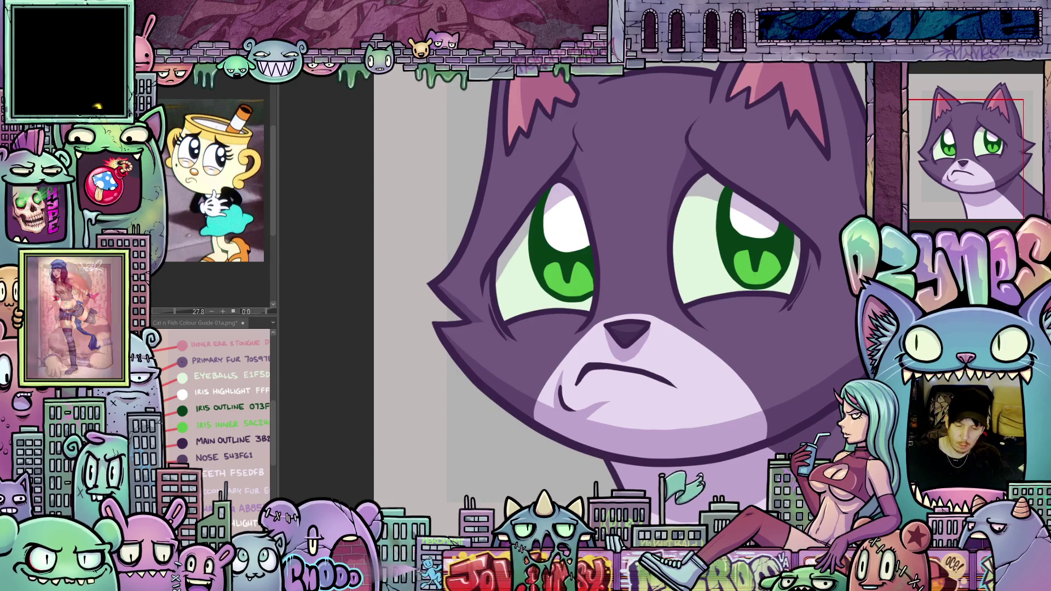
pyautogui.moveTo(501, 418)
pyautogui.mouseDown()
pyautogui.moveTo(591, 383)
pyautogui.moveTo(656, 335)
pyautogui.mouseUp()
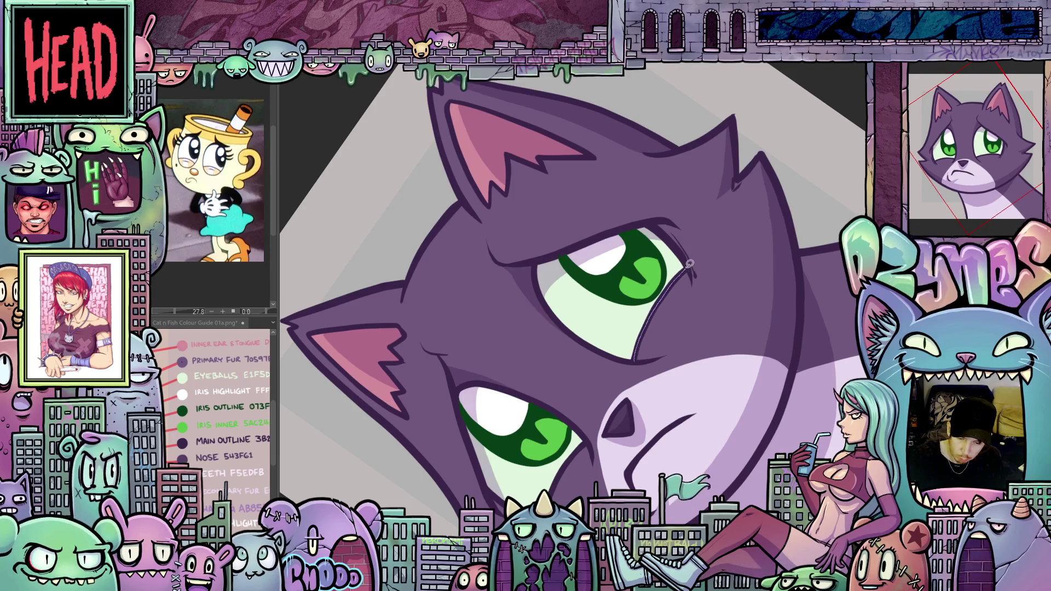
pyautogui.moveTo(692, 304); pyautogui.dragTo(682, 333)
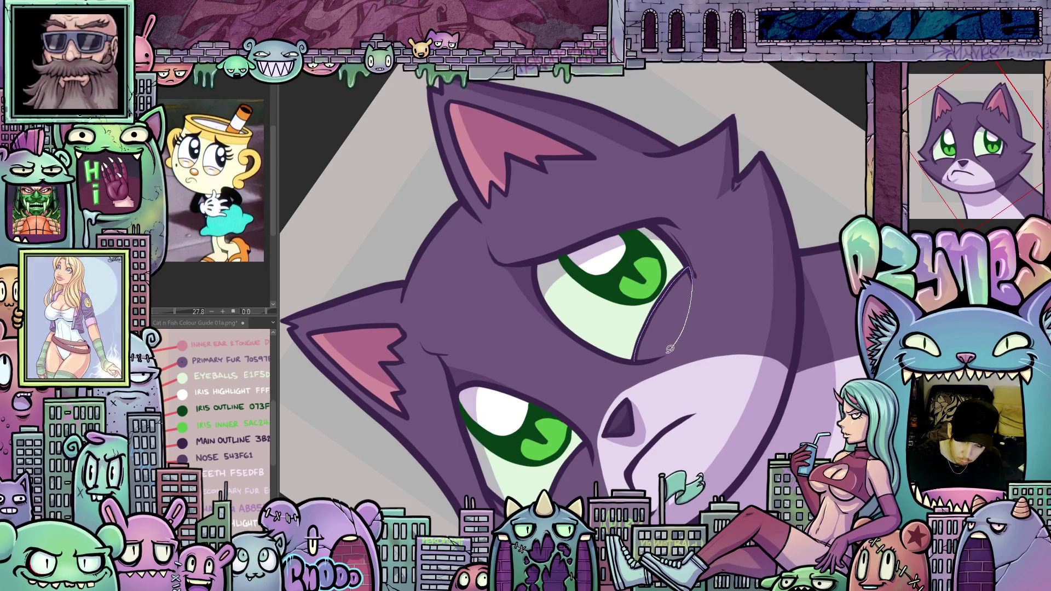
pyautogui.moveTo(638, 358)
pyautogui.mouseDown()
pyautogui.moveTo(653, 311)
pyautogui.moveTo(635, 355)
pyautogui.moveTo(647, 370)
pyautogui.mouseUp()
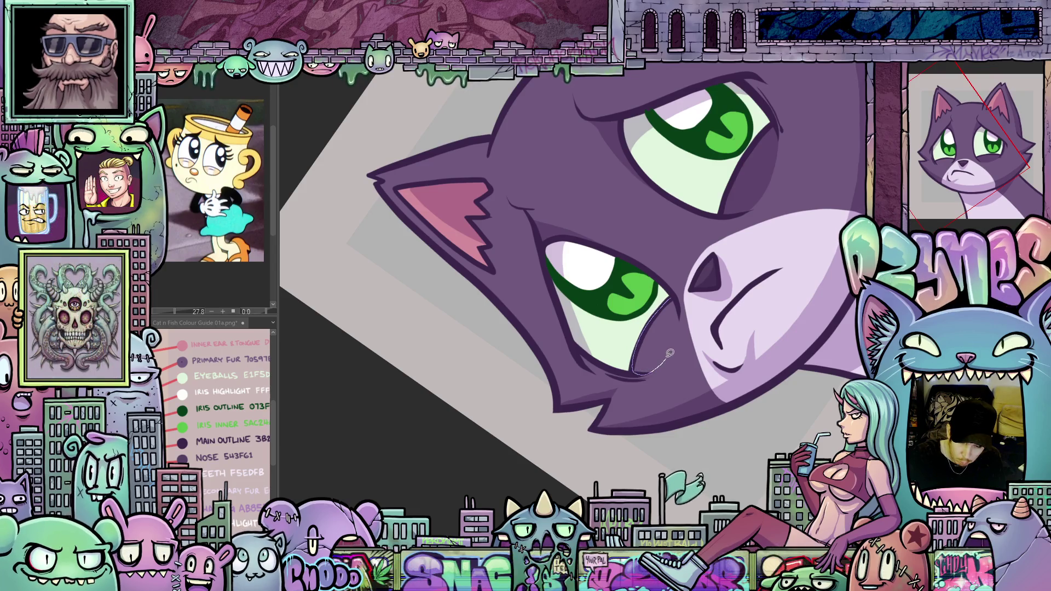
pyautogui.moveTo(678, 297)
pyautogui.mouseDown()
pyautogui.moveTo(633, 350)
pyautogui.moveTo(580, 329)
pyautogui.moveTo(579, 346)
pyautogui.moveTo(629, 380)
pyautogui.moveTo(674, 295)
pyautogui.moveTo(681, 382)
pyautogui.mouseUp()
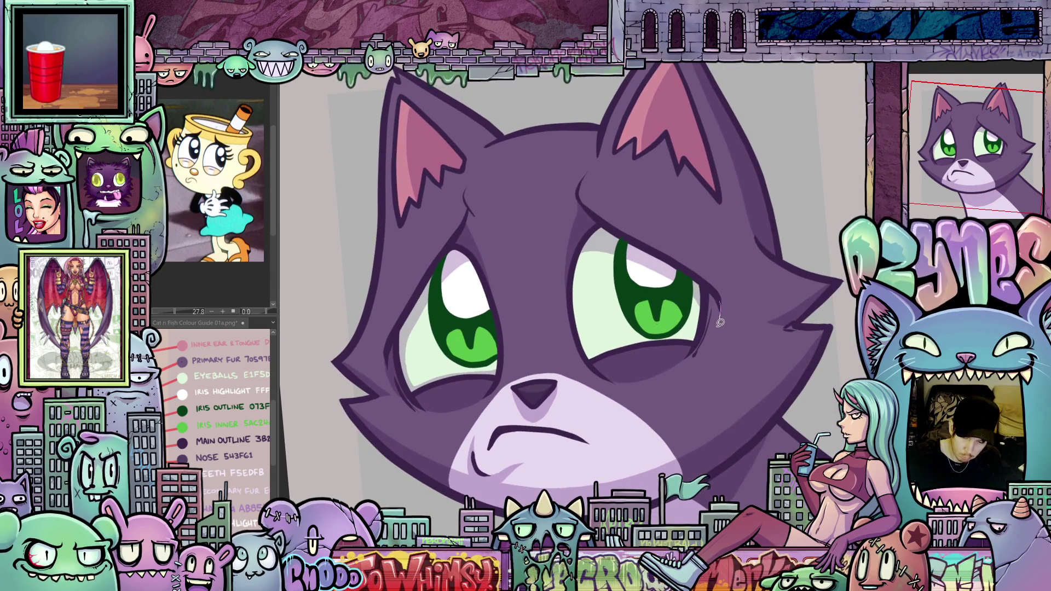
pyautogui.moveTo(720, 323)
pyautogui.mouseDown()
pyautogui.moveTo(697, 349)
pyautogui.moveTo(661, 362)
pyautogui.mouseUp()
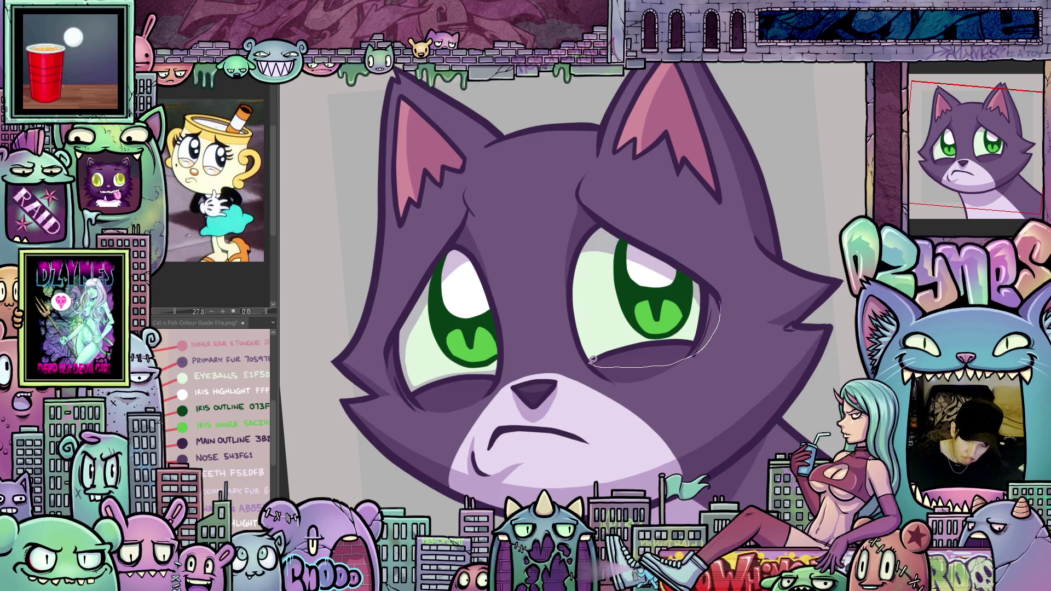
pyautogui.moveTo(619, 342); pyautogui.dragTo(722, 307)
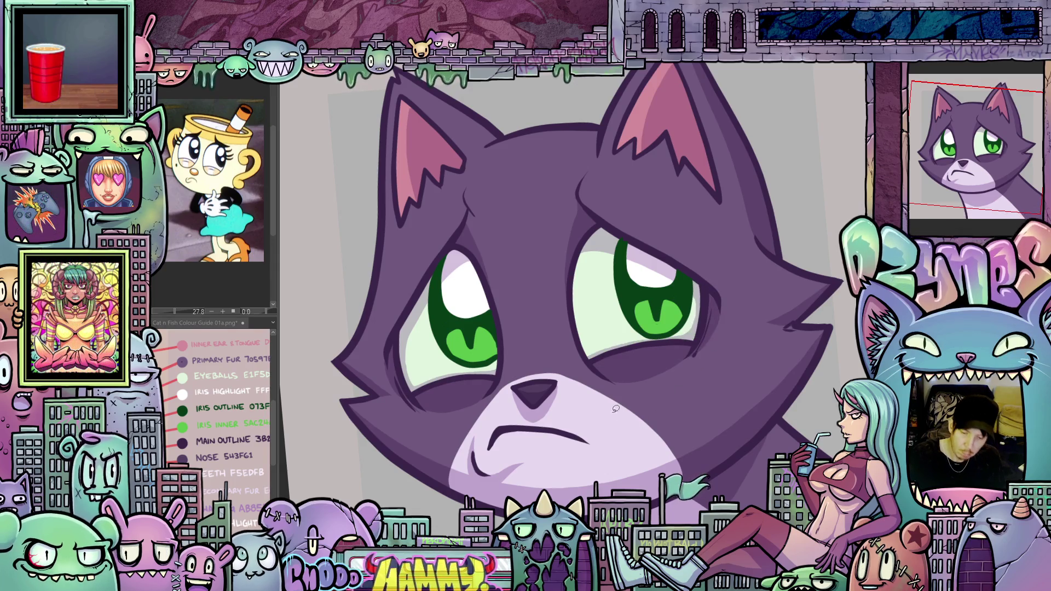
# Trace and fill a matching dark purple shadow along the other eye's lower edge.
pyautogui.moveTo(581, 279)
pyautogui.mouseDown()
pyautogui.moveTo(590, 360)
pyautogui.moveTo(573, 307)
pyautogui.mouseUp()
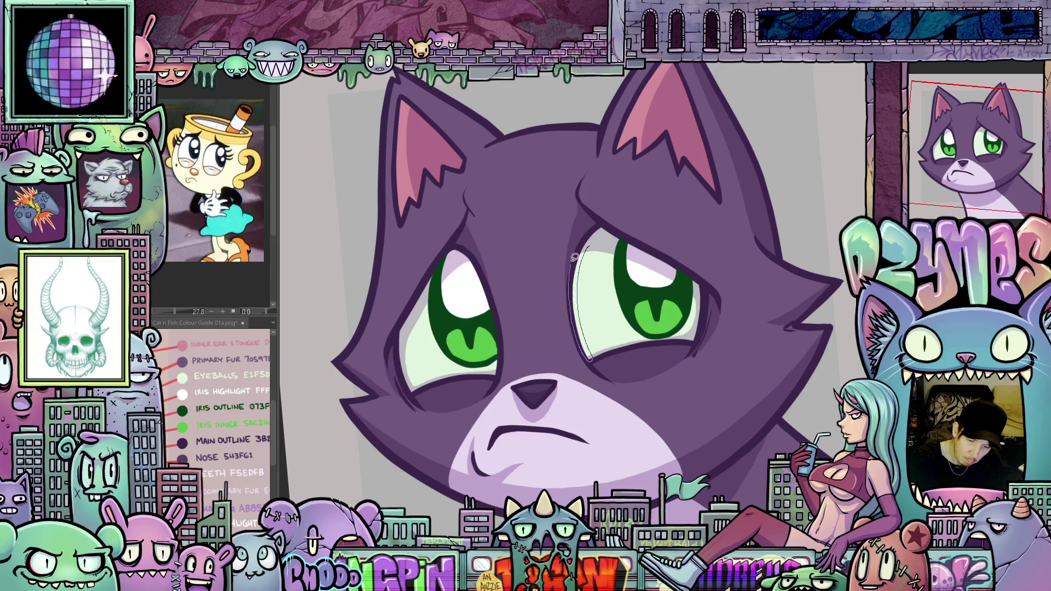
pyautogui.moveTo(580, 376); pyautogui.dragTo(708, 350)
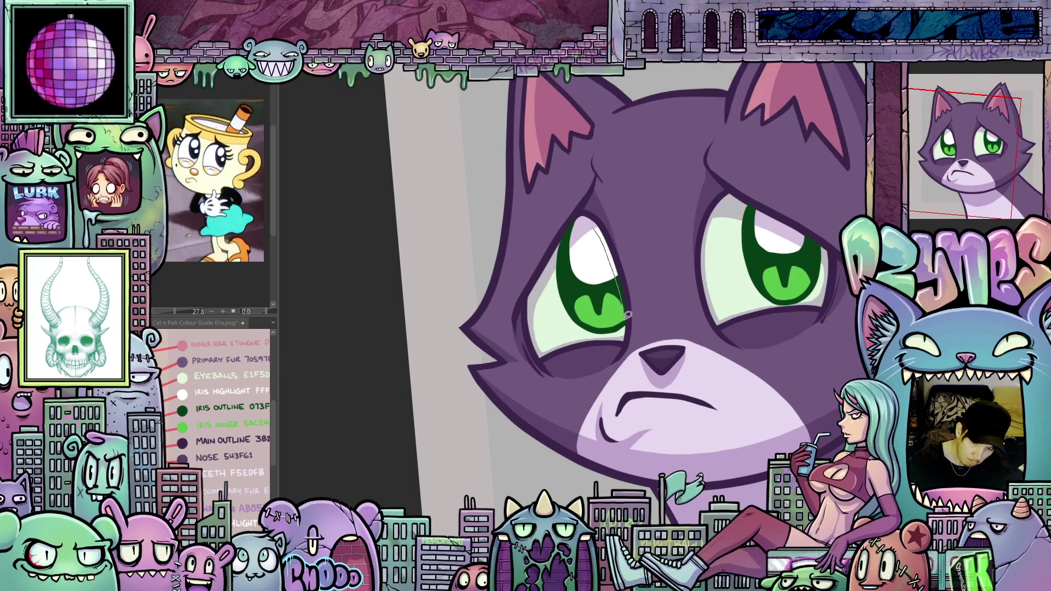
pyautogui.moveTo(628, 315)
pyautogui.mouseDown()
pyautogui.moveTo(614, 231)
pyautogui.moveTo(596, 218)
pyautogui.mouseUp()
pyautogui.moveTo(771, 403); pyautogui.dragTo(672, 367)
pyautogui.hotkey('ctrl', '-')
pyautogui.hotkey('ctrl', '-')
pyautogui.hotkey('ctrl', '-')
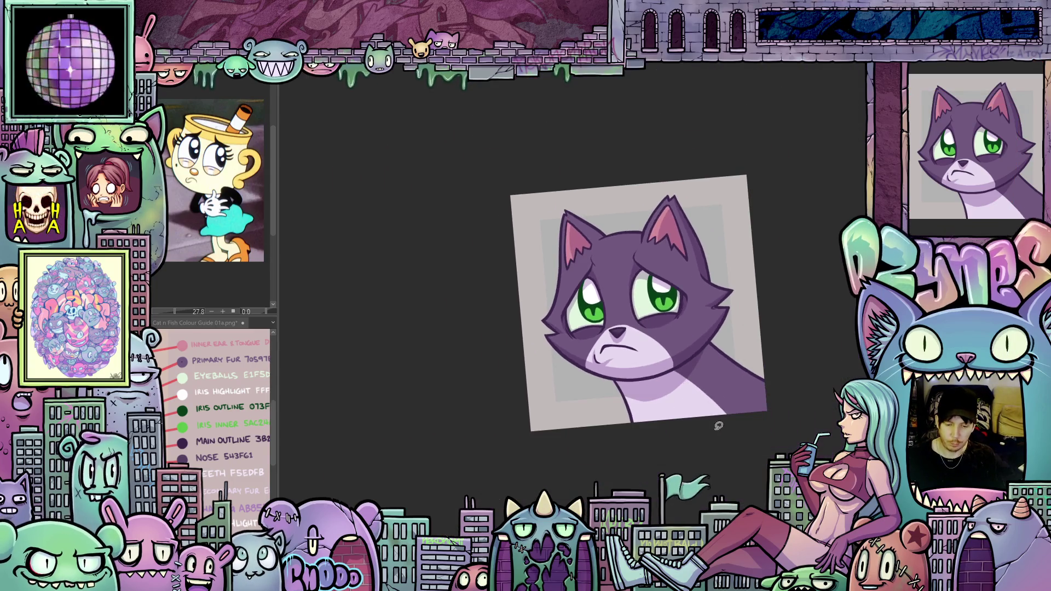
# Auto-select the cat's fur area, deselect it, then reselect it with Ctrl+Shift+D.
pyautogui.scroll(2, 602, 410)
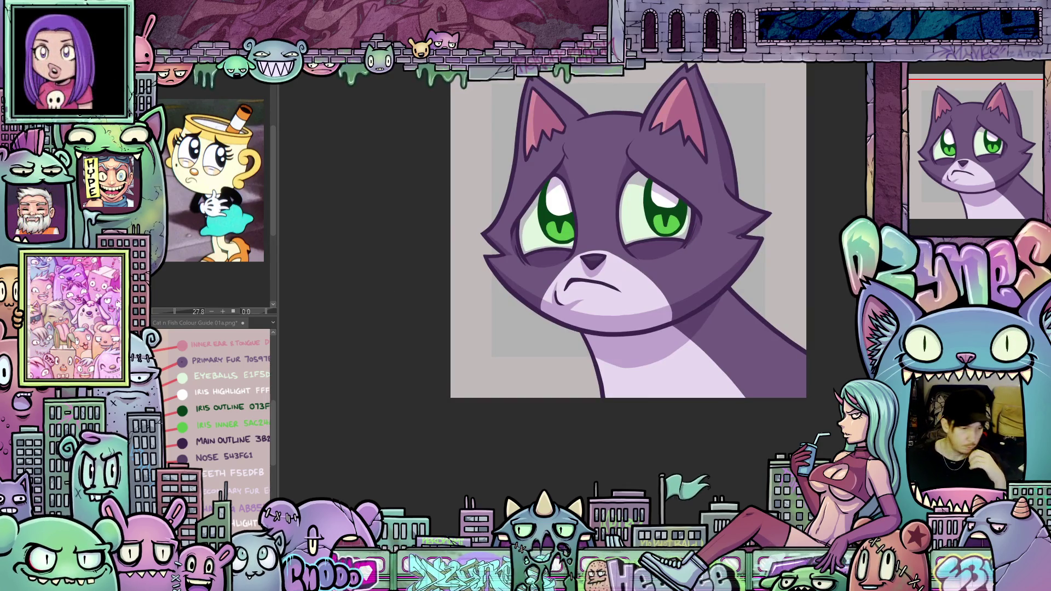
pyautogui.click(628, 211)
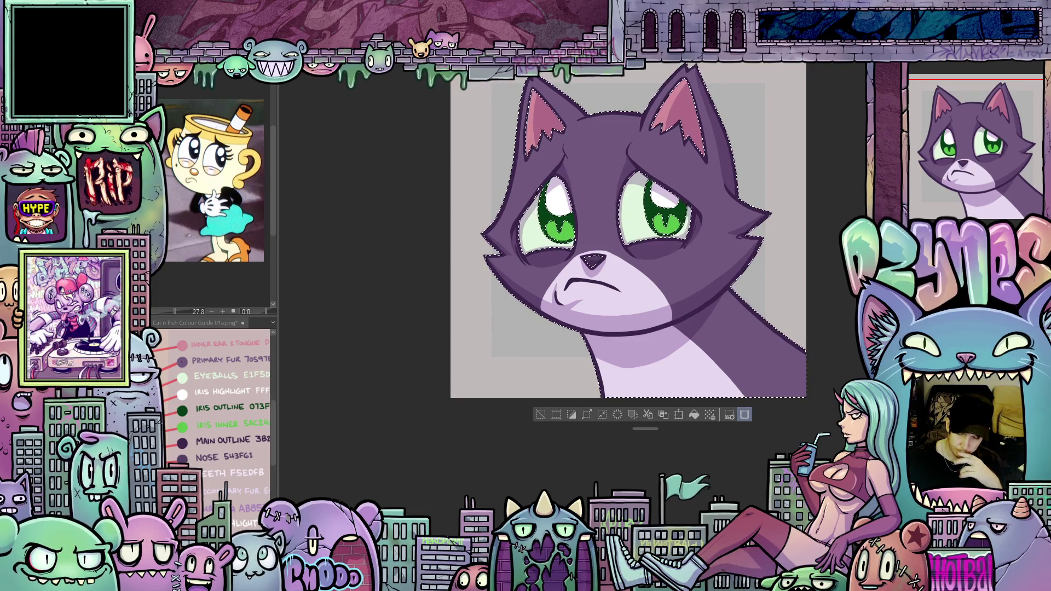
pyautogui.moveTo(711, 359); pyautogui.dragTo(697, 411)
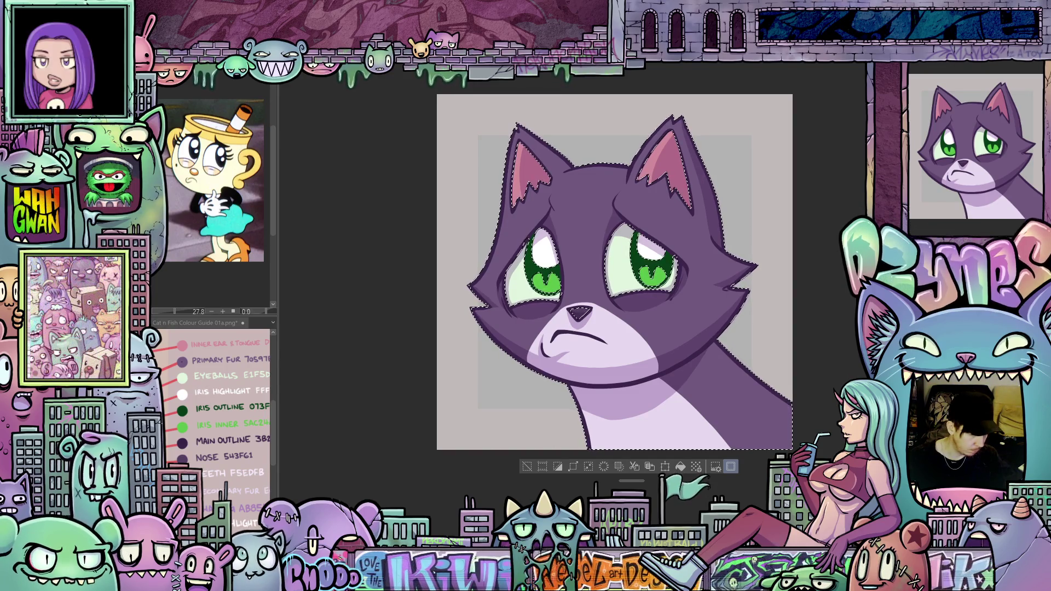
pyautogui.hotkey('ctrl', 'd')
pyautogui.moveTo(239, 475)
pyautogui.mouseDown()
pyautogui.moveTo(246, 491)
pyautogui.moveTo(247, 477)
pyautogui.mouseUp()
pyautogui.hotkey('ctrl', 'shift', 'd')
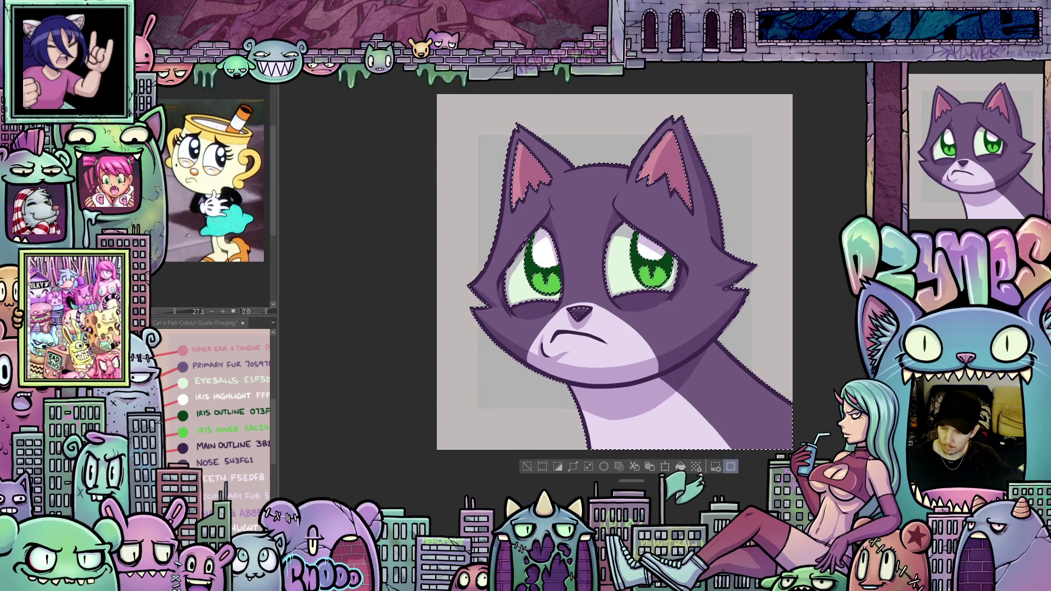
# Switch the layer blending mode to Soft light, deselect the cat, and reapply Soft light.
pyautogui.click(952, 77)
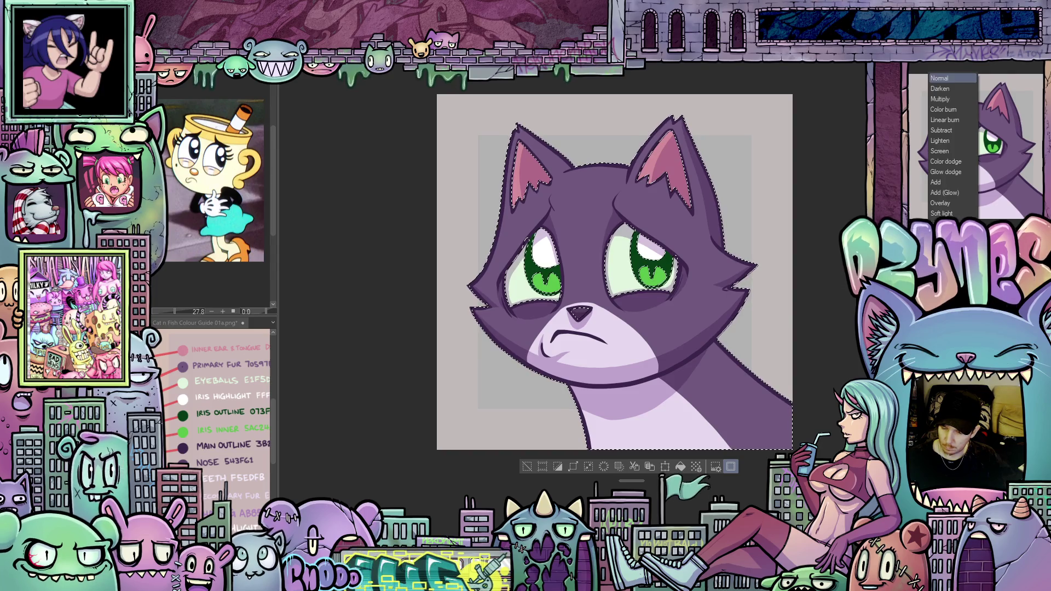
pyautogui.click(943, 215)
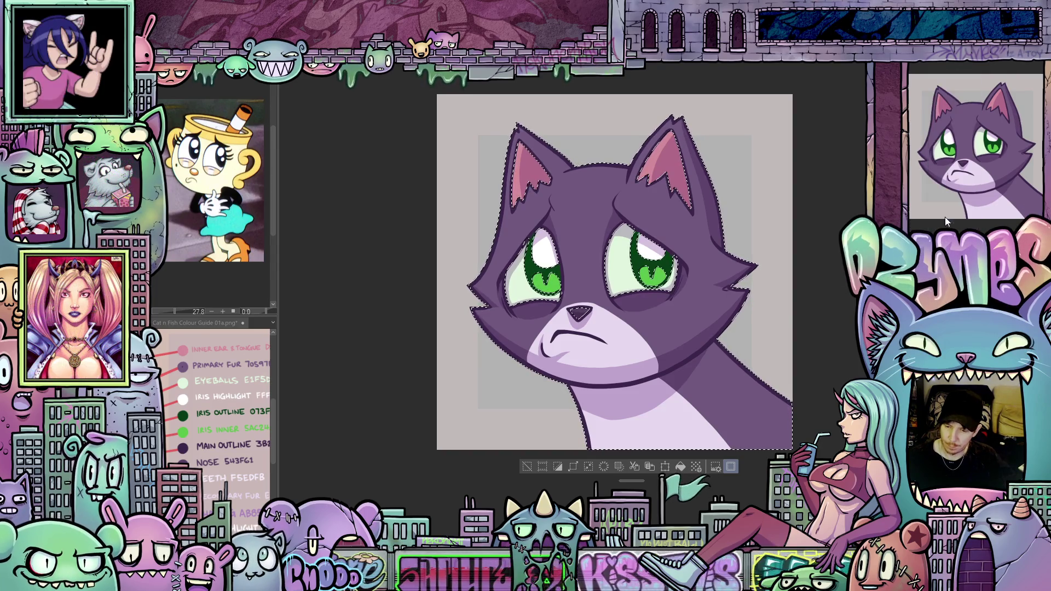
pyautogui.click(730, 467)
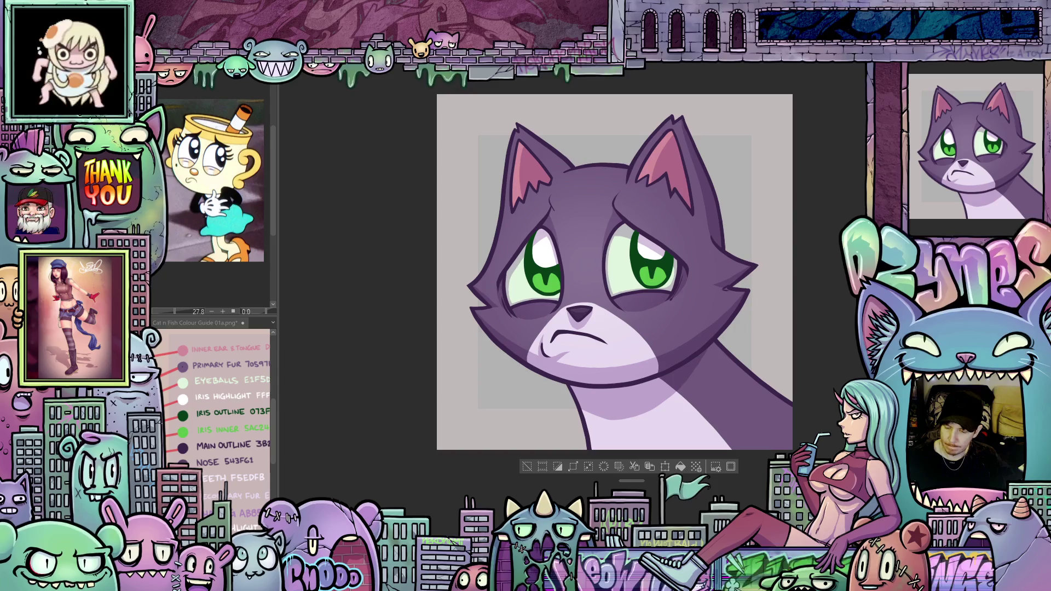
pyautogui.click(947, 69)
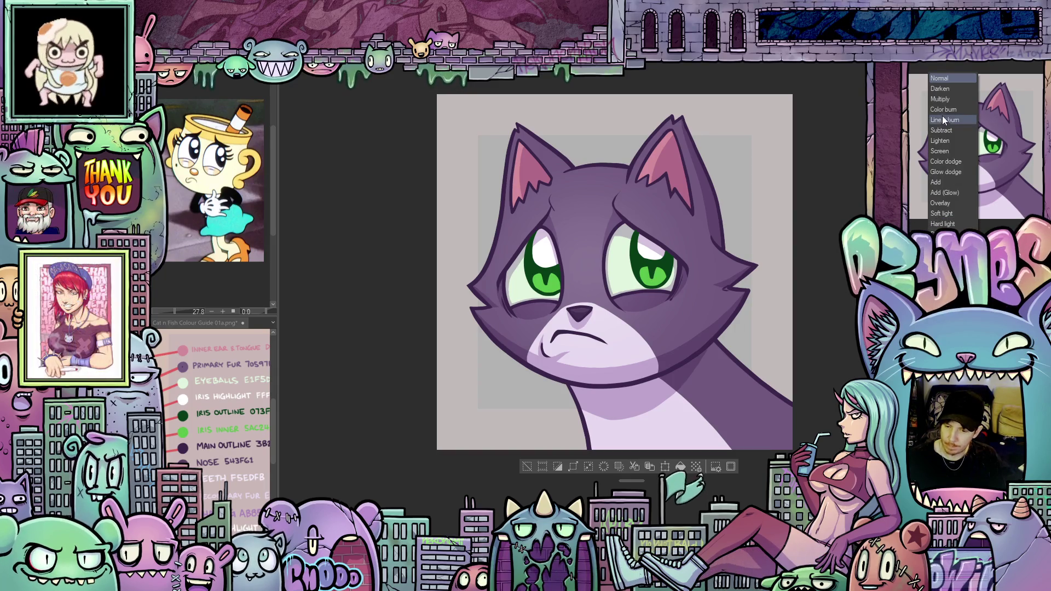
pyautogui.click(952, 213)
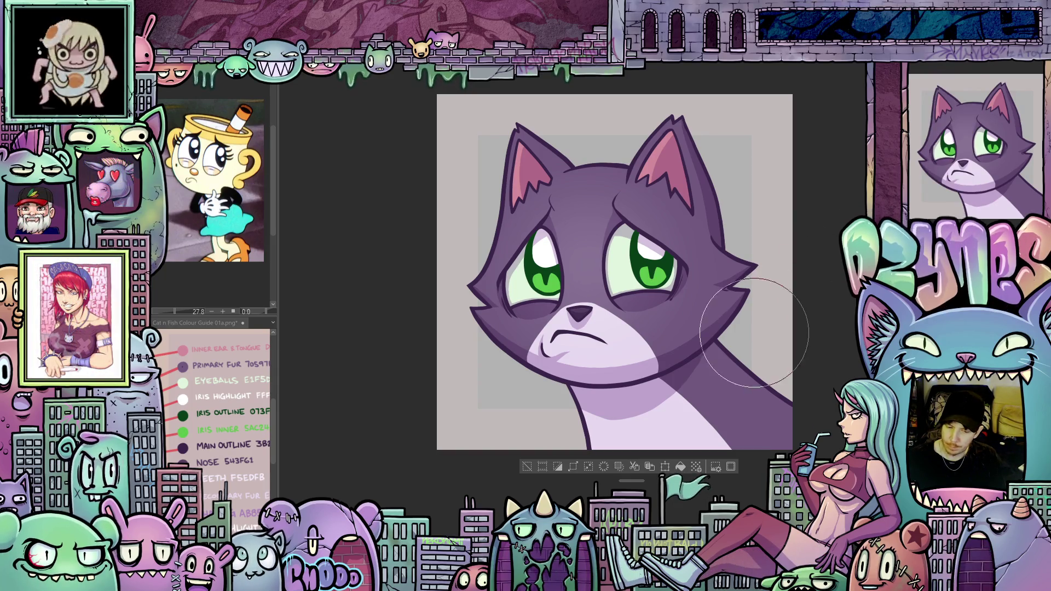
pyautogui.scroll(2, 754, 332)
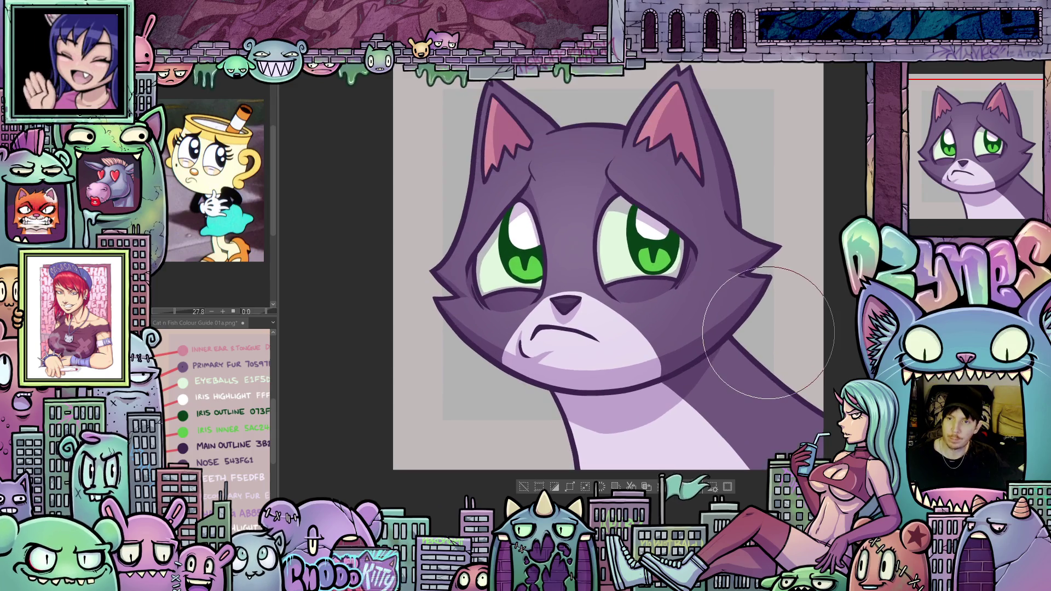
pyautogui.scroll(1, 763, 329)
pyautogui.moveTo(717, 317); pyautogui.dragTo(780, 378)
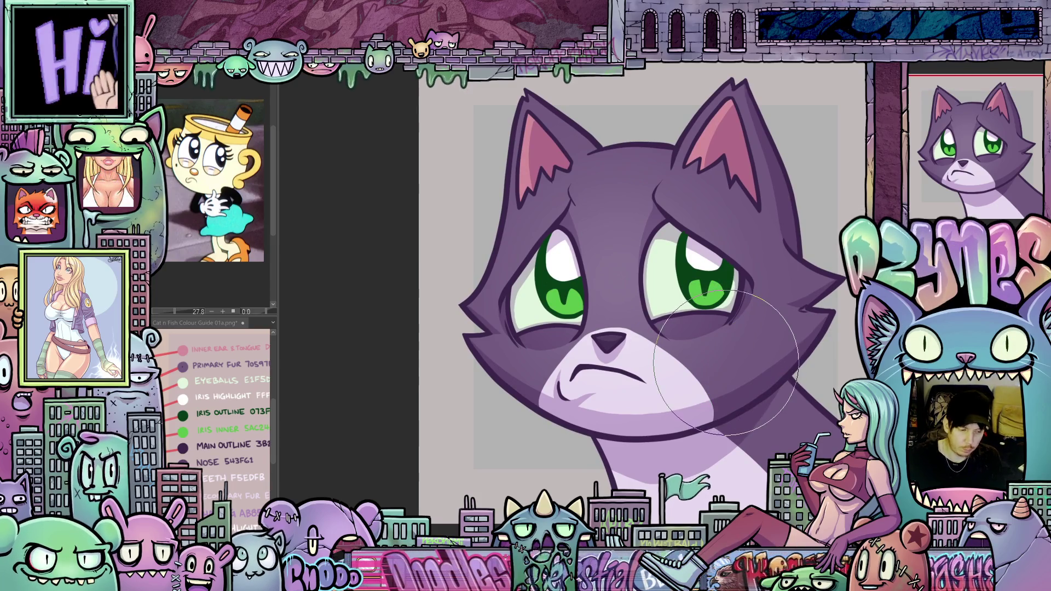
pyautogui.press('[')
pyautogui.press('[')
pyautogui.press('[')
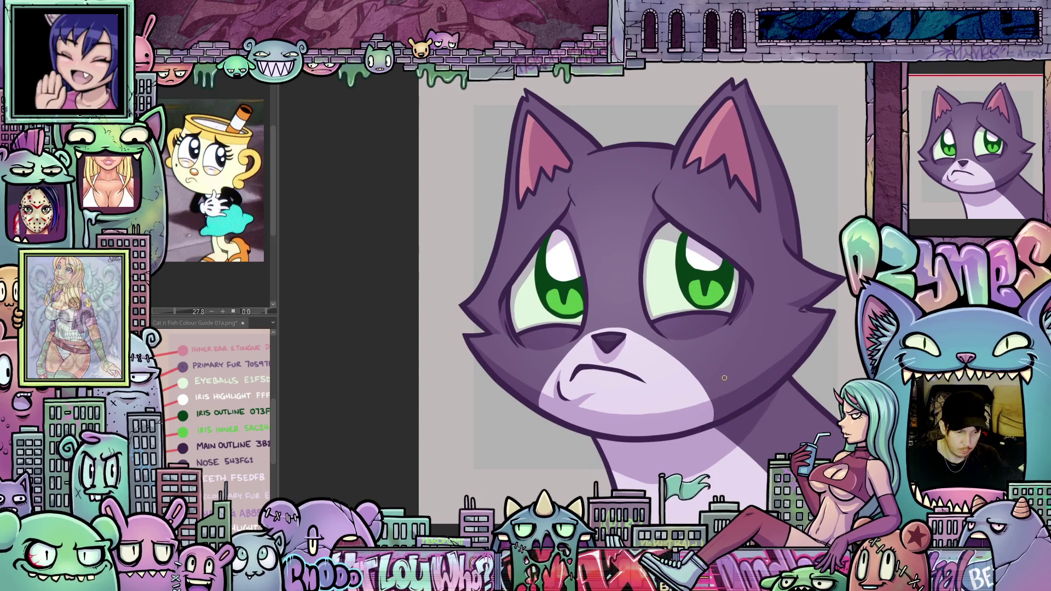
pyautogui.moveTo(685, 368); pyautogui.dragTo(781, 415)
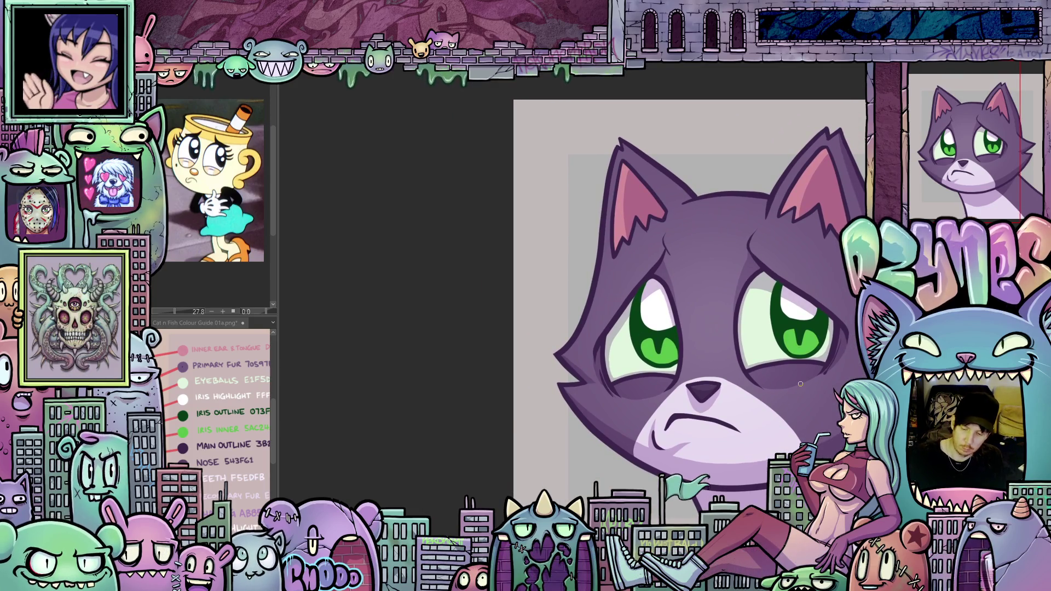
pyautogui.scroll(1, 801, 384)
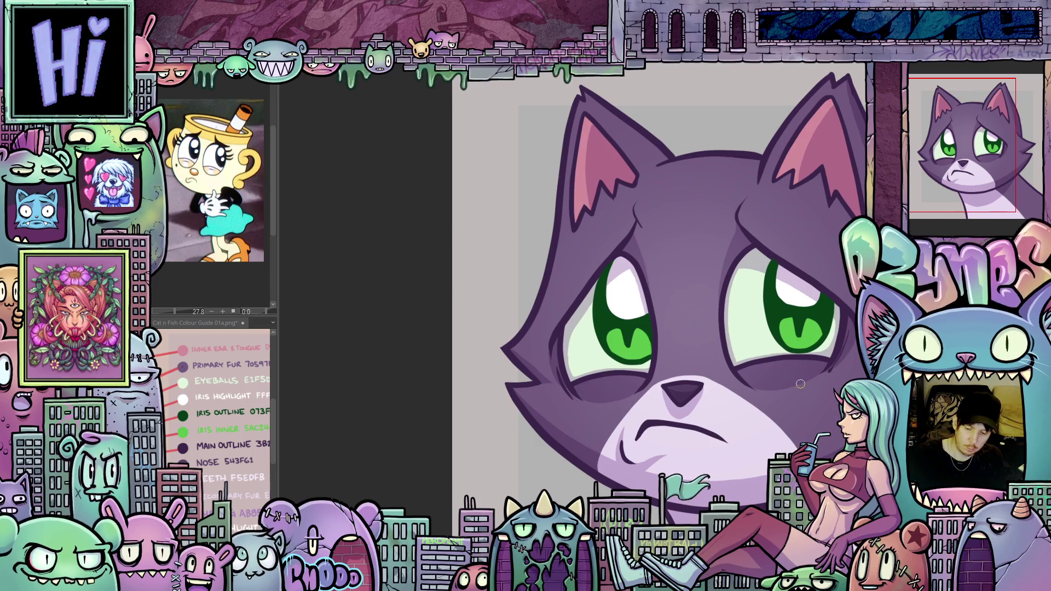
pyautogui.moveTo(800, 384)
pyautogui.mouseDown()
pyautogui.moveTo(678, 444)
pyautogui.moveTo(668, 438)
pyautogui.mouseUp()
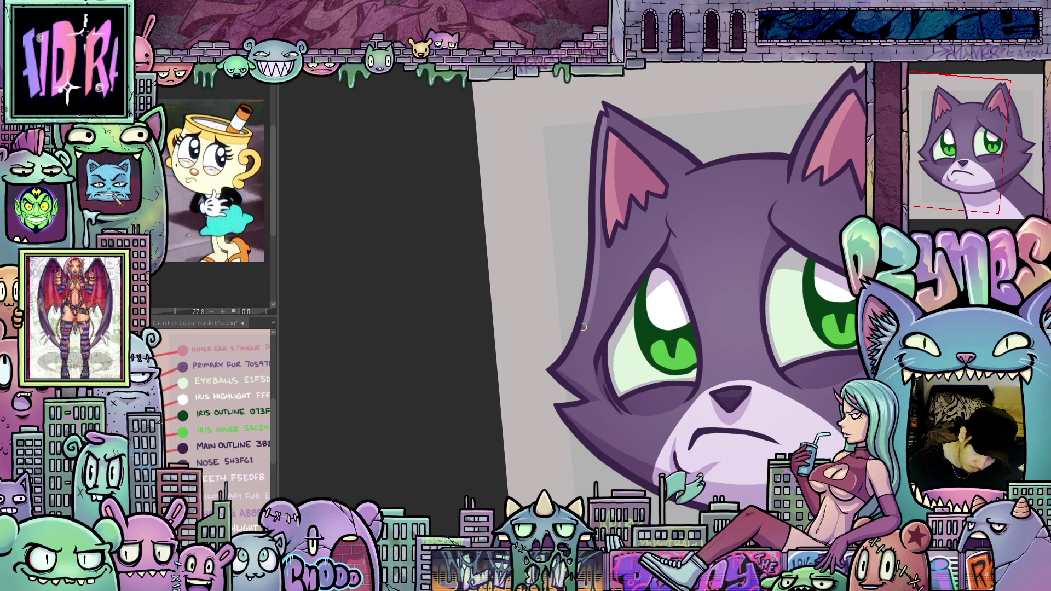
pyautogui.moveTo(626, 414)
pyautogui.mouseDown()
pyautogui.moveTo(675, 468)
pyautogui.moveTo(633, 325)
pyautogui.mouseUp()
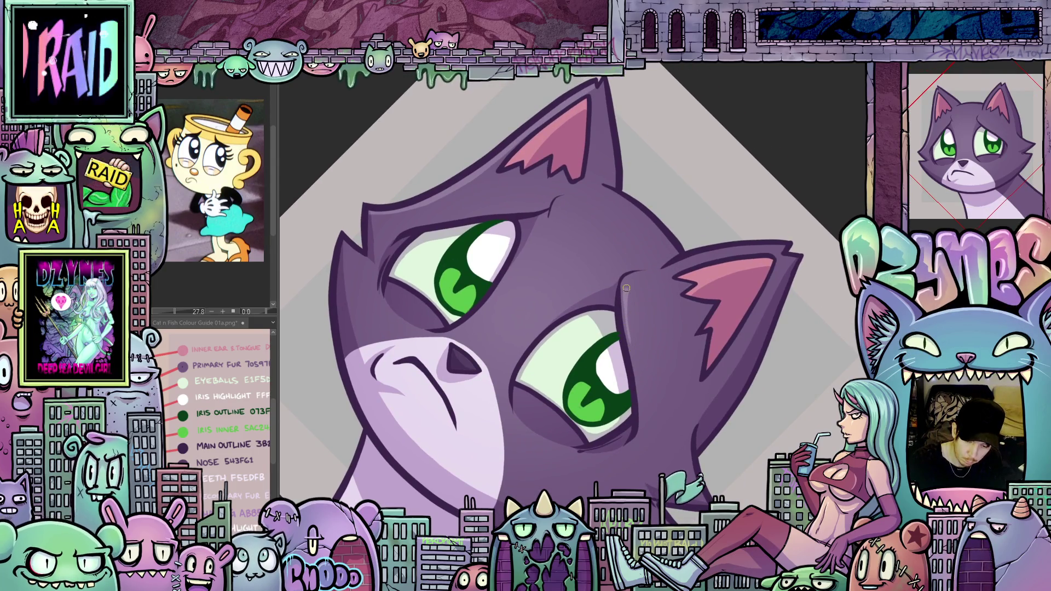
pyautogui.moveTo(696, 378); pyautogui.dragTo(674, 388)
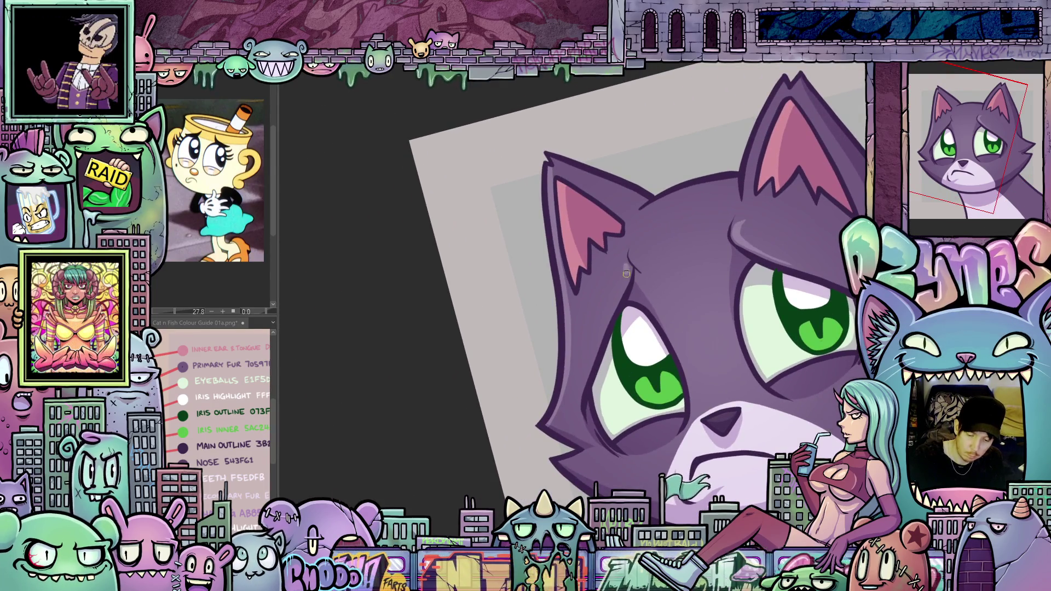
pyautogui.moveTo(574, 433); pyautogui.dragTo(624, 324)
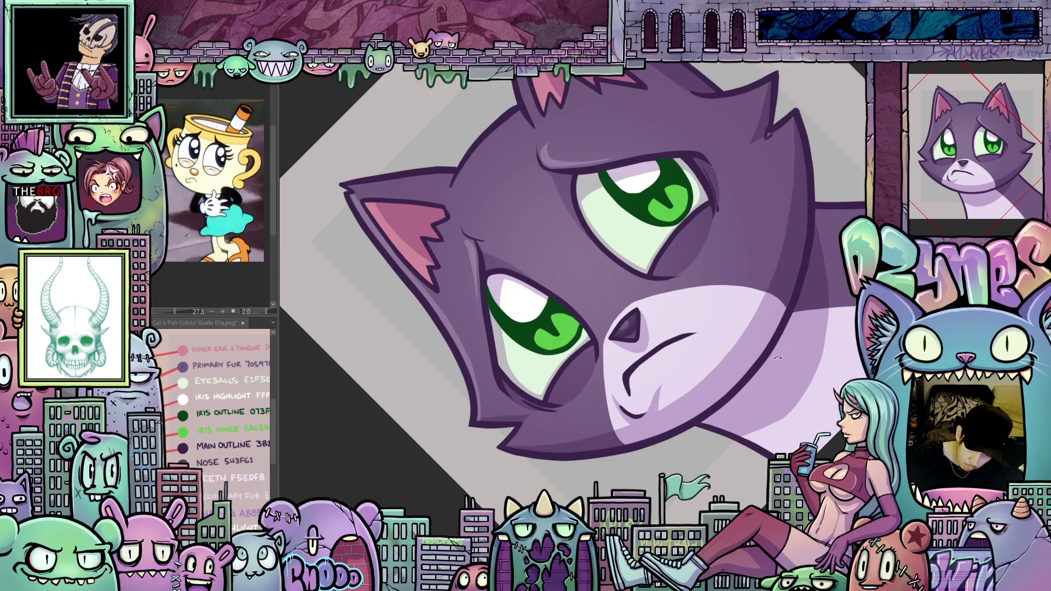
pyautogui.hotkey('ctrl', '@')
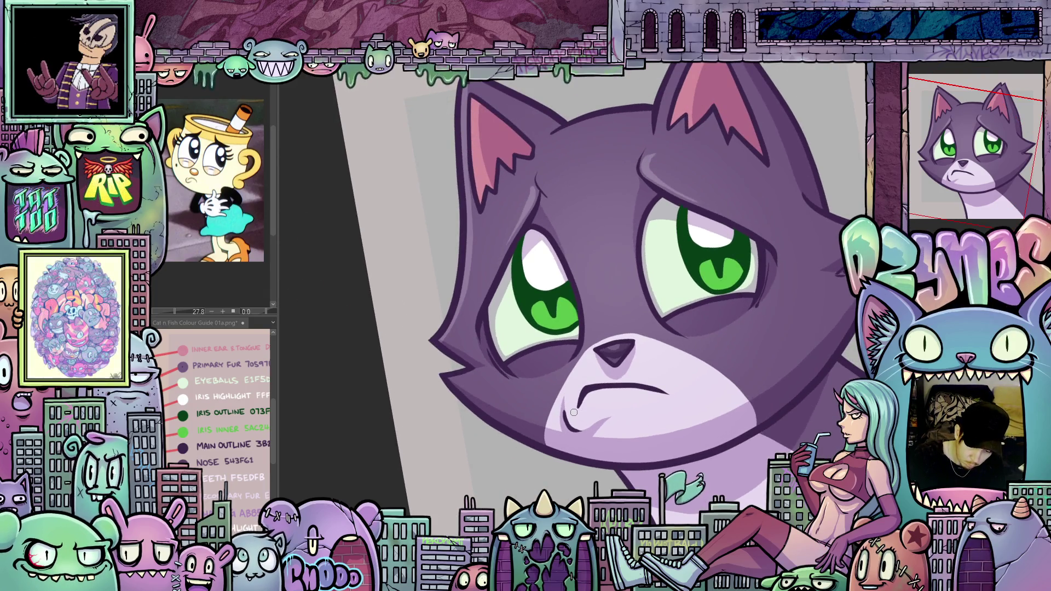
pyautogui.moveTo(711, 447); pyautogui.dragTo(645, 386)
pyautogui.moveTo(761, 343)
pyautogui.mouseDown()
pyautogui.moveTo(751, 312)
pyautogui.moveTo(629, 219)
pyautogui.moveTo(559, 187)
pyautogui.mouseUp()
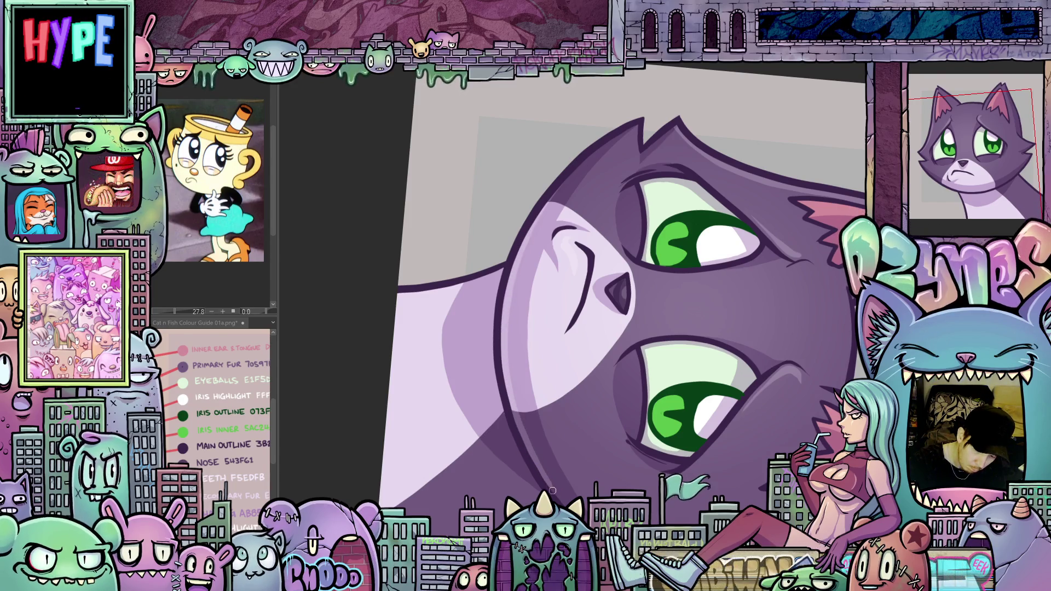
pyautogui.moveTo(558, 496)
pyautogui.mouseDown()
pyautogui.moveTo(783, 290)
pyautogui.moveTo(728, 411)
pyautogui.moveTo(733, 395)
pyautogui.moveTo(711, 410)
pyautogui.moveTo(712, 426)
pyautogui.mouseUp()
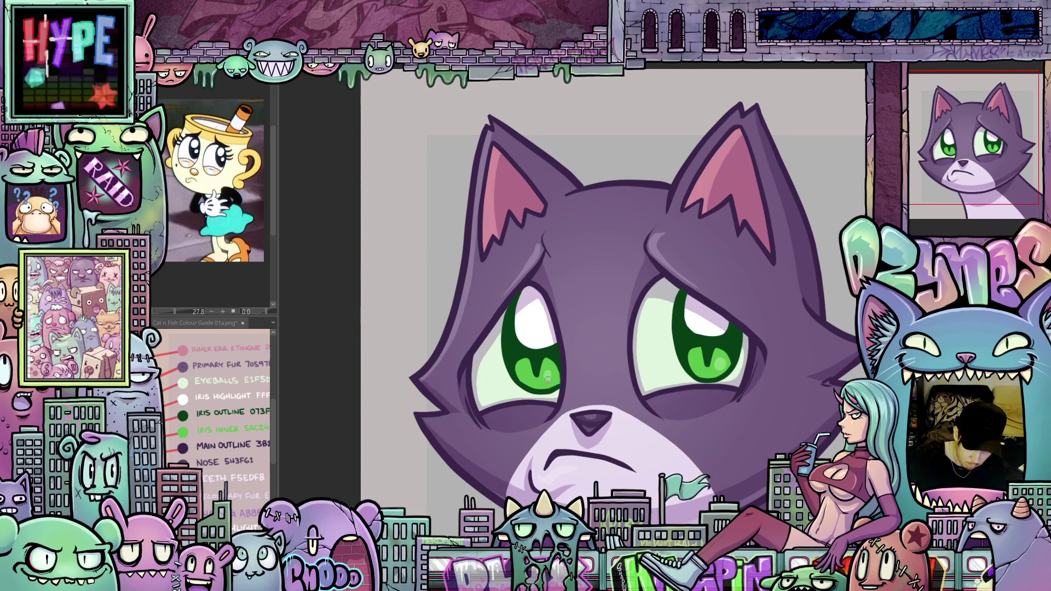
pyautogui.scroll(-4, 573, 418)
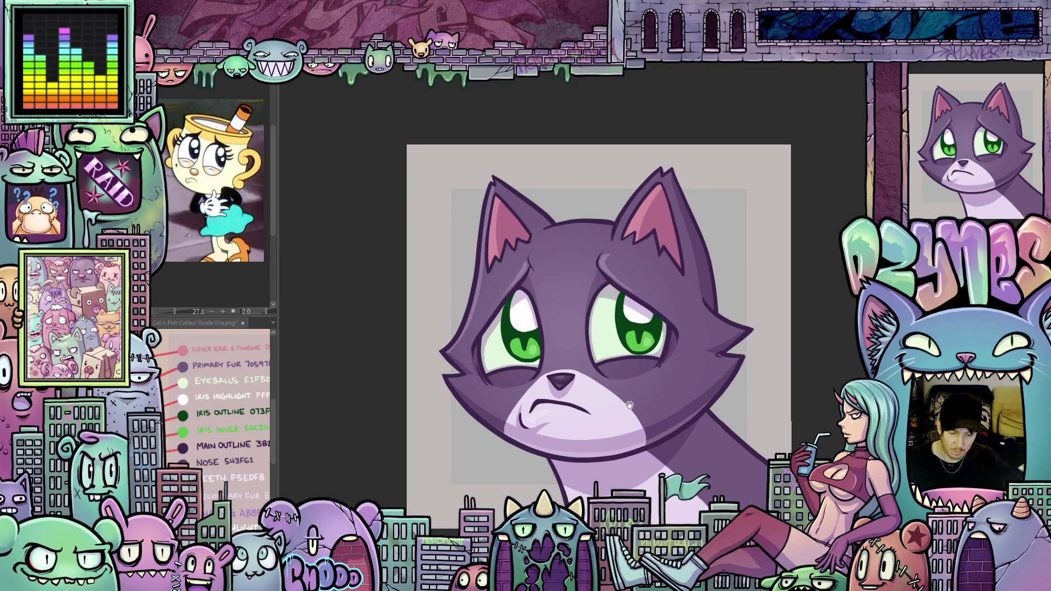
# Draw a thin light line down the outer edge of the cat's ear.
pyautogui.moveTo(630, 410)
pyautogui.mouseDown()
pyautogui.moveTo(641, 405)
pyautogui.moveTo(643, 436)
pyautogui.mouseUp()
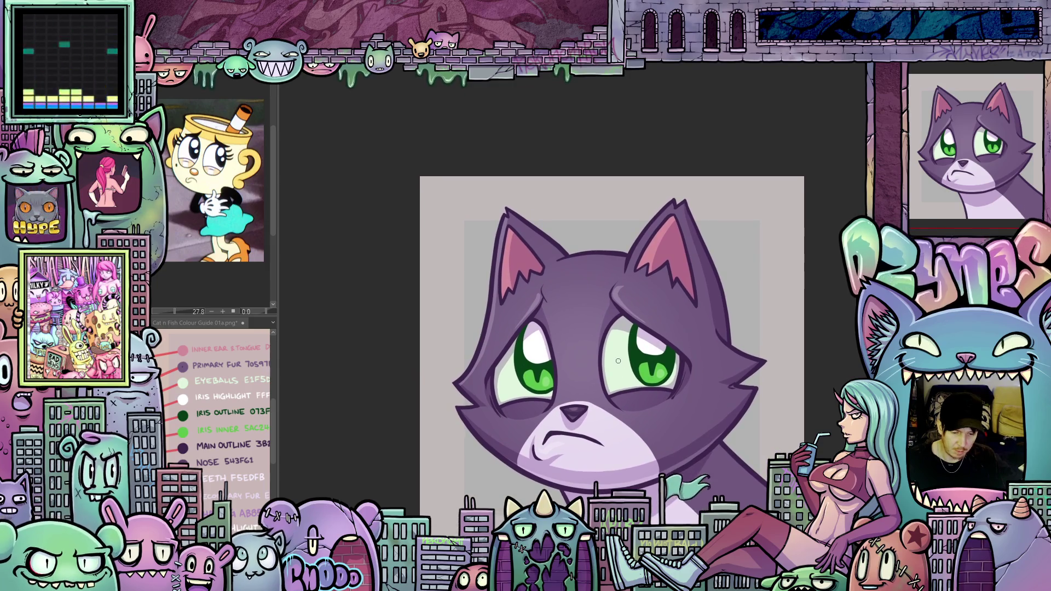
pyautogui.scroll(3, 618, 361)
pyautogui.moveTo(791, 410); pyautogui.dragTo(747, 468)
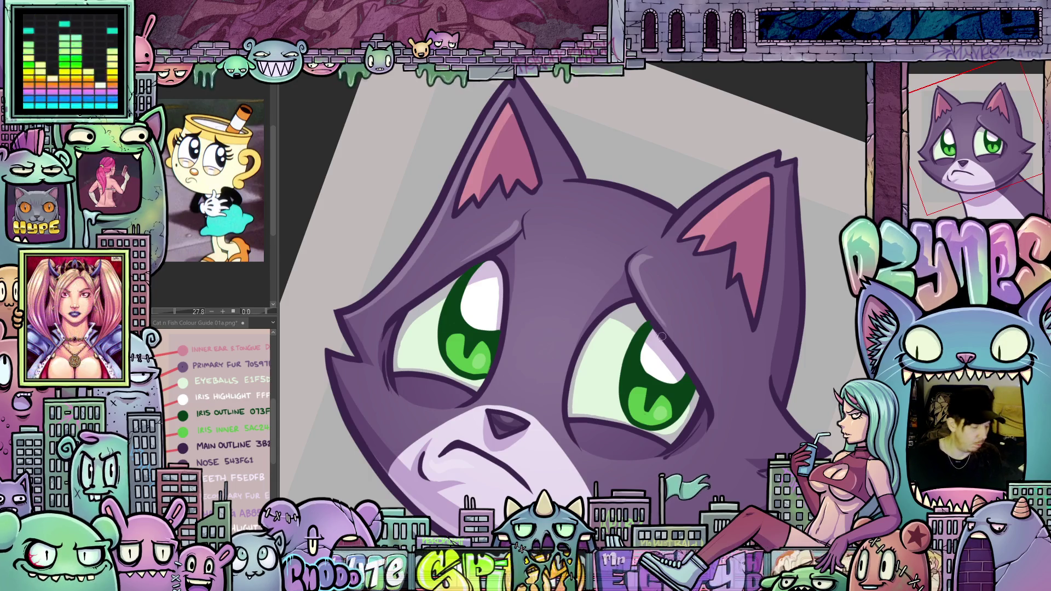
pyautogui.moveTo(657, 405); pyautogui.dragTo(603, 455)
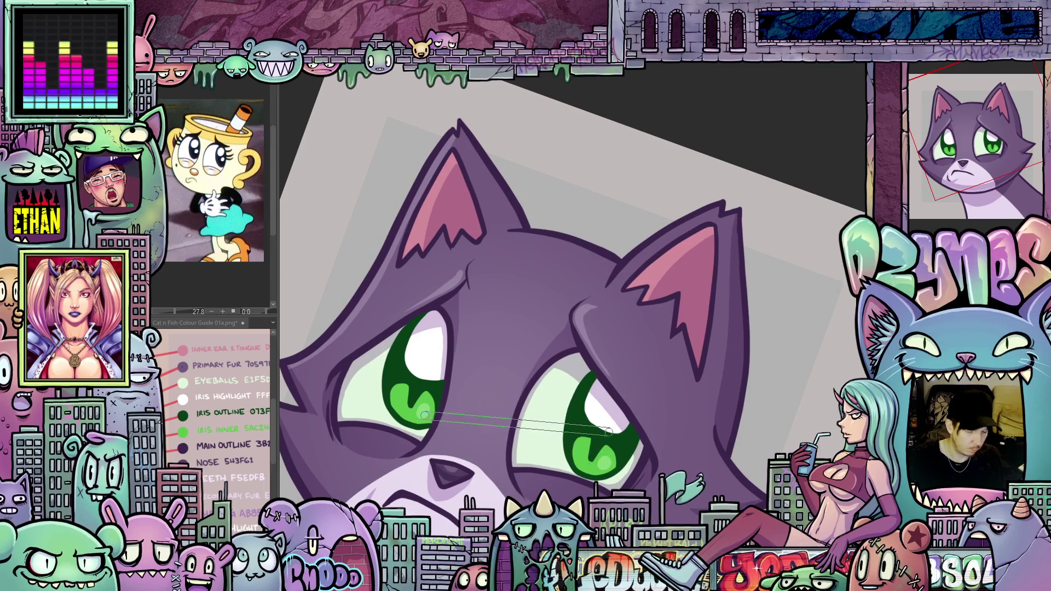
pyautogui.moveTo(461, 125); pyautogui.dragTo(490, 185)
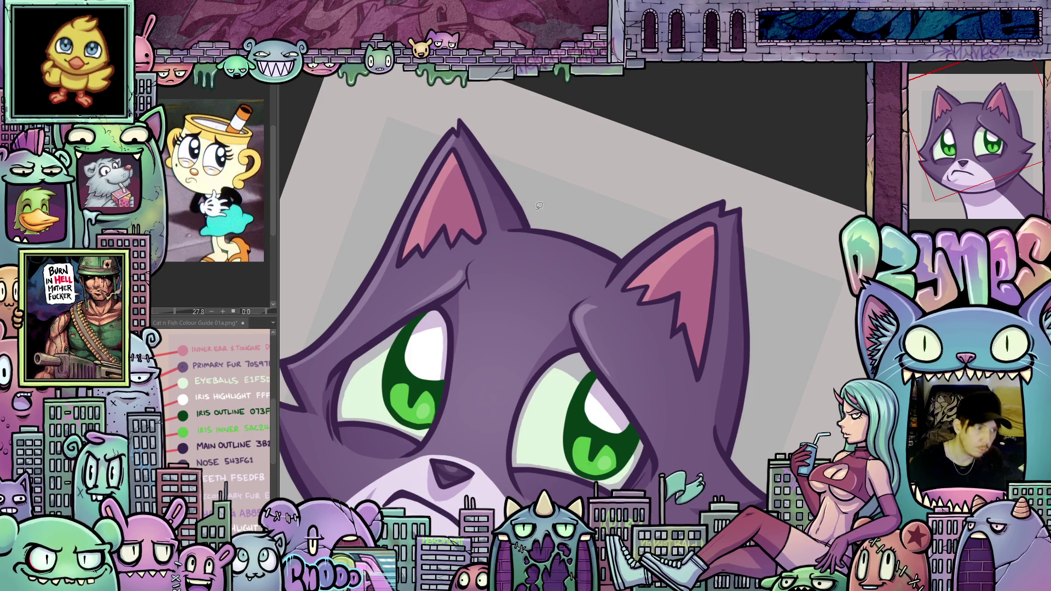
# Inspect the lower face, then return the view to upright and fit the whole canvas.
pyautogui.moveTo(539, 205); pyautogui.dragTo(714, 359)
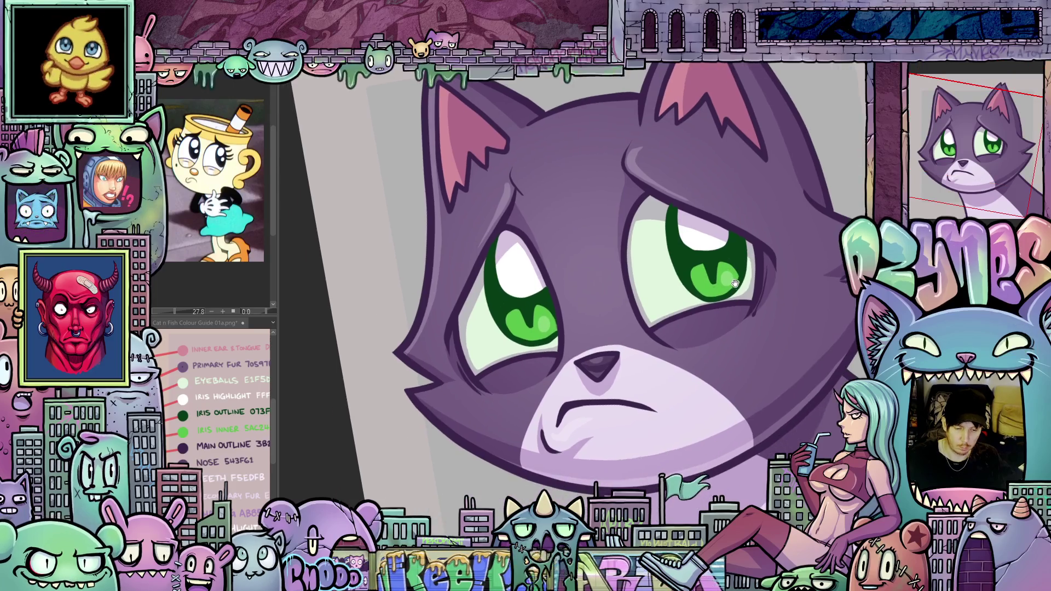
pyautogui.moveTo(729, 289)
pyautogui.mouseDown()
pyautogui.moveTo(675, 351)
pyautogui.moveTo(789, 306)
pyautogui.moveTo(760, 382)
pyautogui.moveTo(660, 279)
pyautogui.mouseUp()
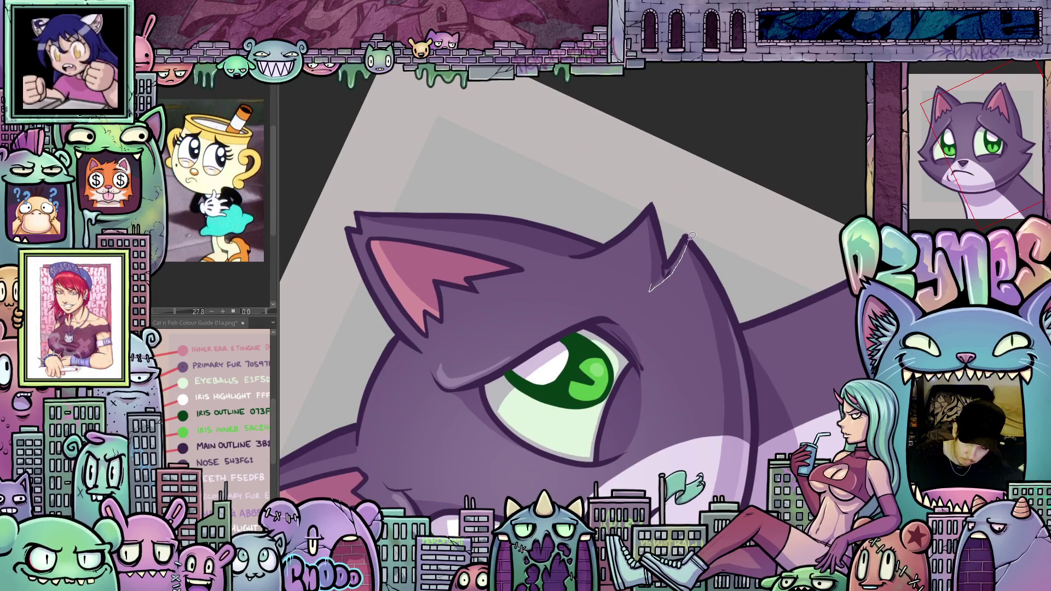
pyautogui.moveTo(610, 423); pyautogui.dragTo(631, 395)
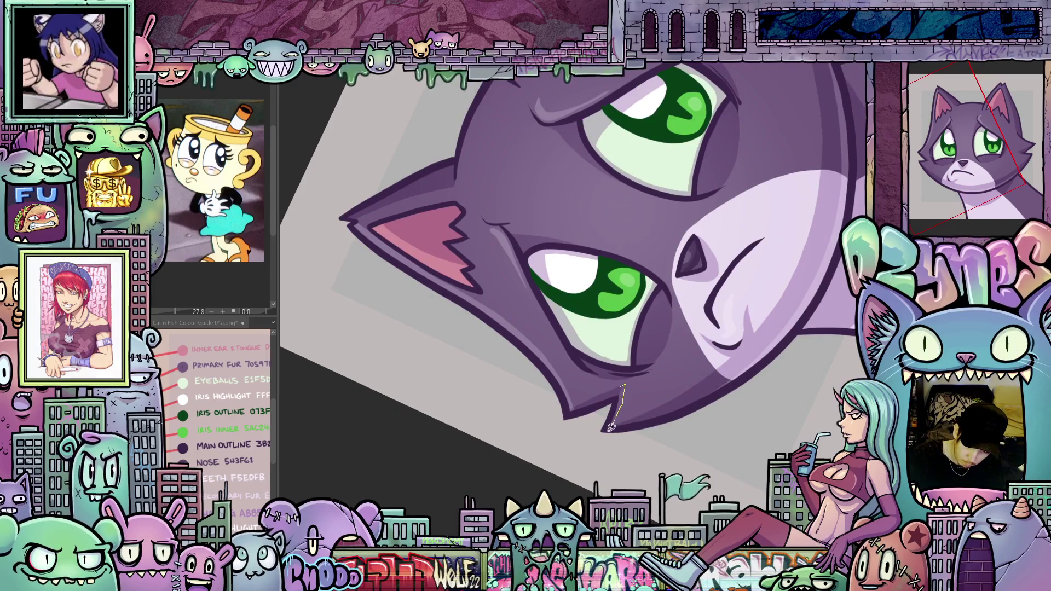
pyautogui.press('5')
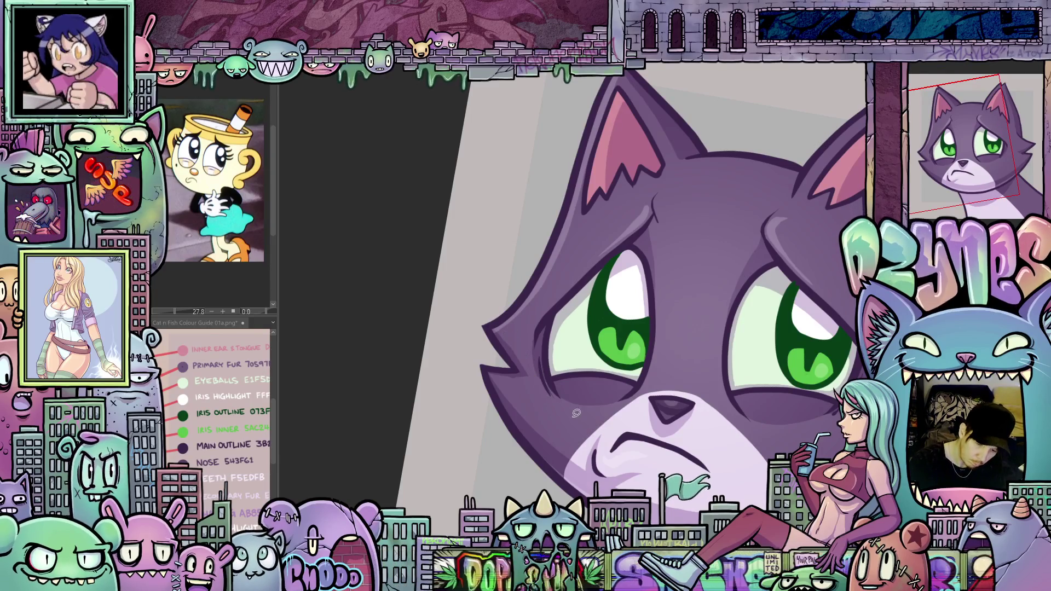
pyautogui.moveTo(597, 403)
pyautogui.mouseDown()
pyautogui.moveTo(657, 379)
pyautogui.moveTo(698, 418)
pyautogui.moveTo(653, 420)
pyautogui.mouseUp()
pyautogui.hotkey('ctrl', '0')
pyautogui.press('5')
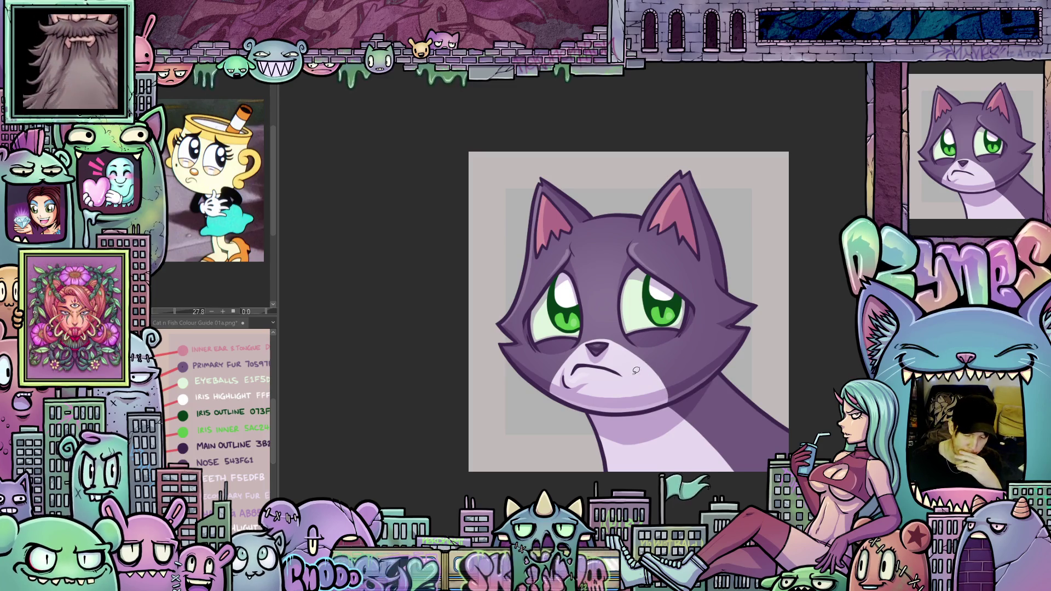
pyautogui.scroll(2, 652, 366)
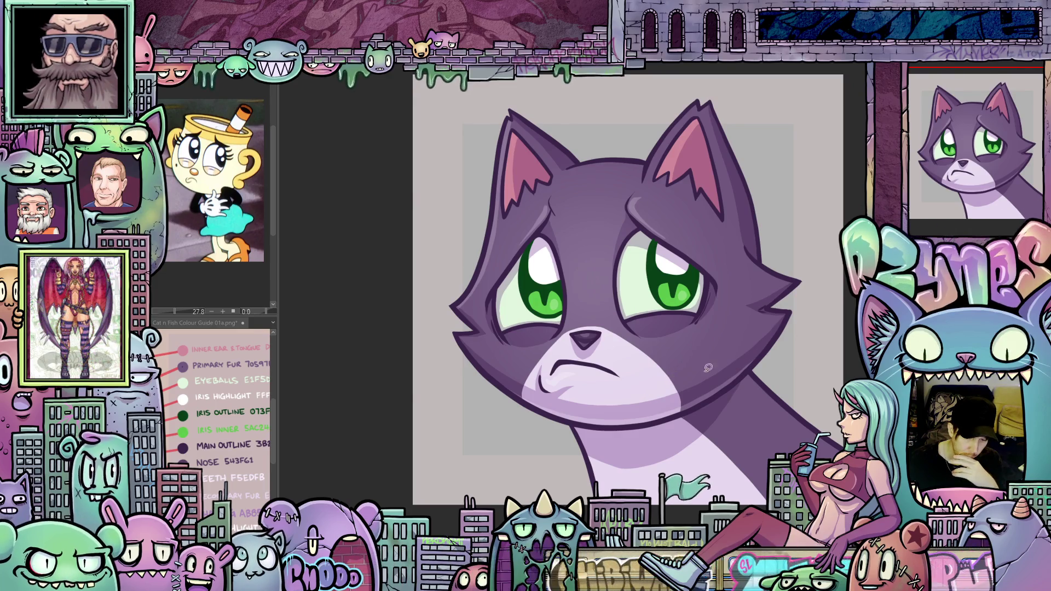
pyautogui.scroll(1, 706, 389)
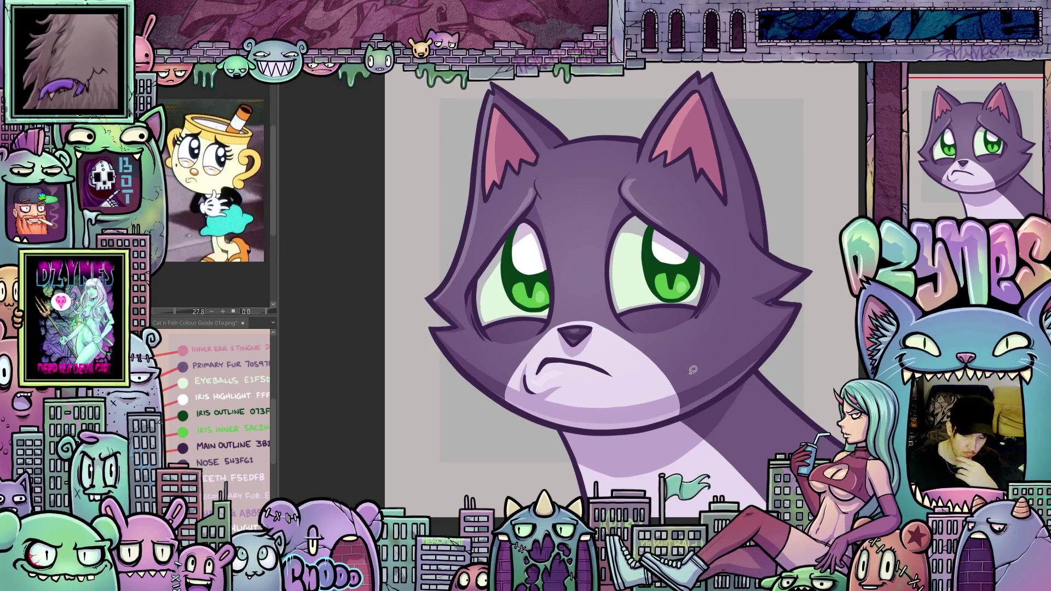
pyautogui.scroll(1, 674, 342)
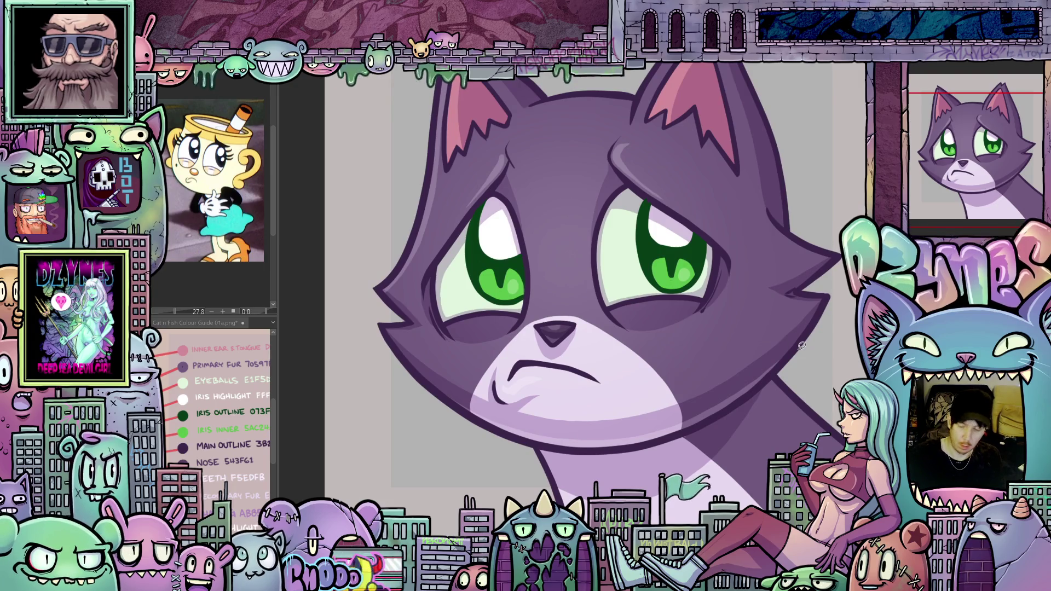
pyautogui.moveTo(792, 426)
pyautogui.mouseDown()
pyautogui.moveTo(807, 394)
pyautogui.moveTo(789, 317)
pyautogui.mouseUp()
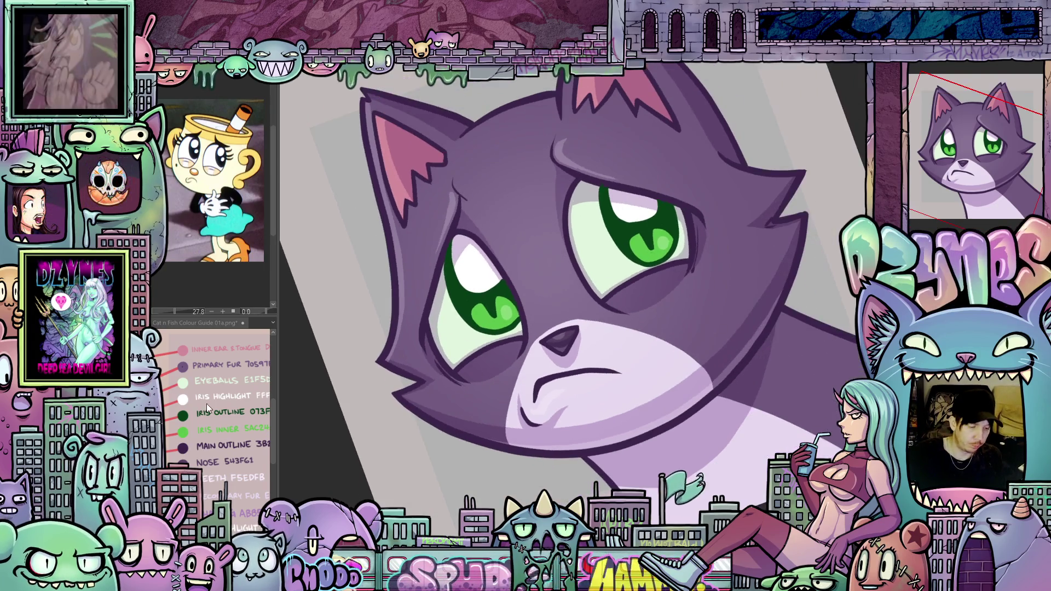
pyautogui.moveTo(743, 342); pyautogui.dragTo(770, 290)
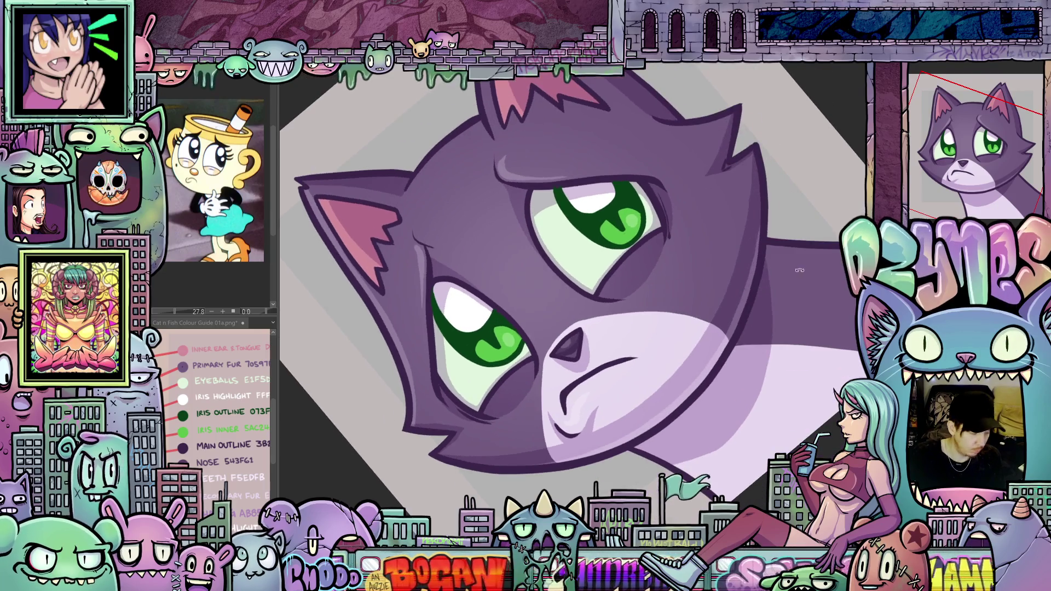
pyautogui.moveTo(766, 348); pyautogui.dragTo(762, 263)
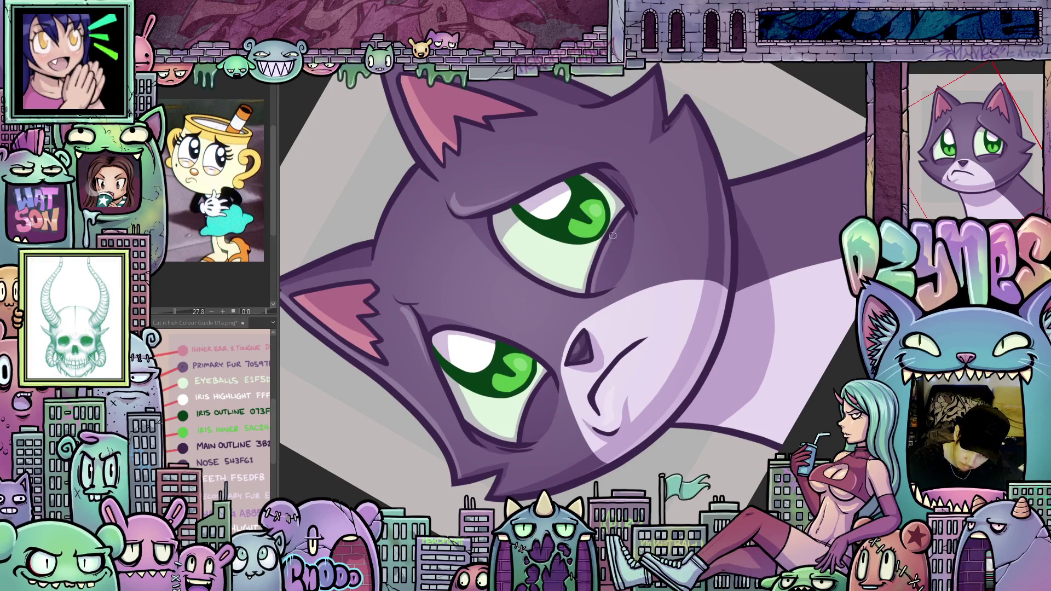
pyautogui.moveTo(547, 439); pyautogui.dragTo(591, 329)
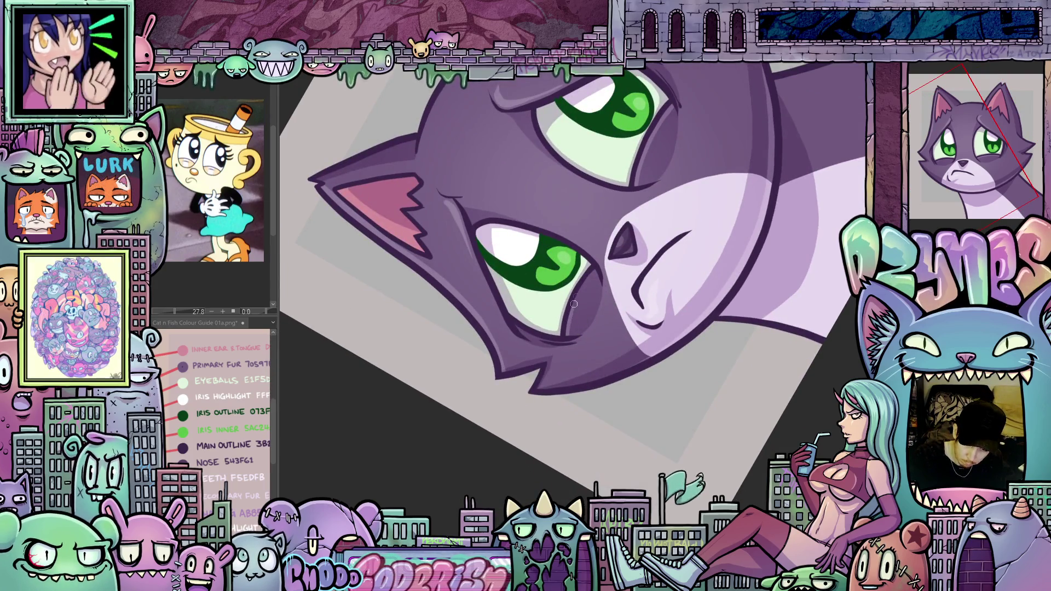
pyautogui.moveTo(632, 262); pyautogui.dragTo(622, 308)
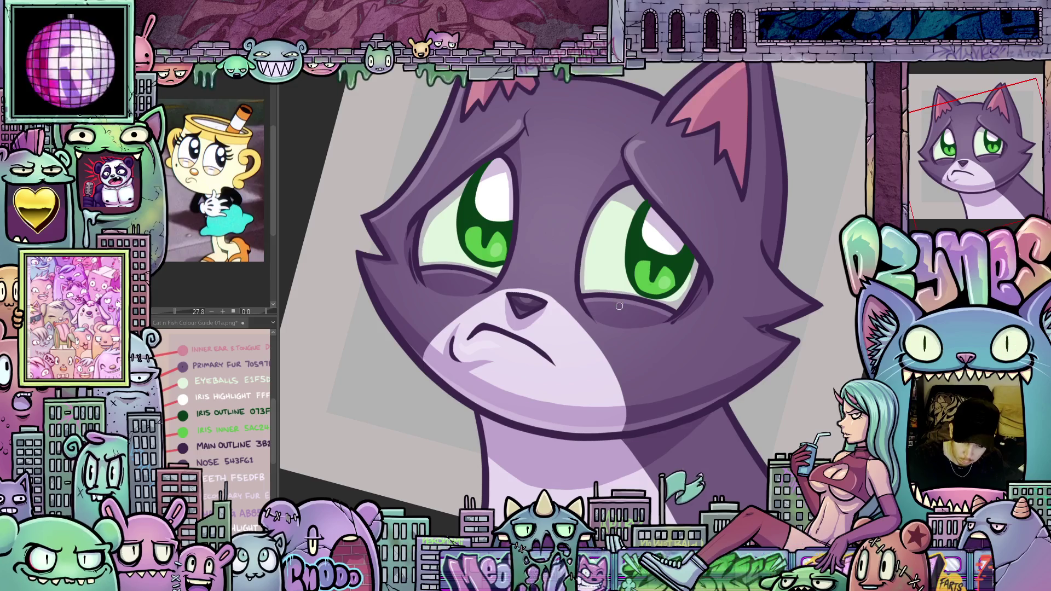
pyautogui.moveTo(689, 360); pyautogui.dragTo(679, 392)
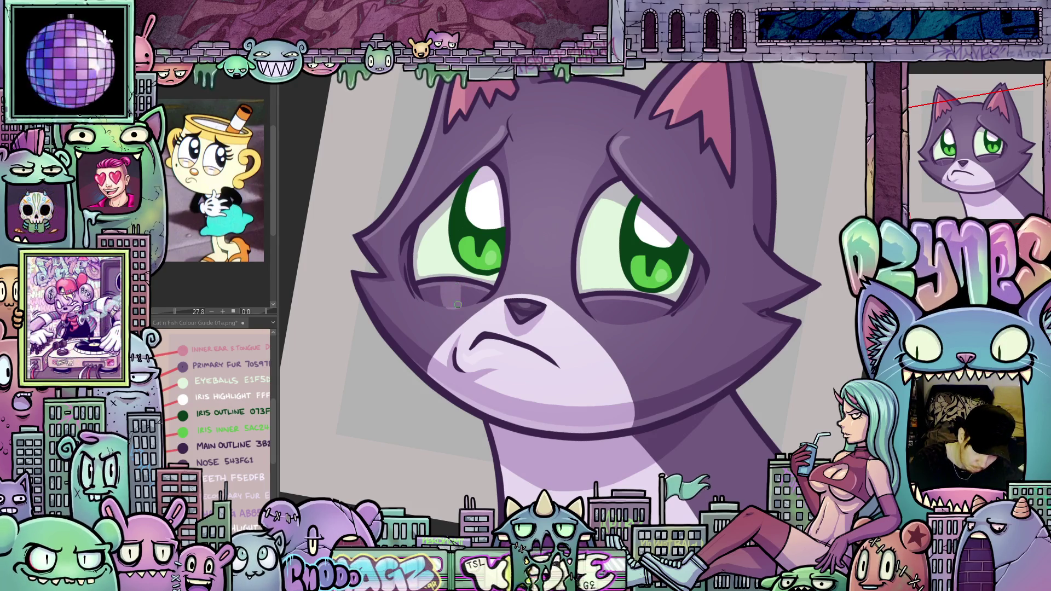
pyautogui.moveTo(679, 414)
pyautogui.mouseDown()
pyautogui.moveTo(625, 386)
pyautogui.moveTo(599, 410)
pyautogui.mouseUp()
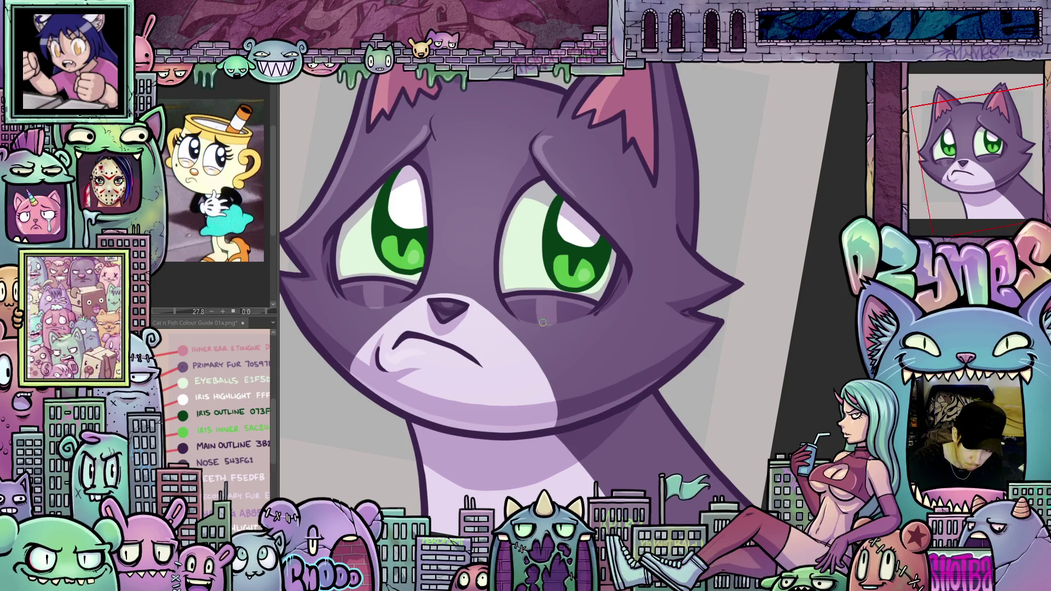
pyautogui.moveTo(551, 324); pyautogui.dragTo(587, 329)
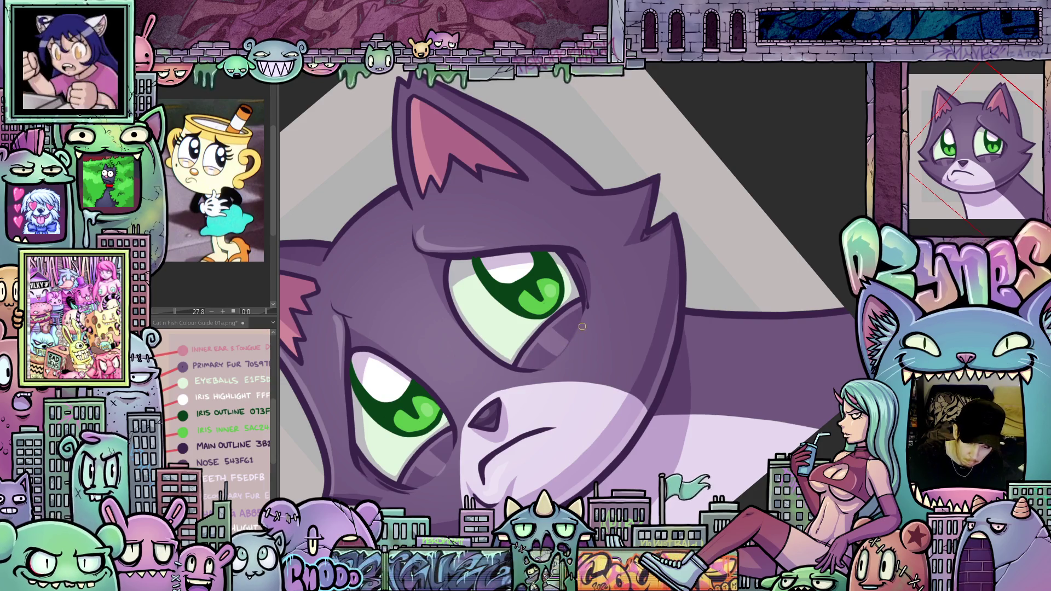
pyautogui.moveTo(569, 349); pyautogui.dragTo(629, 343)
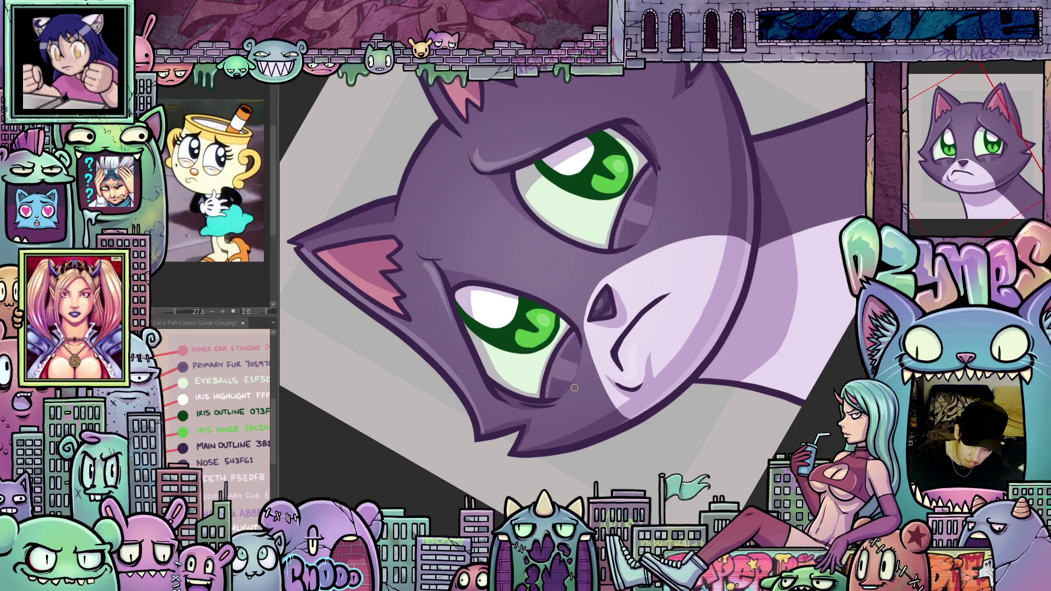
pyautogui.hotkey('ctrl', '@')
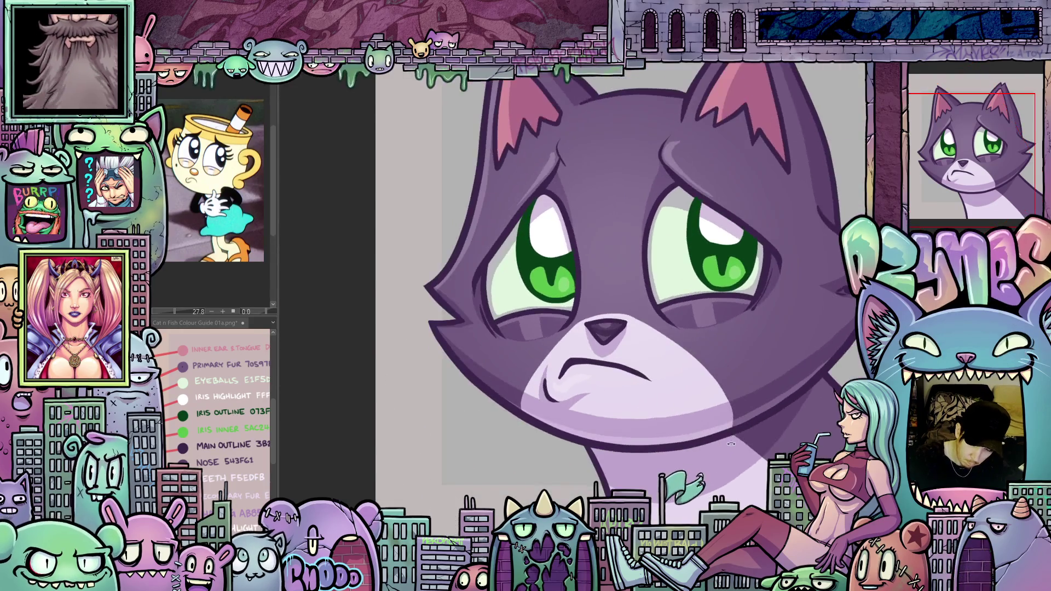
pyautogui.scroll(-4, 732, 444)
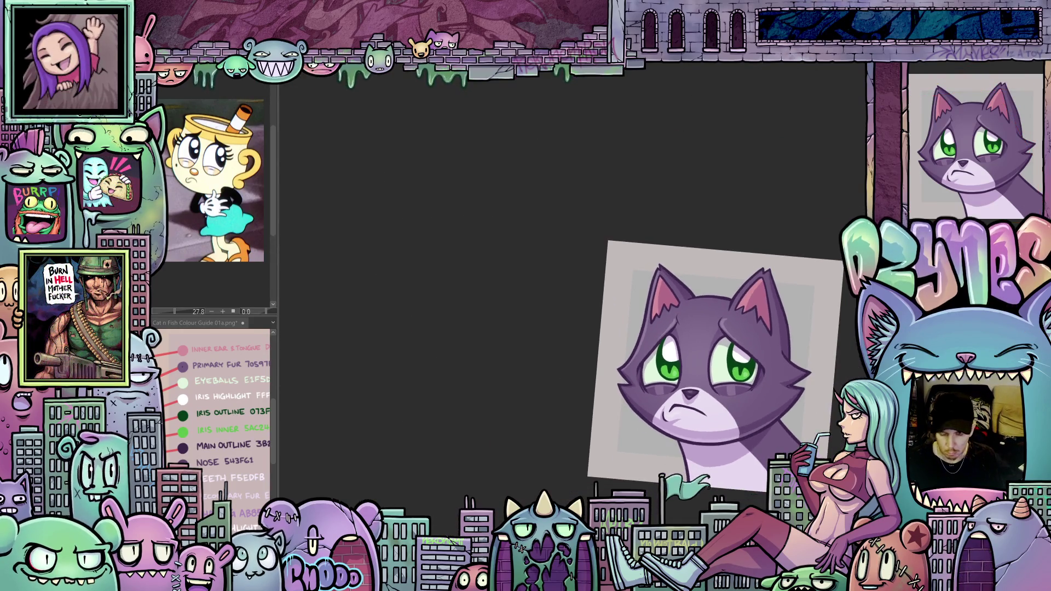
pyautogui.moveTo(749, 455); pyautogui.dragTo(729, 432)
pyautogui.scroll(4, 686, 376)
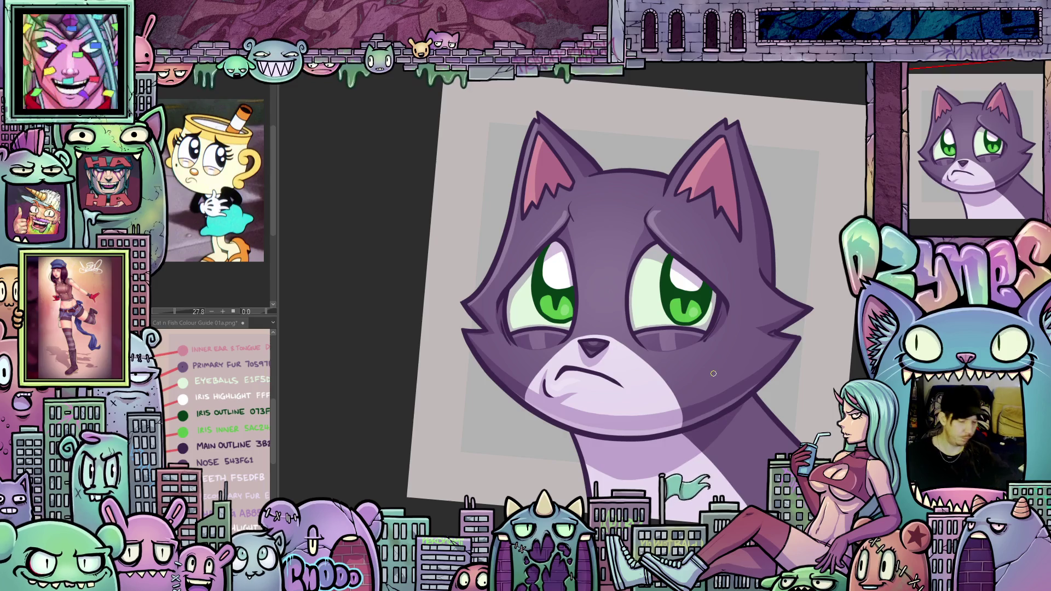
pyautogui.moveTo(777, 428)
pyautogui.mouseDown()
pyautogui.moveTo(630, 383)
pyautogui.moveTo(511, 276)
pyautogui.mouseUp()
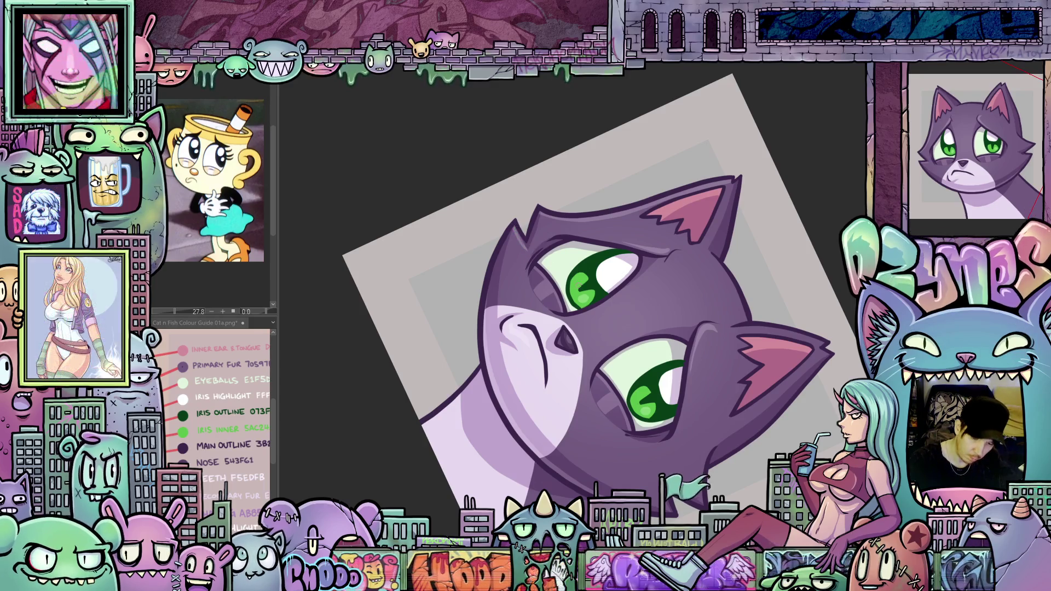
pyautogui.moveTo(518, 231)
pyautogui.mouseDown()
pyautogui.moveTo(766, 285)
pyautogui.moveTo(805, 308)
pyautogui.moveTo(679, 389)
pyautogui.mouseUp()
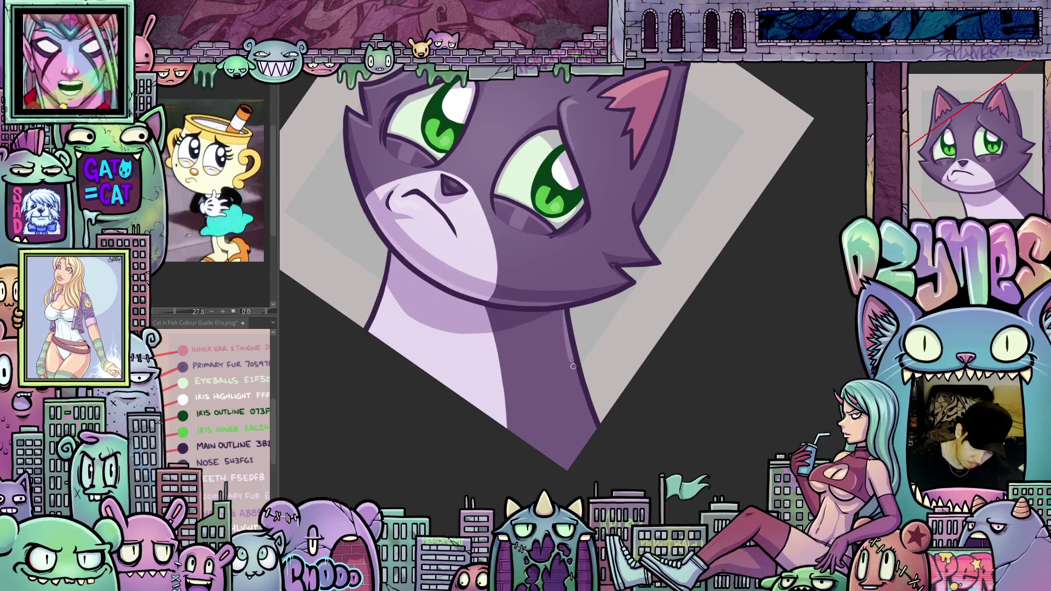
pyautogui.moveTo(585, 401)
pyautogui.mouseDown()
pyautogui.moveTo(681, 376)
pyautogui.moveTo(561, 429)
pyautogui.moveTo(548, 416)
pyautogui.moveTo(740, 236)
pyautogui.moveTo(505, 269)
pyautogui.mouseUp()
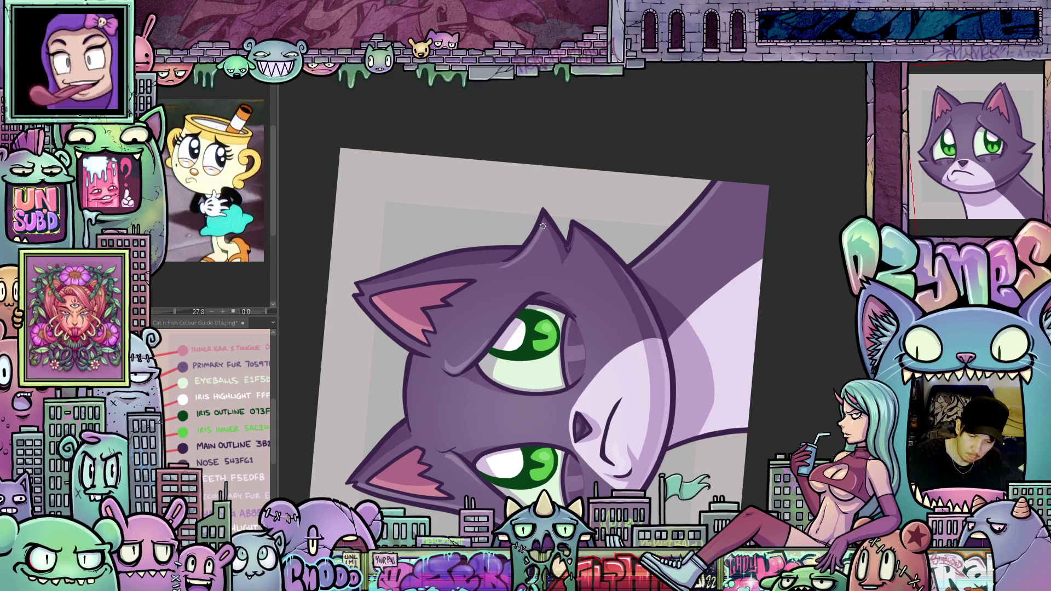
pyautogui.moveTo(543, 227)
pyautogui.mouseDown()
pyautogui.moveTo(618, 241)
pyautogui.moveTo(674, 306)
pyautogui.moveTo(690, 442)
pyautogui.moveTo(654, 479)
pyautogui.mouseUp()
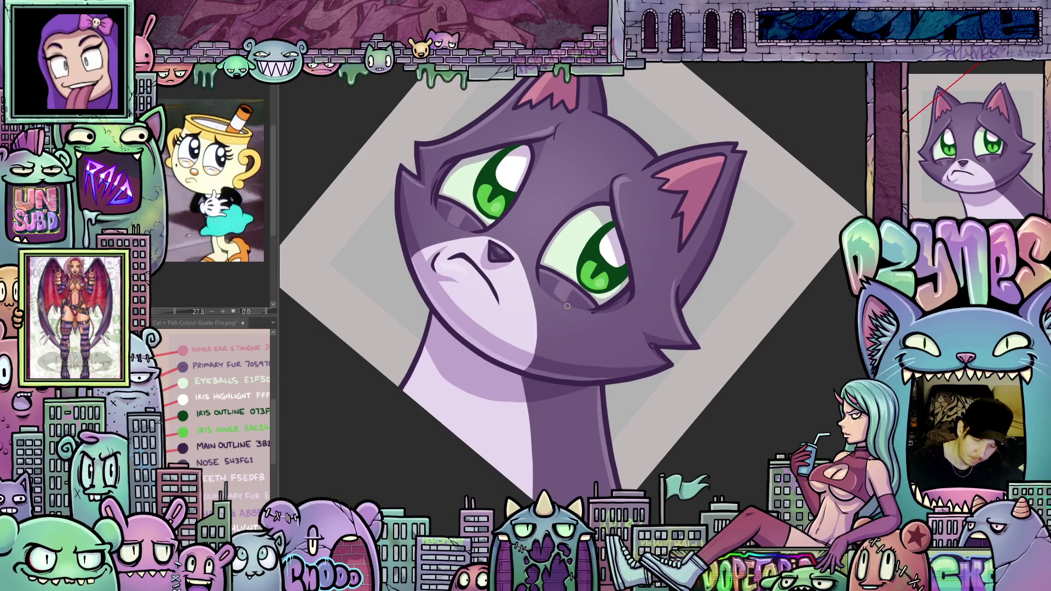
pyautogui.moveTo(699, 392); pyautogui.dragTo(750, 263)
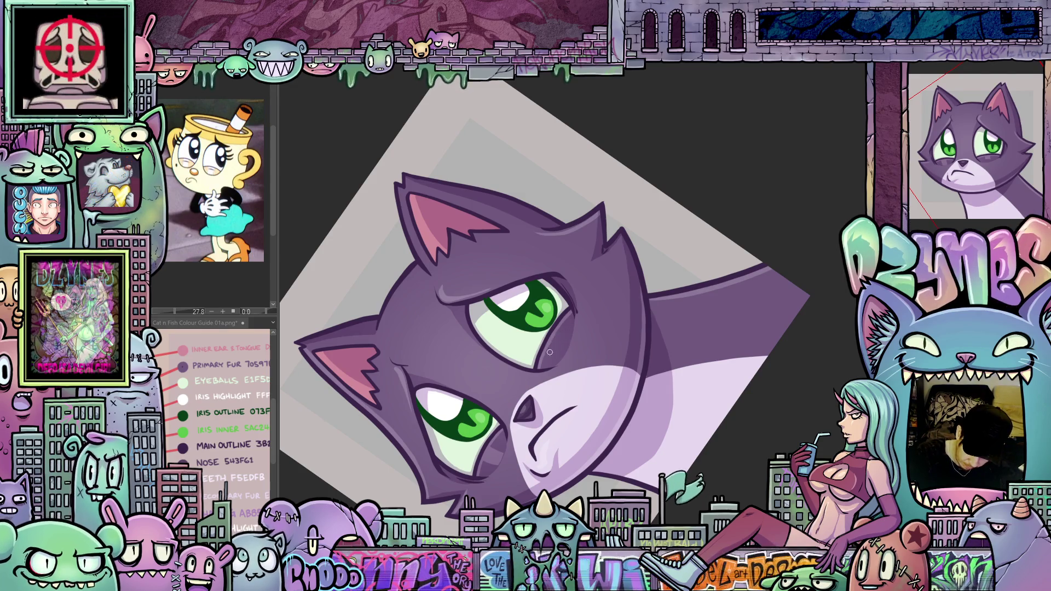
pyautogui.moveTo(550, 387); pyautogui.dragTo(646, 295)
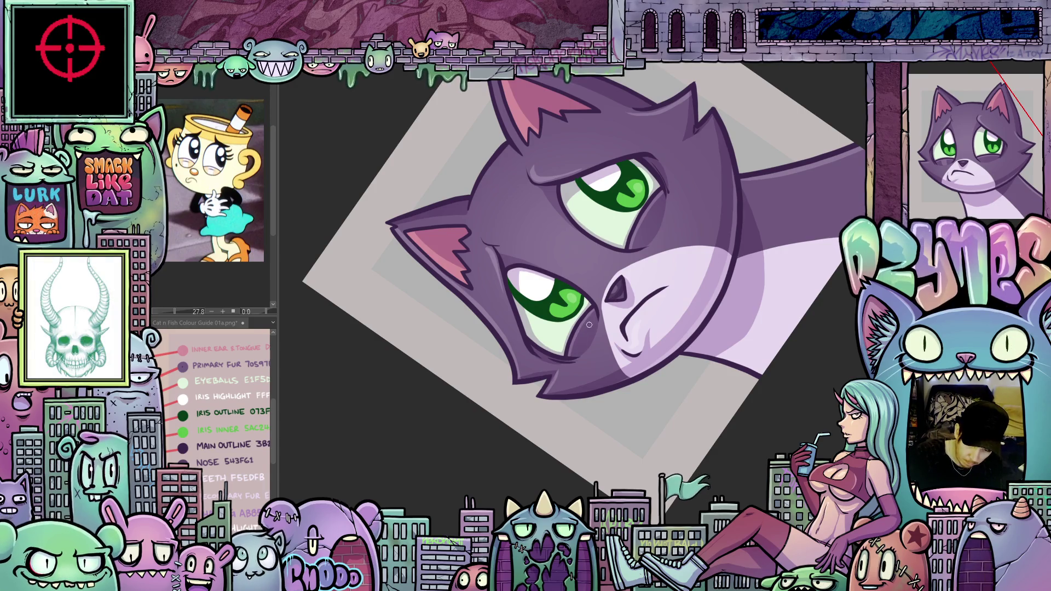
pyautogui.moveTo(614, 350)
pyautogui.mouseDown()
pyautogui.moveTo(660, 420)
pyautogui.moveTo(708, 314)
pyautogui.mouseUp()
pyautogui.scroll(-10, 660, 420)
pyautogui.scroll(6, 690, 314)
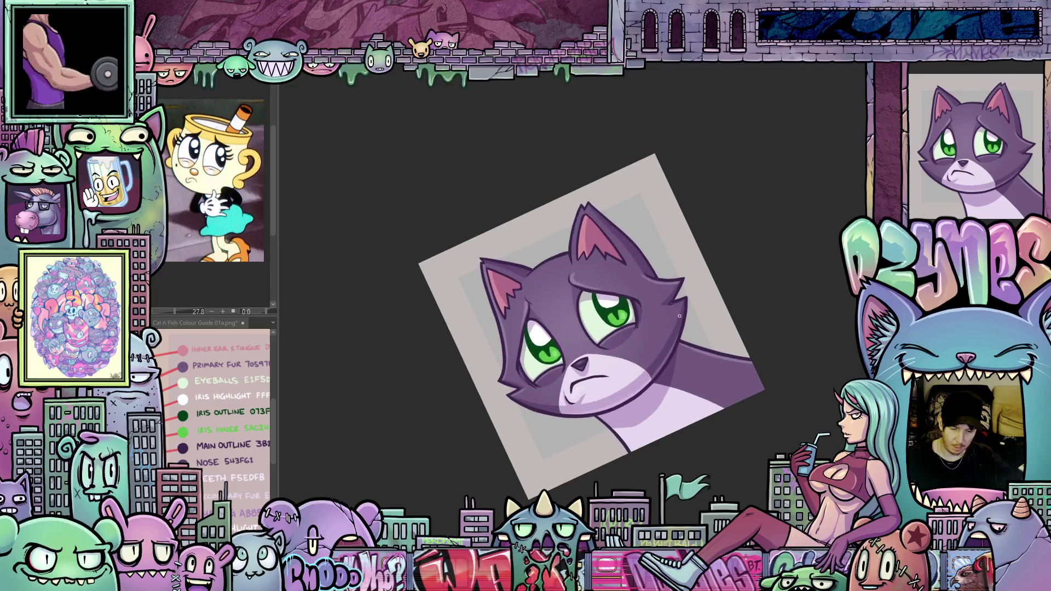
pyautogui.scroll(2, 678, 313)
pyautogui.moveTo(708, 301); pyautogui.dragTo(702, 355)
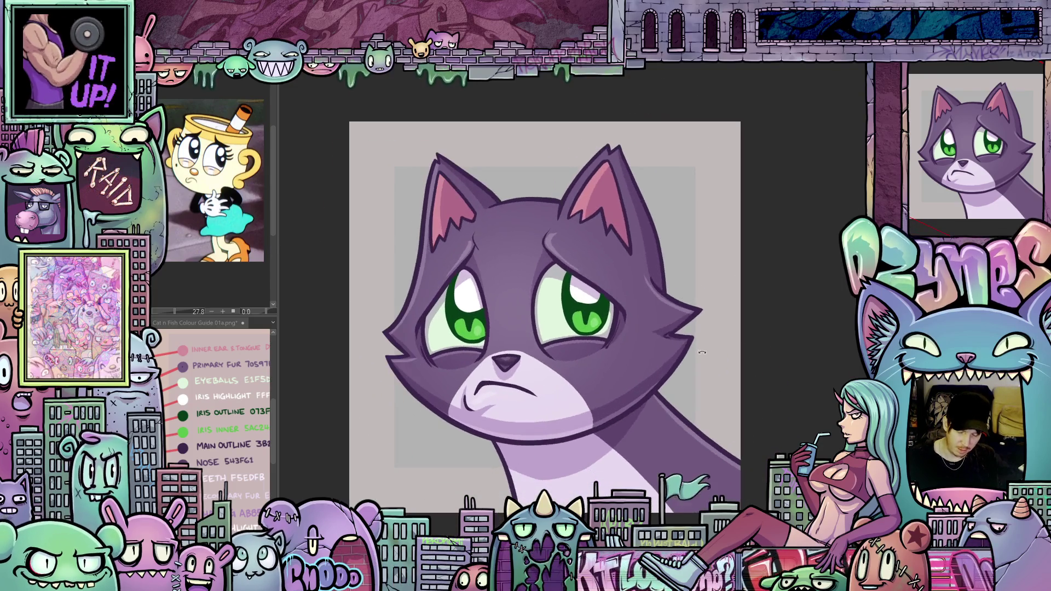
pyautogui.scroll(-2, 642, 341)
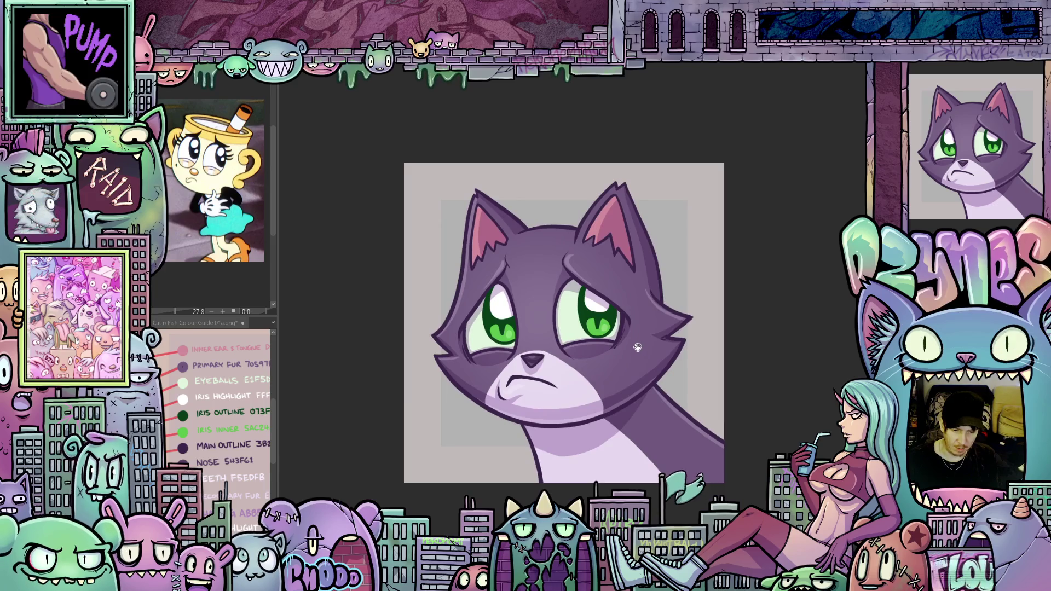
pyautogui.moveTo(643, 341); pyautogui.dragTo(727, 448)
pyautogui.scroll(3, 661, 331)
pyautogui.moveTo(646, 383)
pyautogui.mouseDown()
pyautogui.moveTo(387, 321)
pyautogui.moveTo(381, 330)
pyautogui.mouseUp()
pyautogui.moveTo(513, 451); pyautogui.dragTo(617, 434)
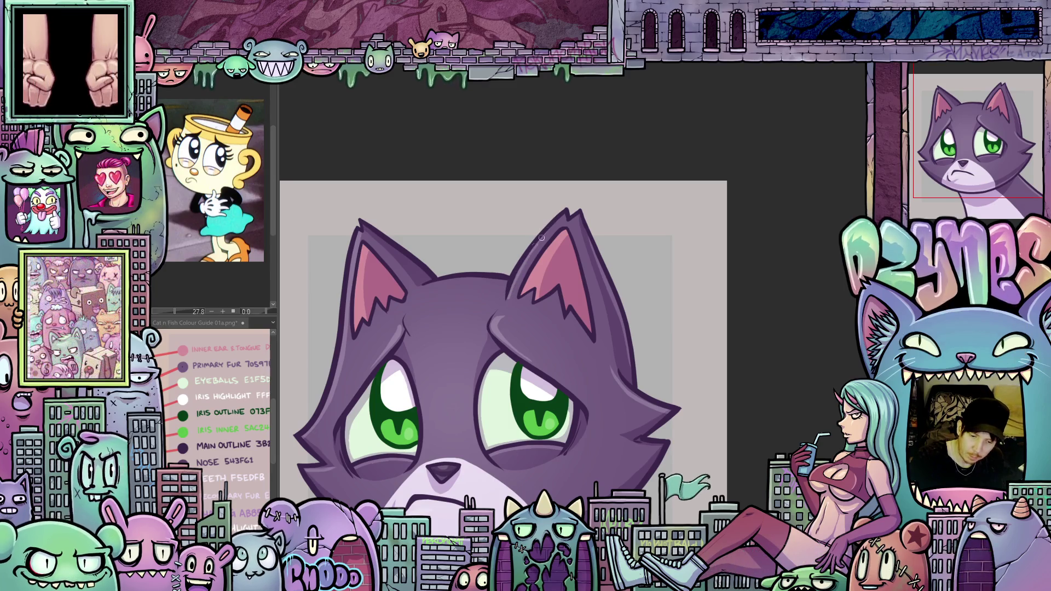
pyautogui.moveTo(568, 211); pyautogui.dragTo(594, 320)
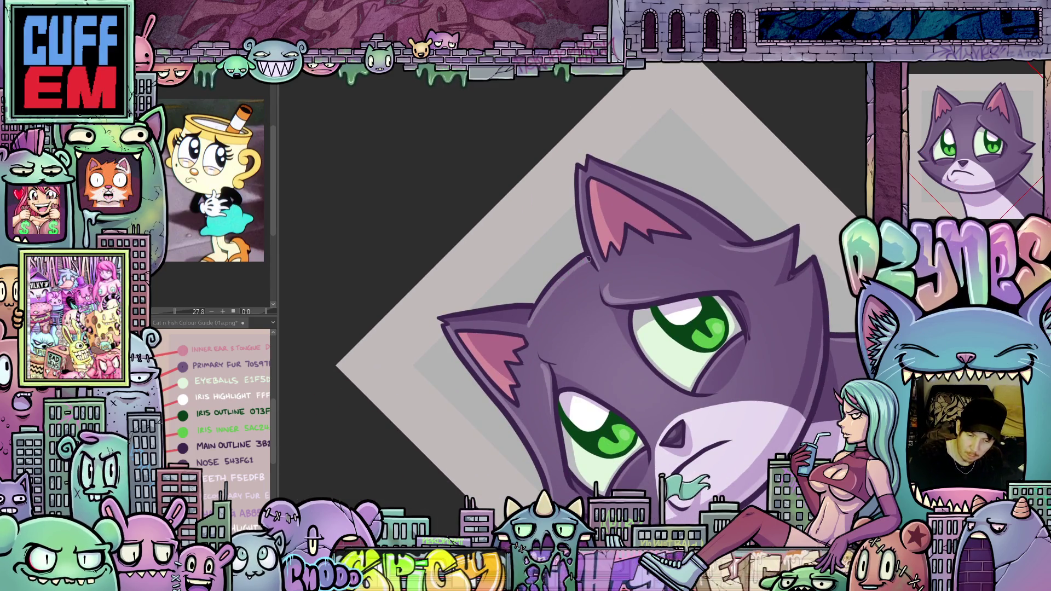
pyautogui.hotkey('ctrl', '0')
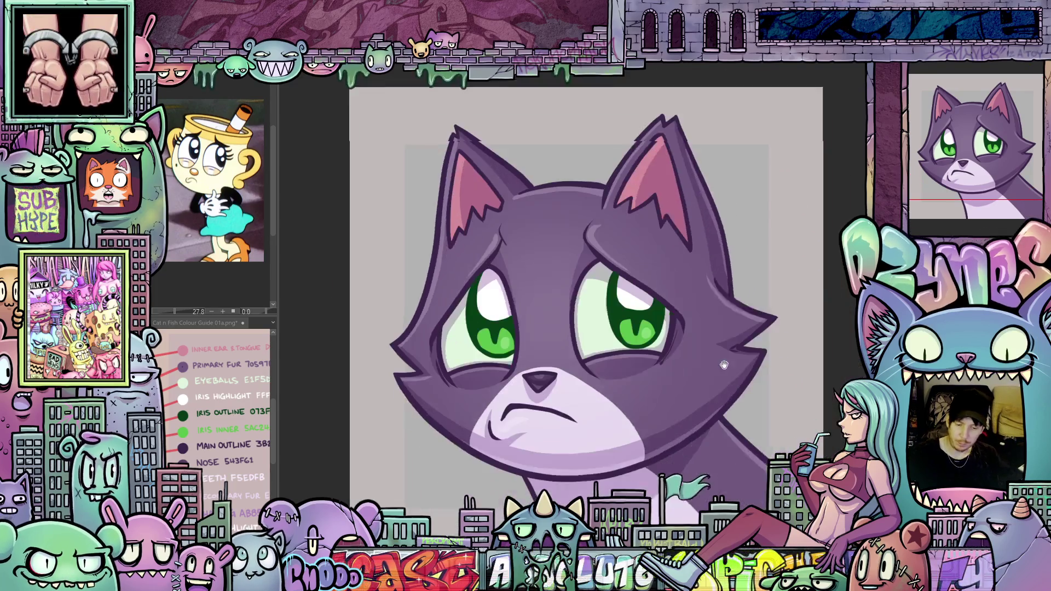
pyautogui.scroll(-5, 674, 327)
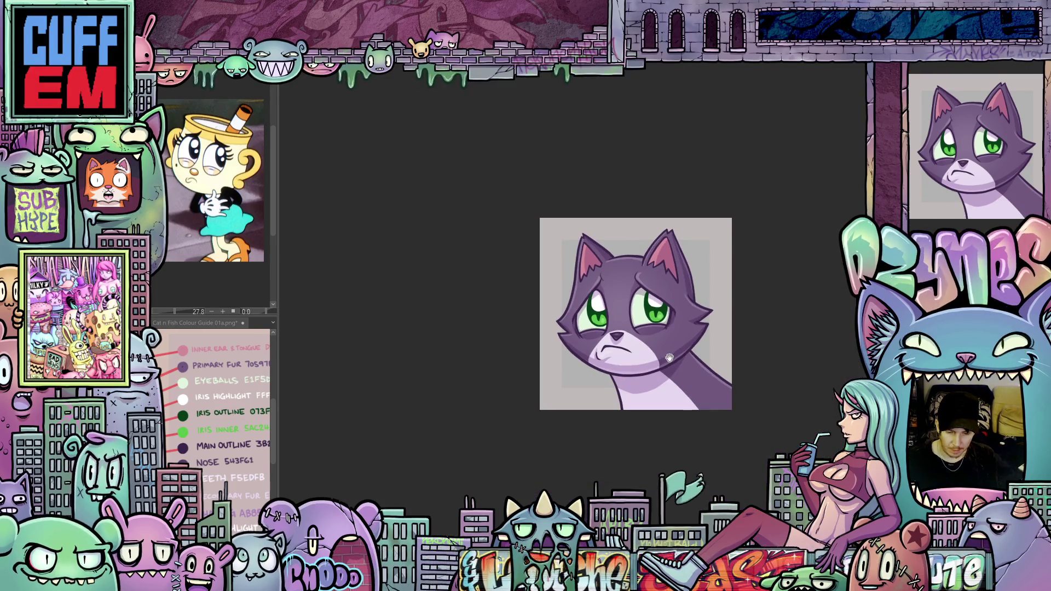
pyautogui.scroll(2, 552, 353)
pyautogui.scroll(4, 552, 353)
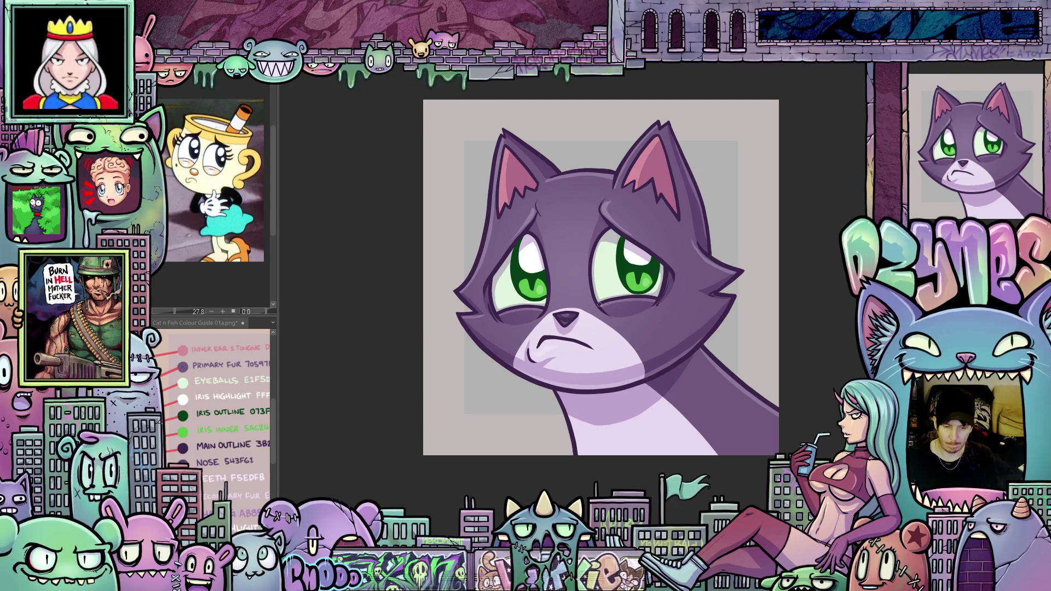
pyautogui.moveTo(659, 316); pyautogui.dragTo(674, 344)
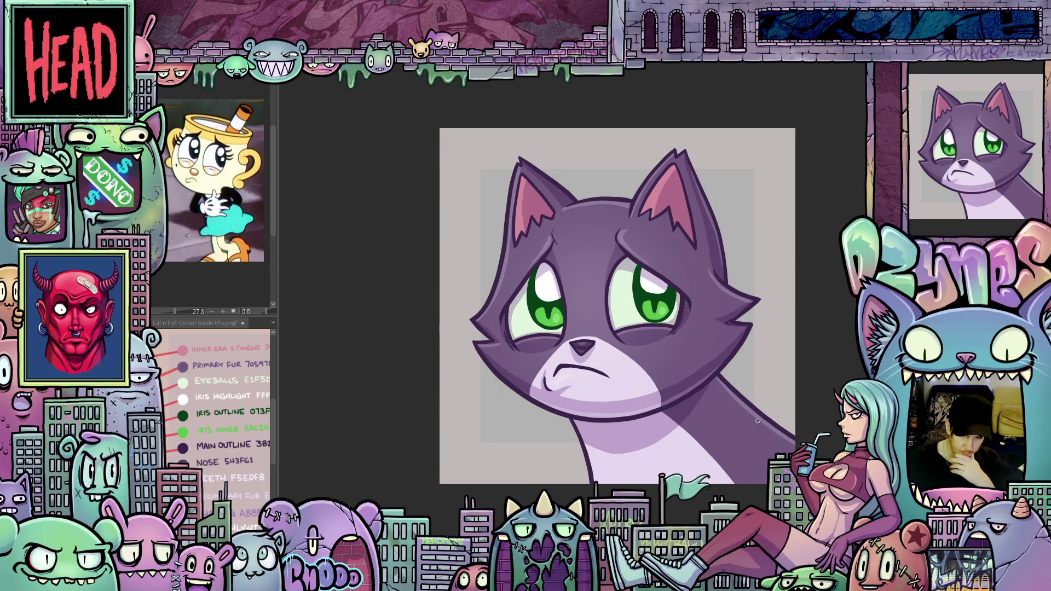
pyautogui.scroll(-1, 763, 413)
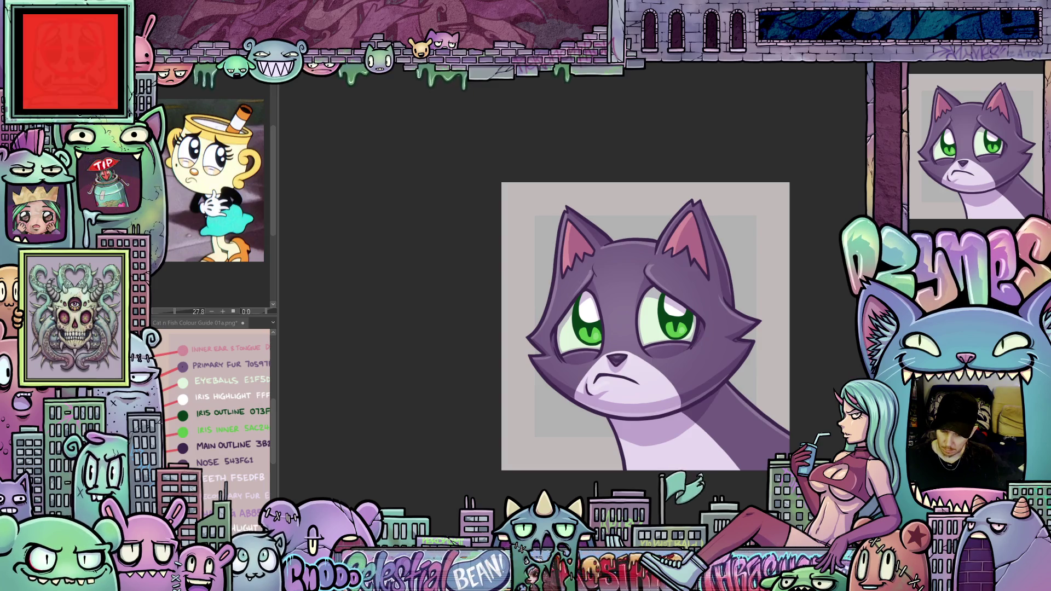
# Erase everything outside the inner square, deselect, and scale the cat head to fill the canvas.
pyautogui.hotkey('ctrl', 'a')
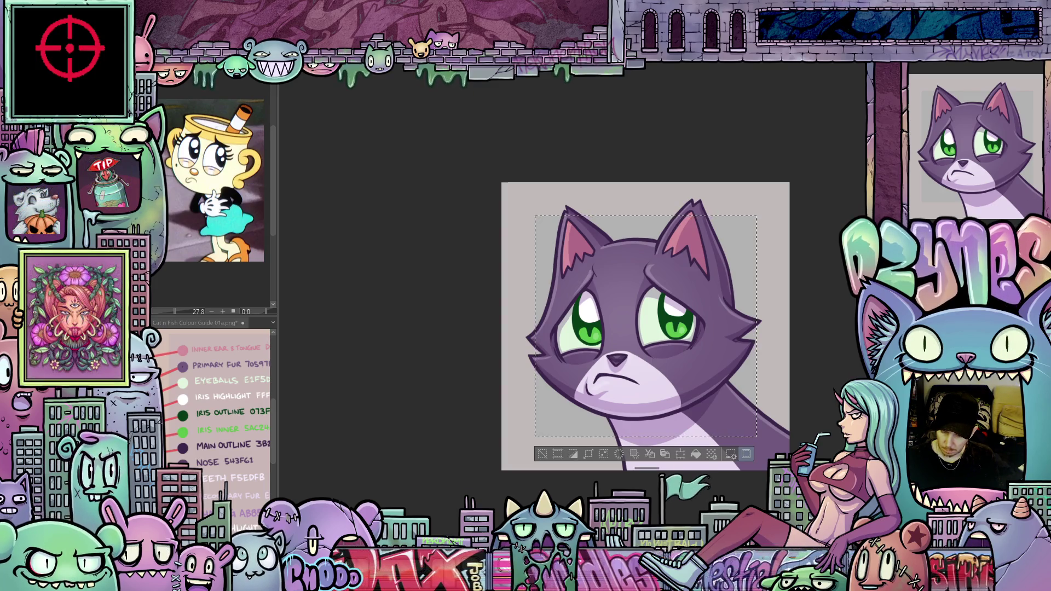
pyautogui.hotkey('ctrl', 'shift', 'i')
pyautogui.press('Delete')
pyautogui.hotkey('ctrl', 'd')
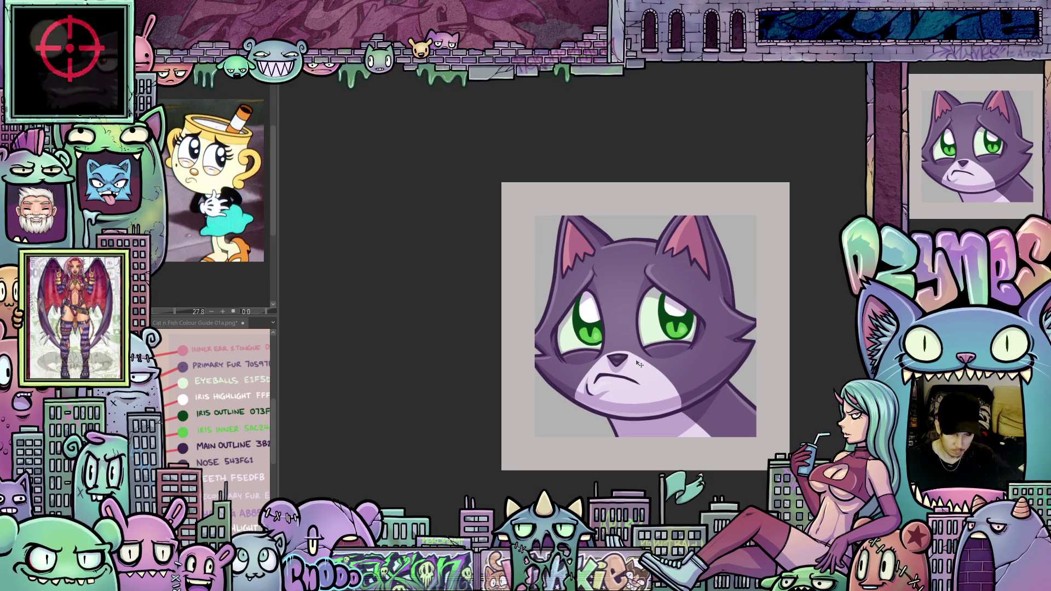
pyautogui.moveTo(637, 356); pyautogui.dragTo(640, 367)
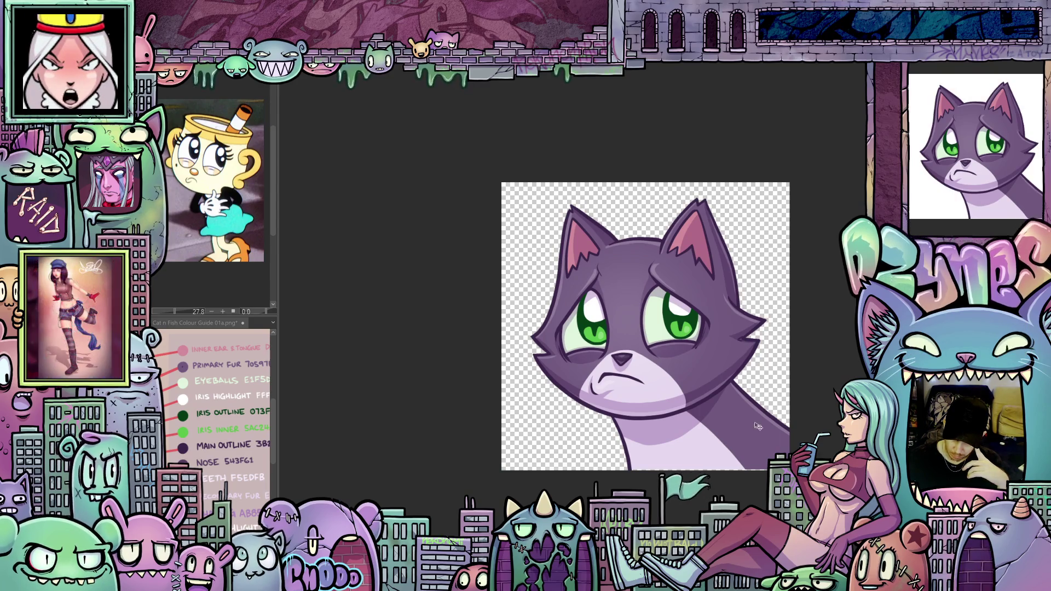
# Adjust the zoom, then bring up the Edit menu and move across to the Layer menu.
pyautogui.scroll(3, 717, 412)
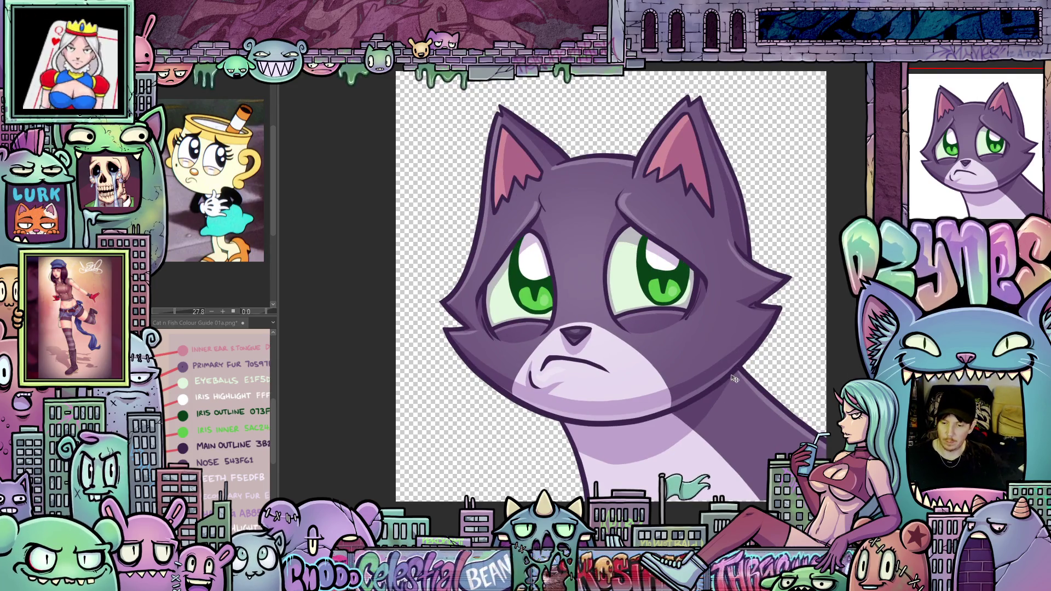
pyautogui.scroll(-2, 759, 377)
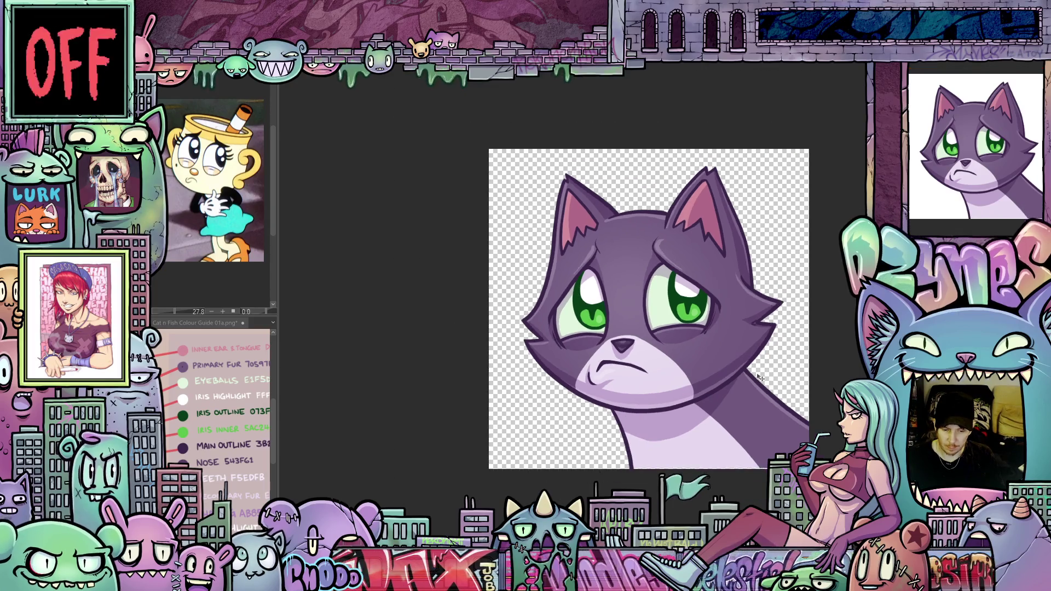
pyautogui.scroll(-1, 760, 378)
pyautogui.scroll(1, 760, 378)
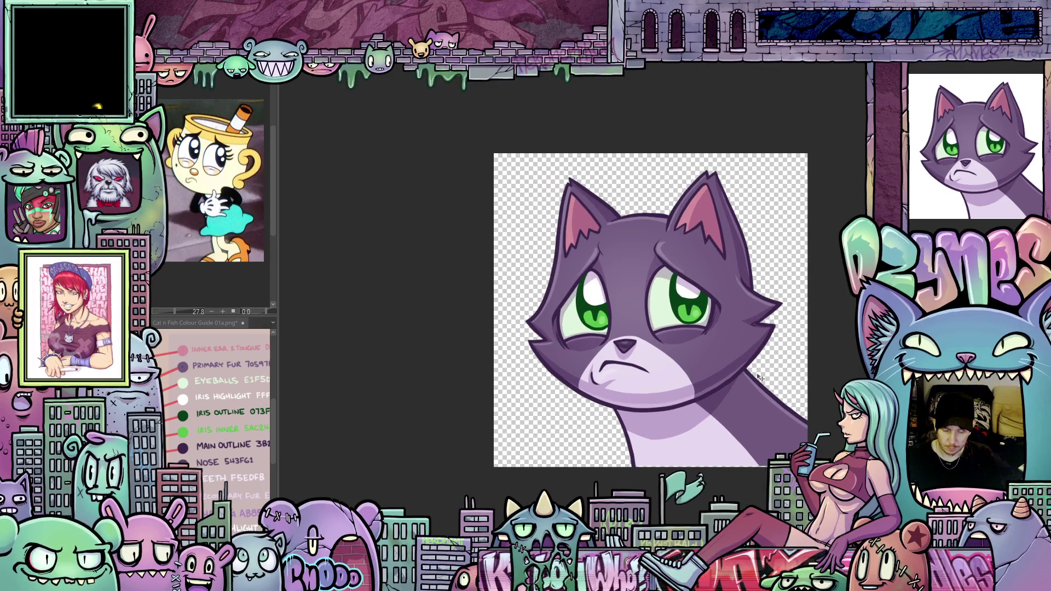
pyautogui.scroll(1, 760, 378)
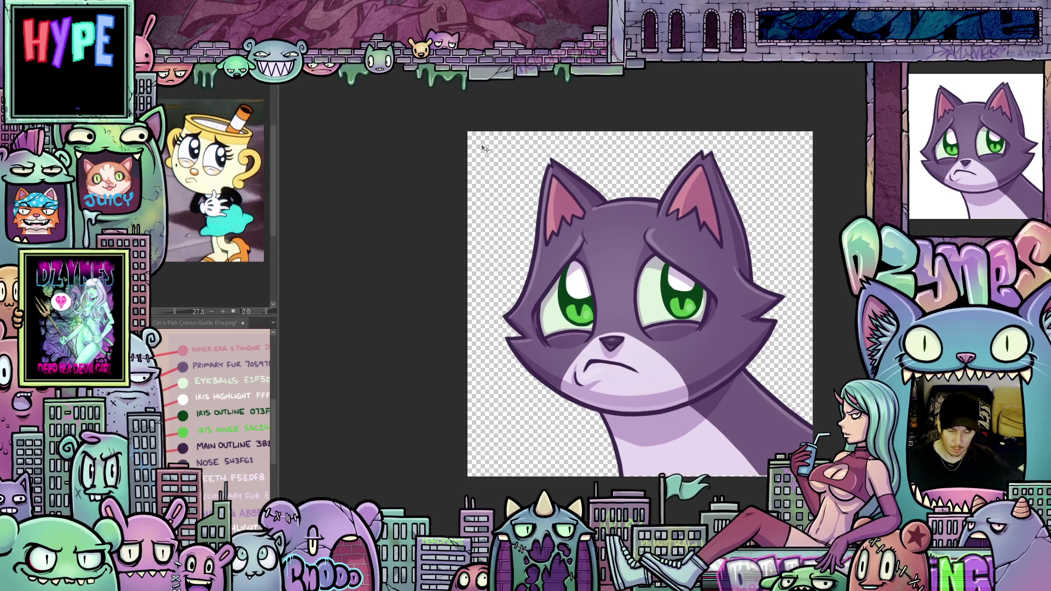
pyautogui.hotkey('alt', 'e')
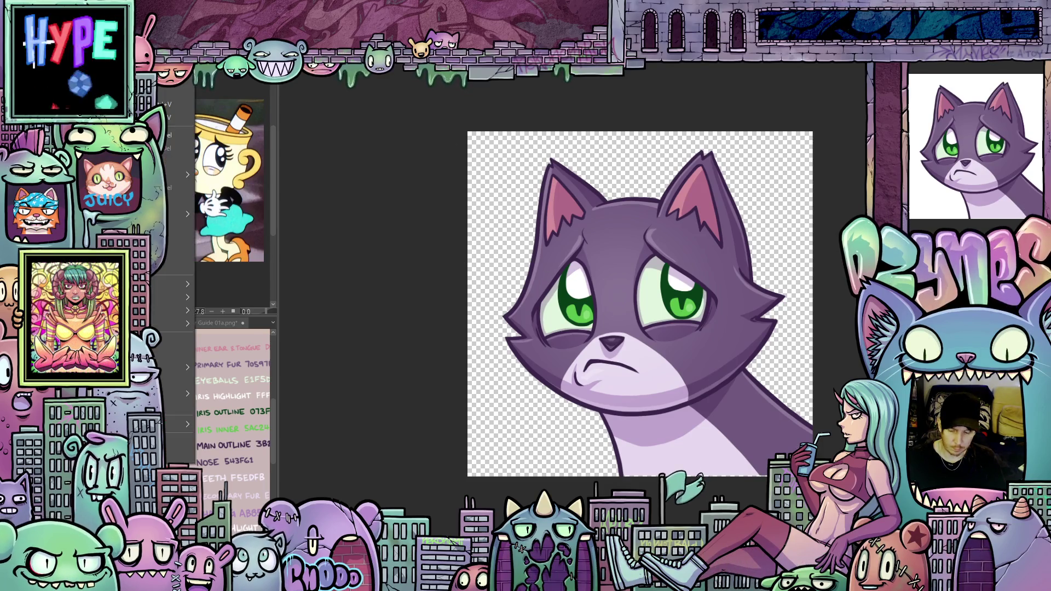
pyautogui.hotkey('alt', 'l')
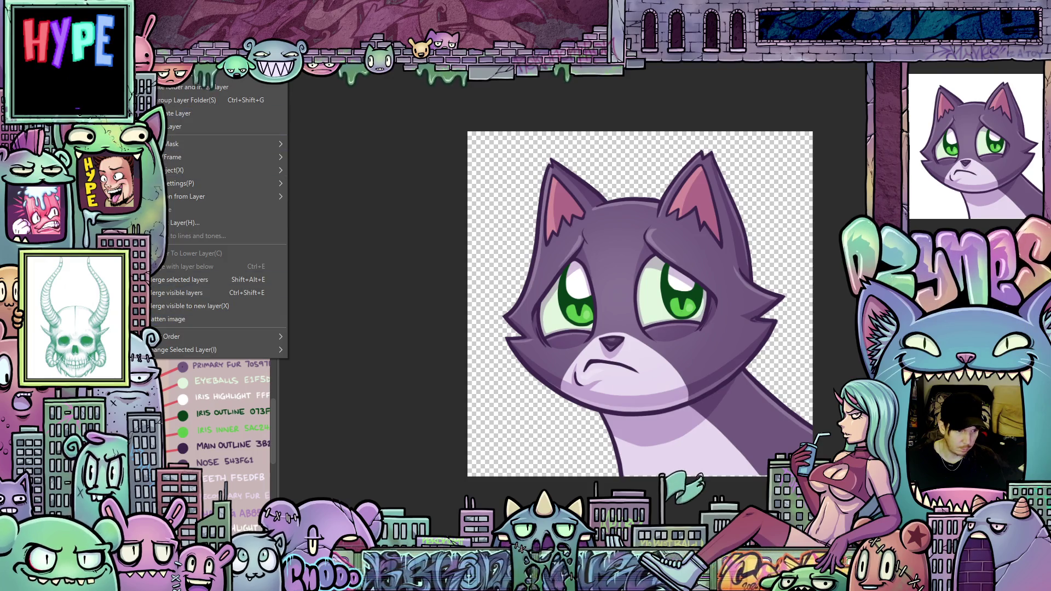
pyautogui.press('Escape')
pyautogui.rightClick(188, 130)
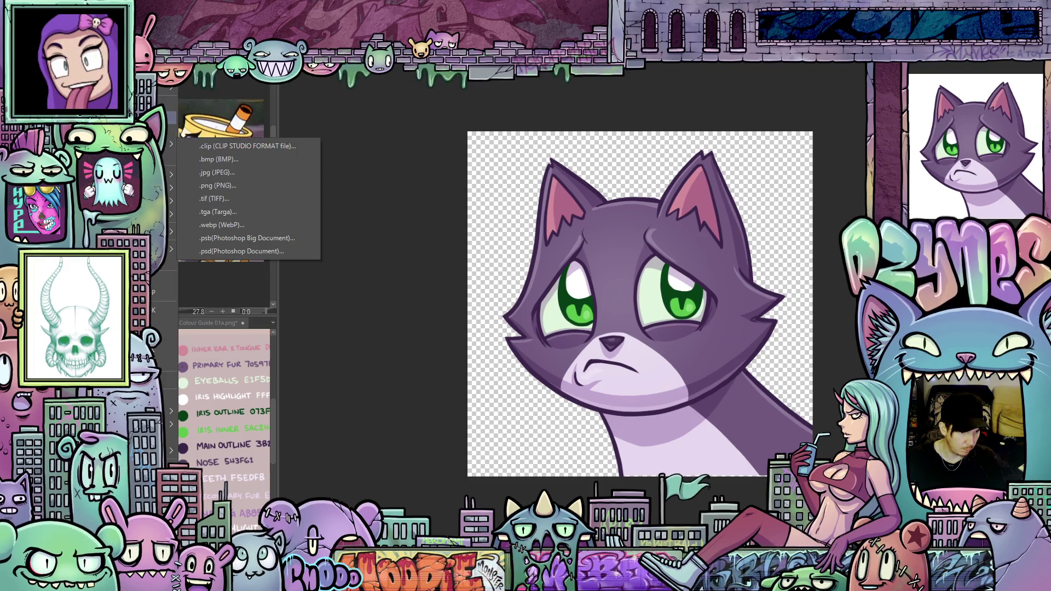
pyautogui.click(208, 164)
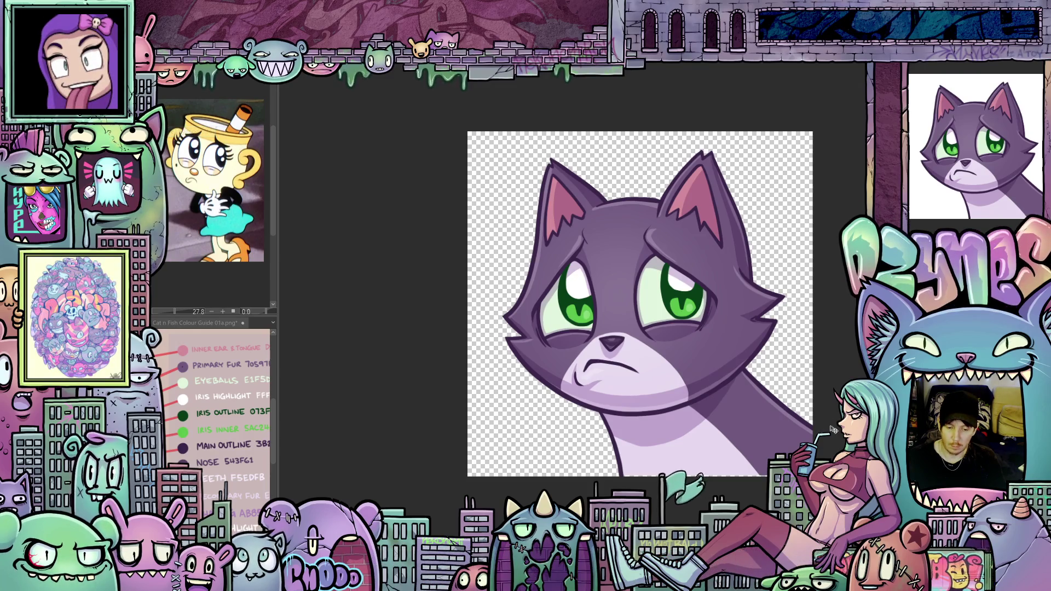
pyautogui.scroll(-1, 816, 425)
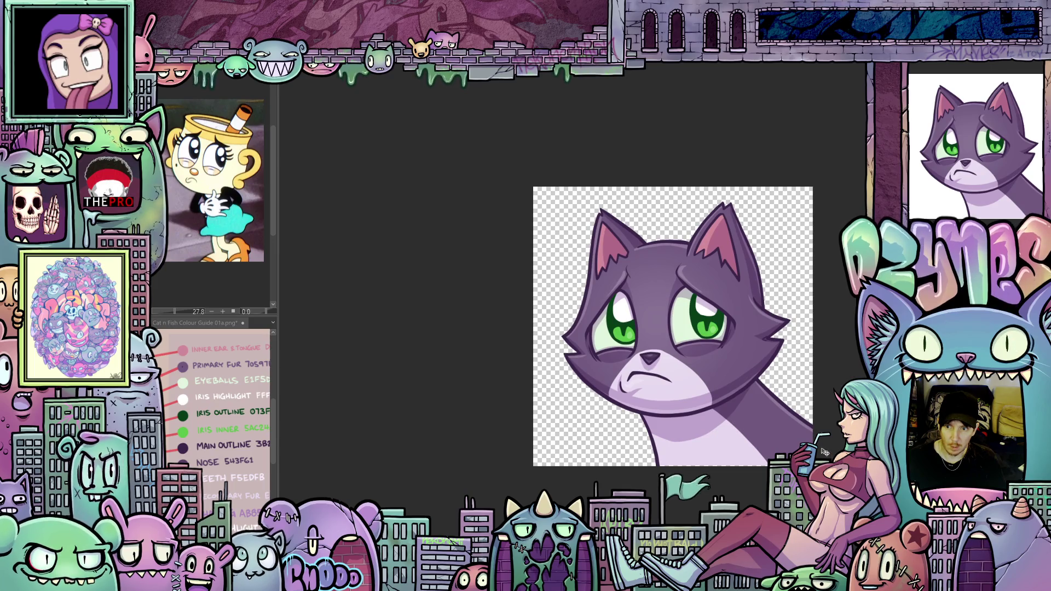
pyautogui.hscroll(2, 813, 398)
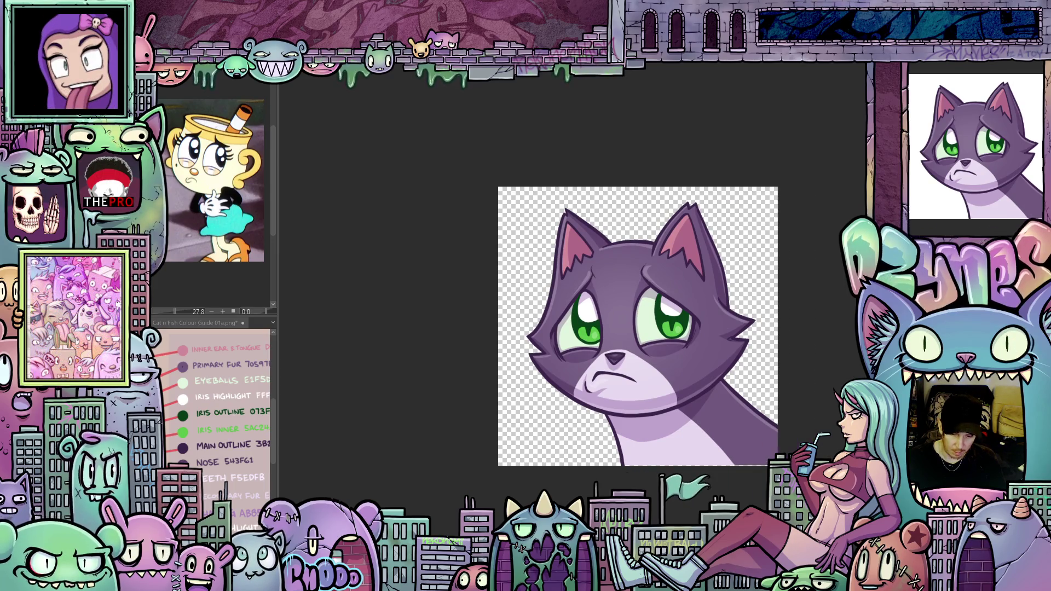
pyautogui.scroll(-1, 813, 398)
pyautogui.scroll(1, 814, 399)
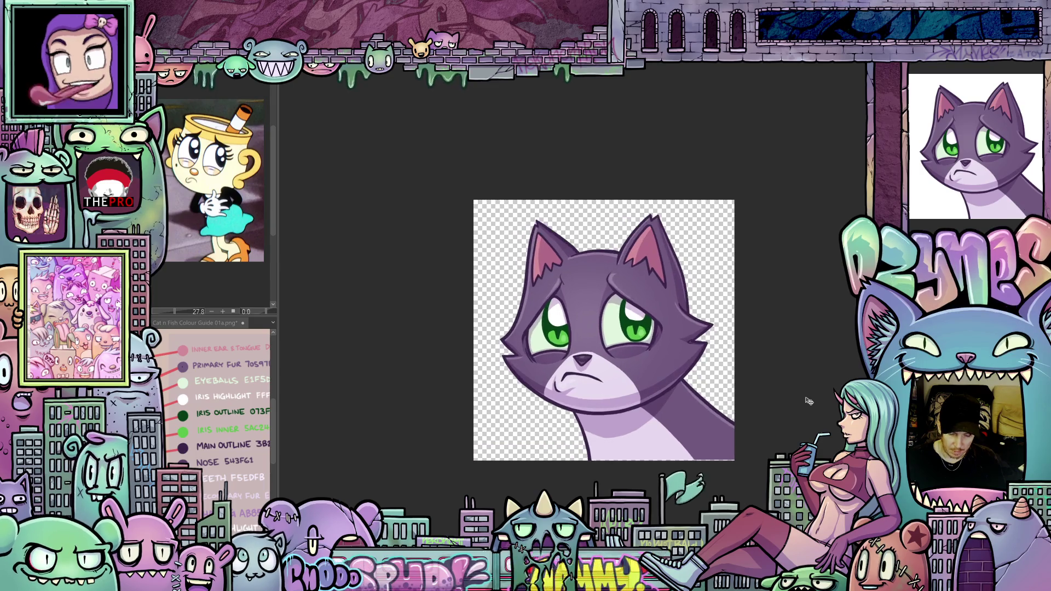
pyautogui.scroll(-2, 809, 401)
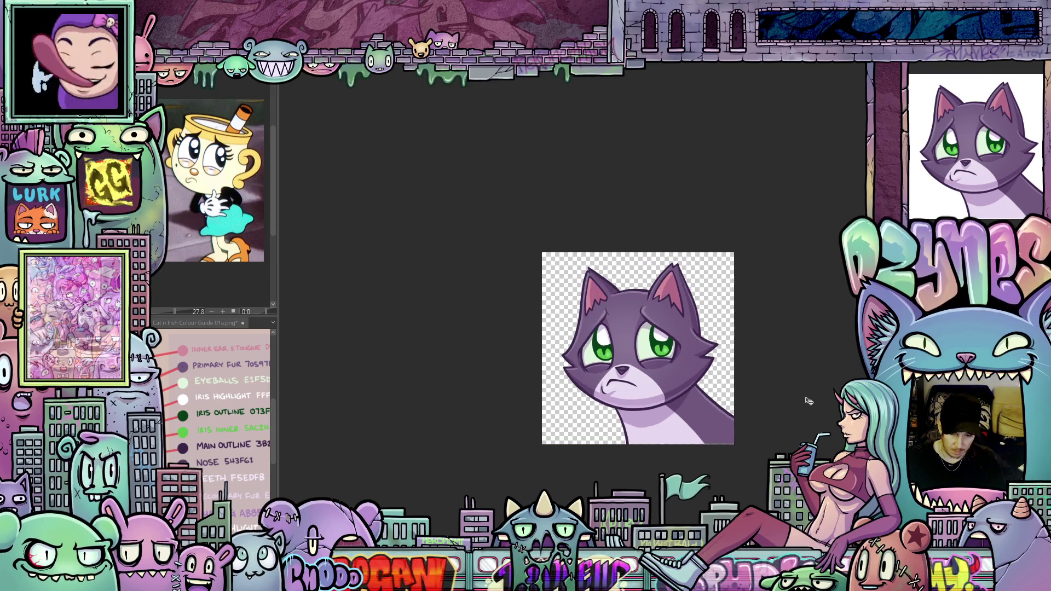
pyautogui.scroll(1, 810, 401)
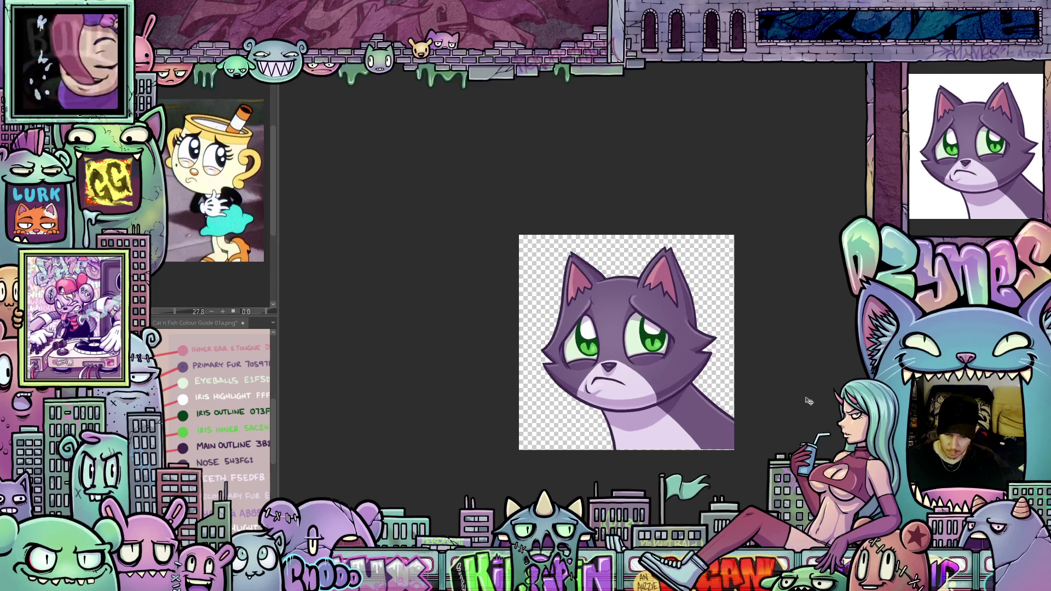
pyautogui.scroll(-1, 817, 412)
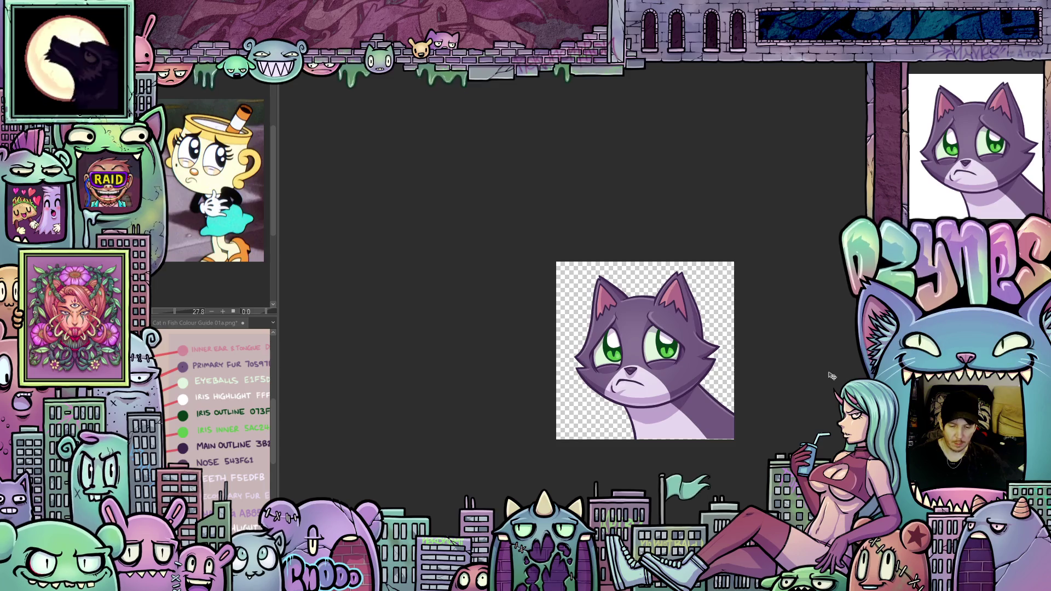
pyautogui.scroll(3, 823, 395)
pyautogui.scroll(1, 820, 389)
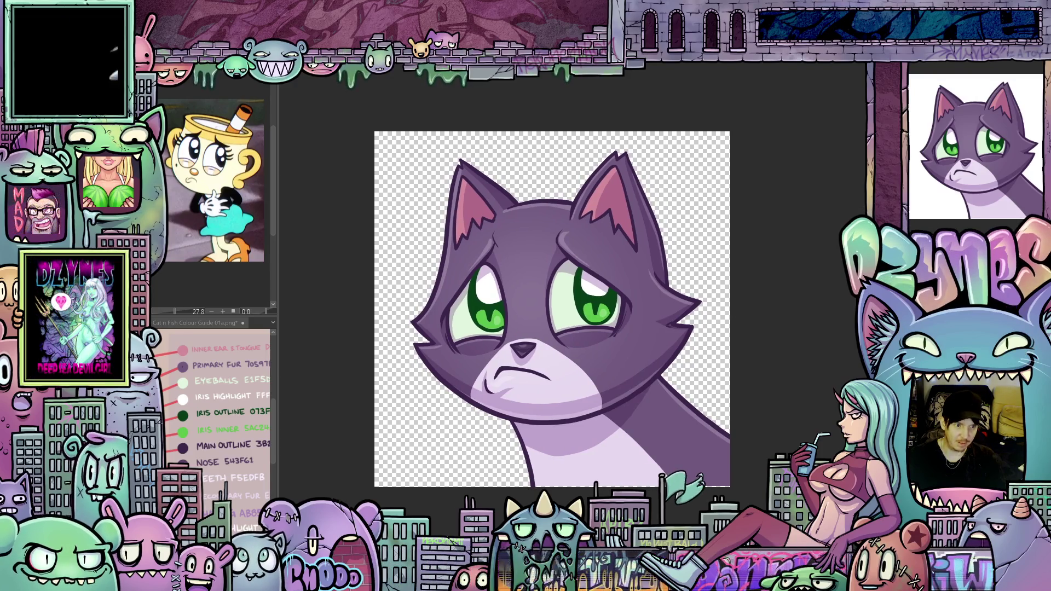
pyautogui.scroll(-1, 829, 250)
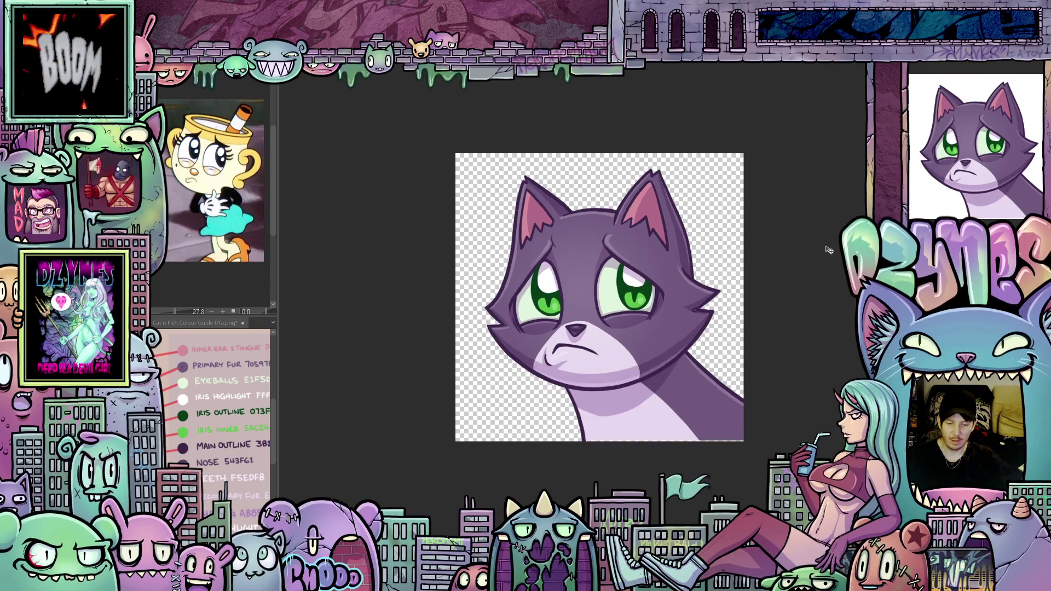
pyautogui.scroll(1, 827, 251)
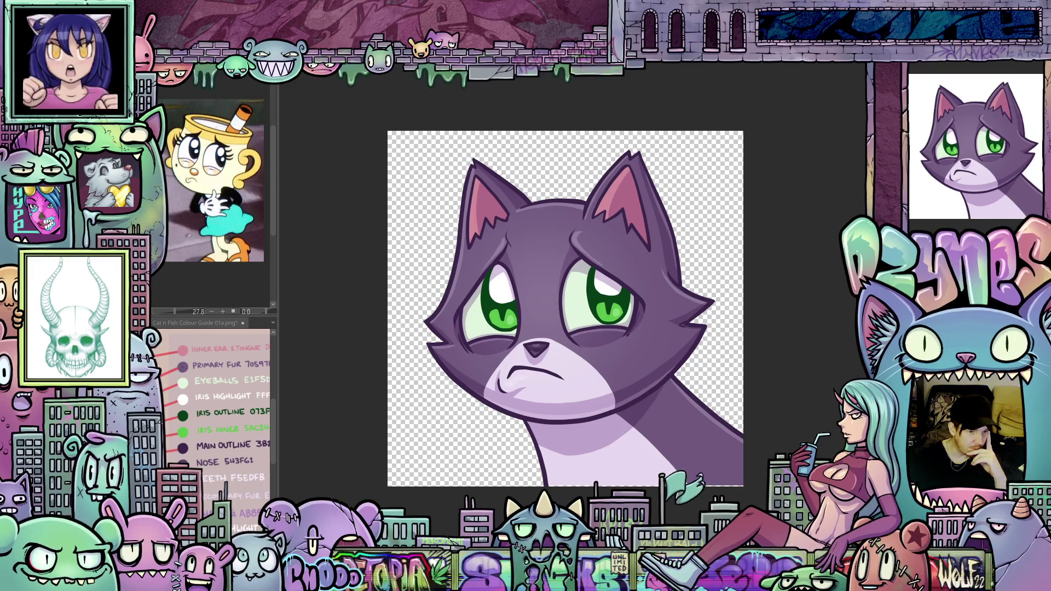
# Merge the visible layers into a new layer and resize the canvas to 1000×1000 px.
pyautogui.click(178, 68)
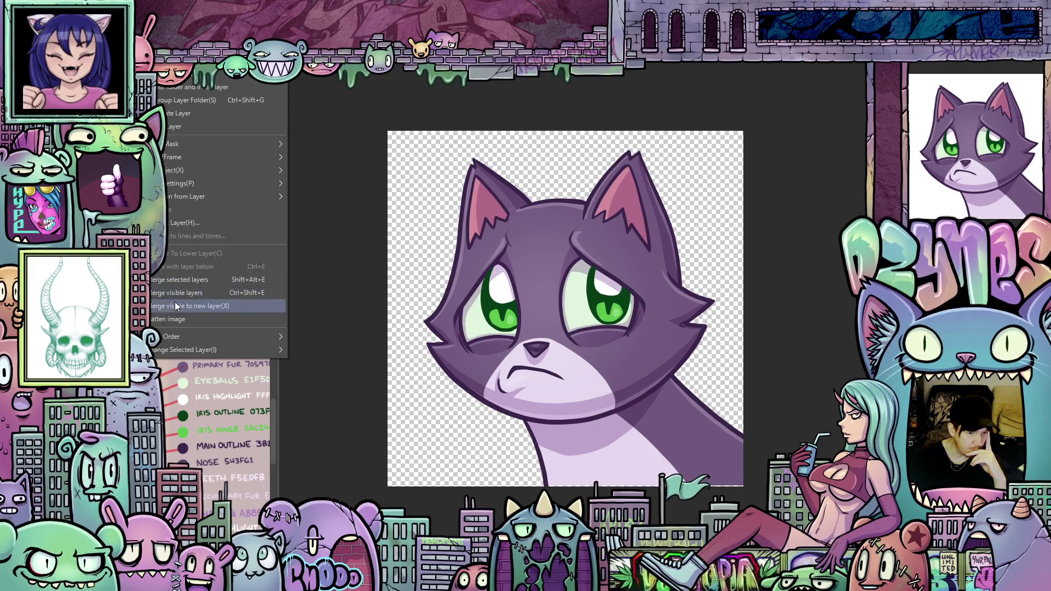
pyautogui.click(185, 315)
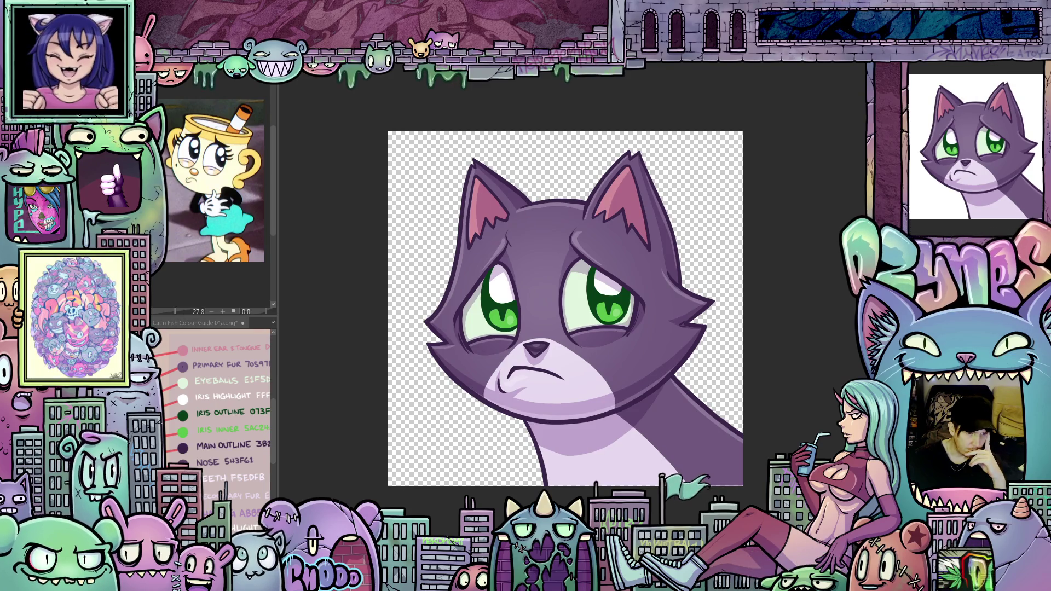
pyautogui.click(164, 71)
pyautogui.click(170, 380)
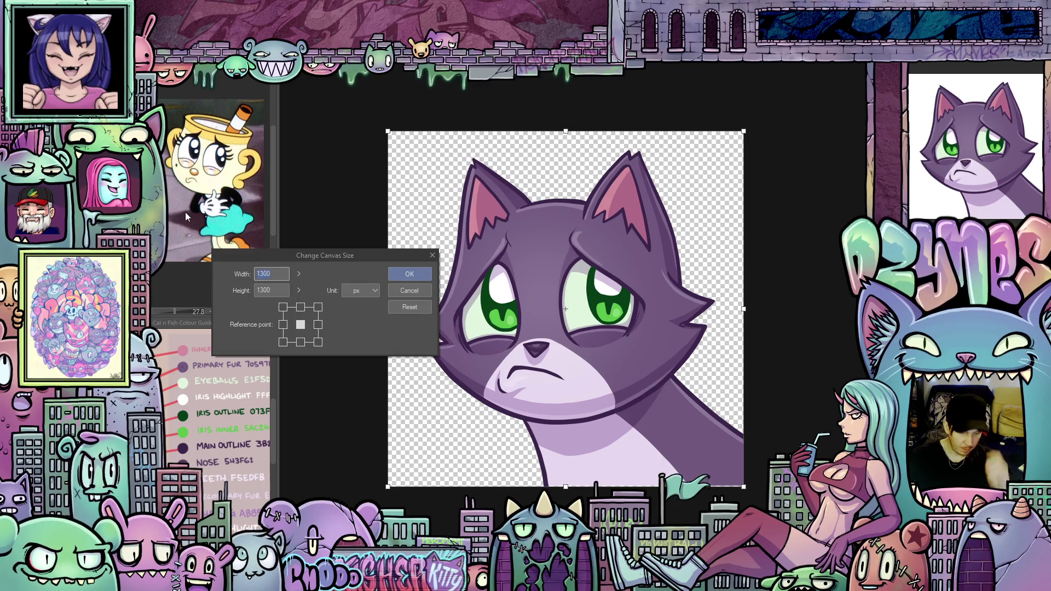
pyautogui.write('1000')
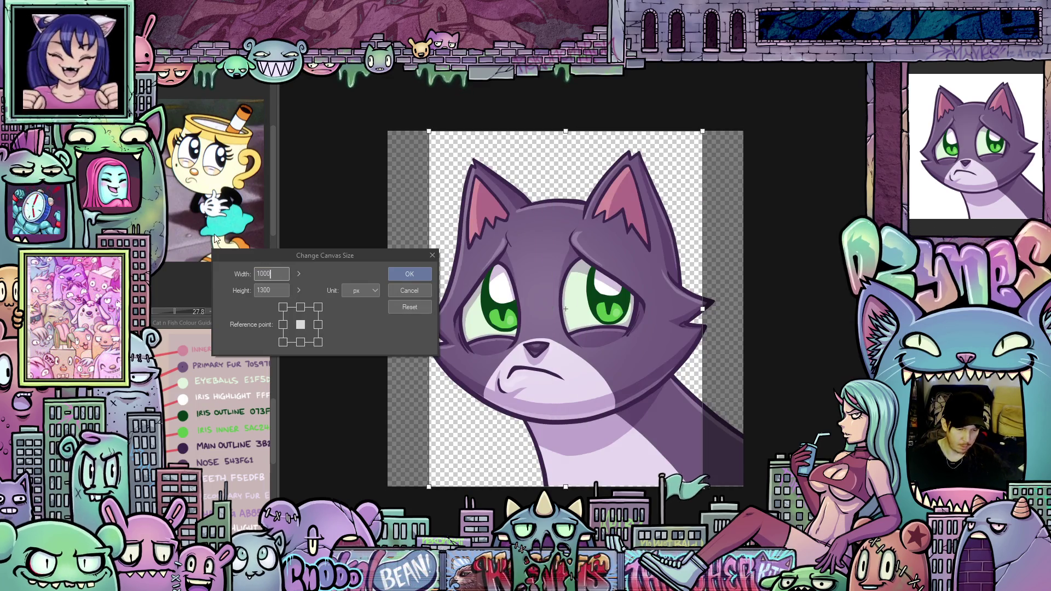
pyautogui.write('1000')
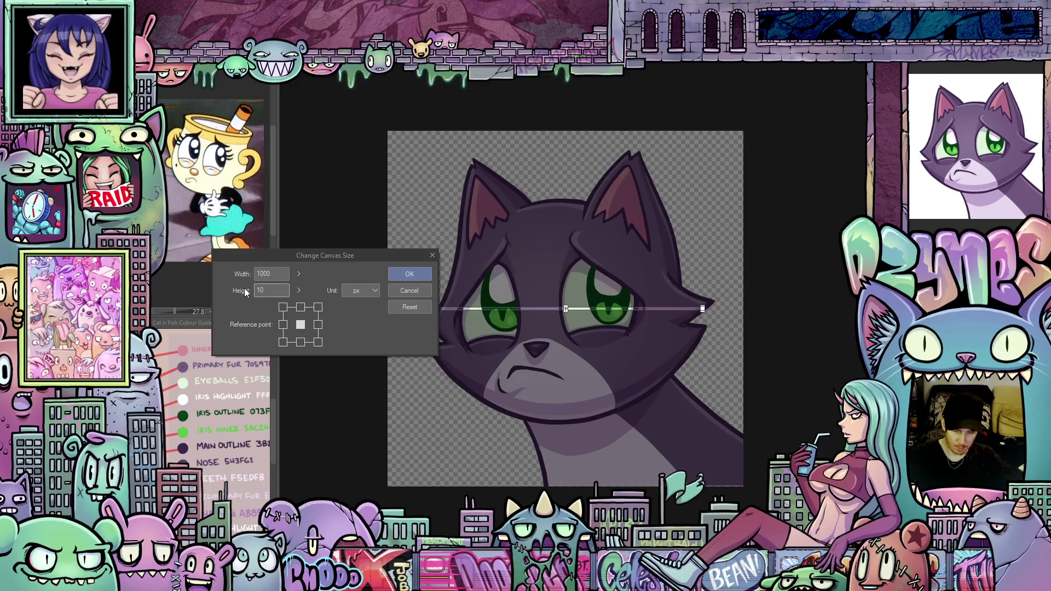
pyautogui.click(426, 274)
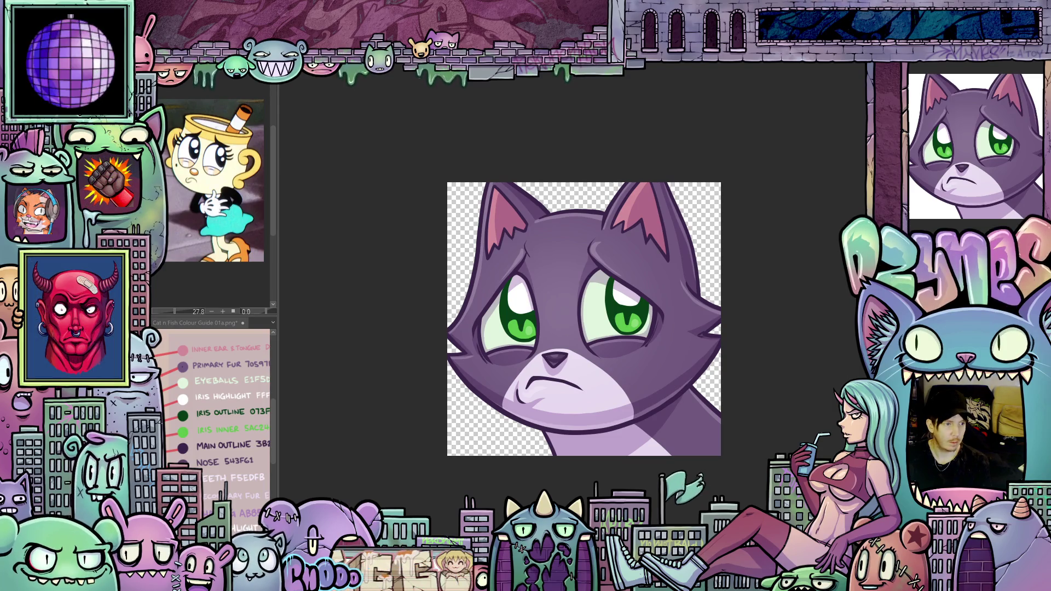
# Save the cropped emote with Ctrl+S, accepting that layer information will be lost.
pyautogui.hotkey('ctrl', 's')
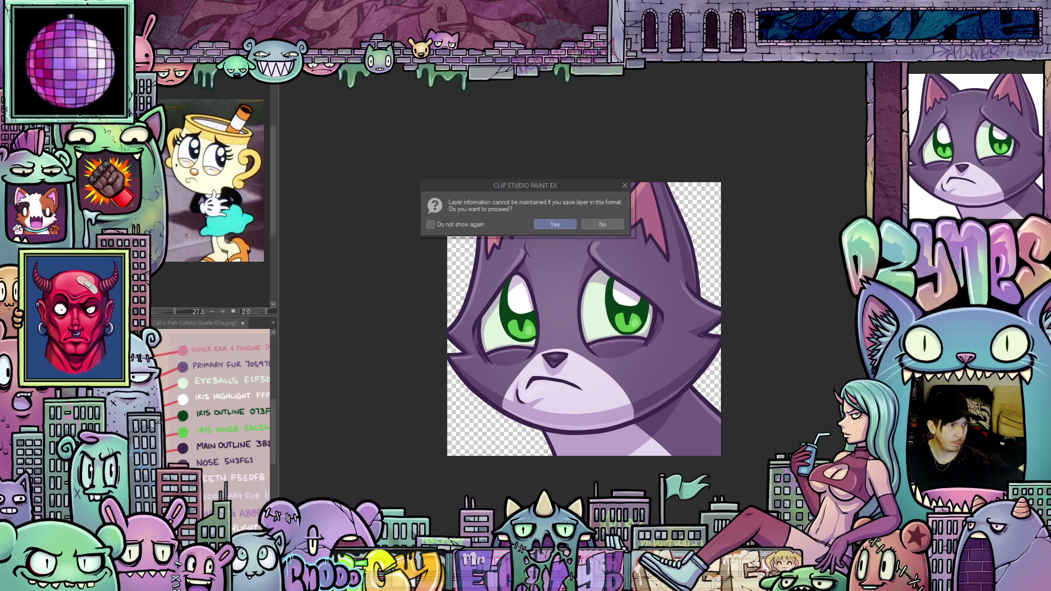
pyautogui.click(566, 224)
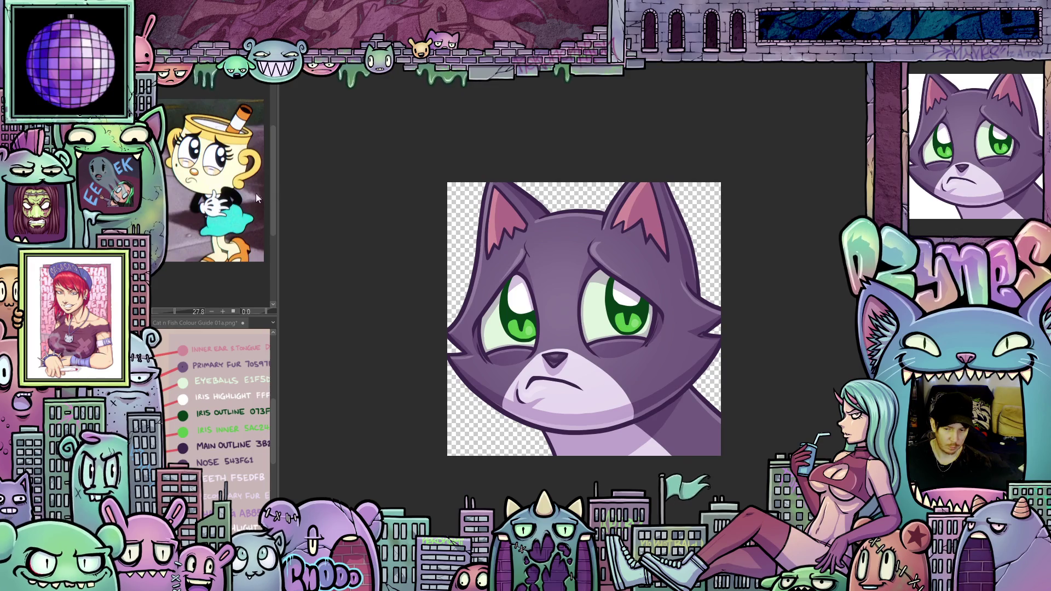
pyautogui.moveTo(165, 165)
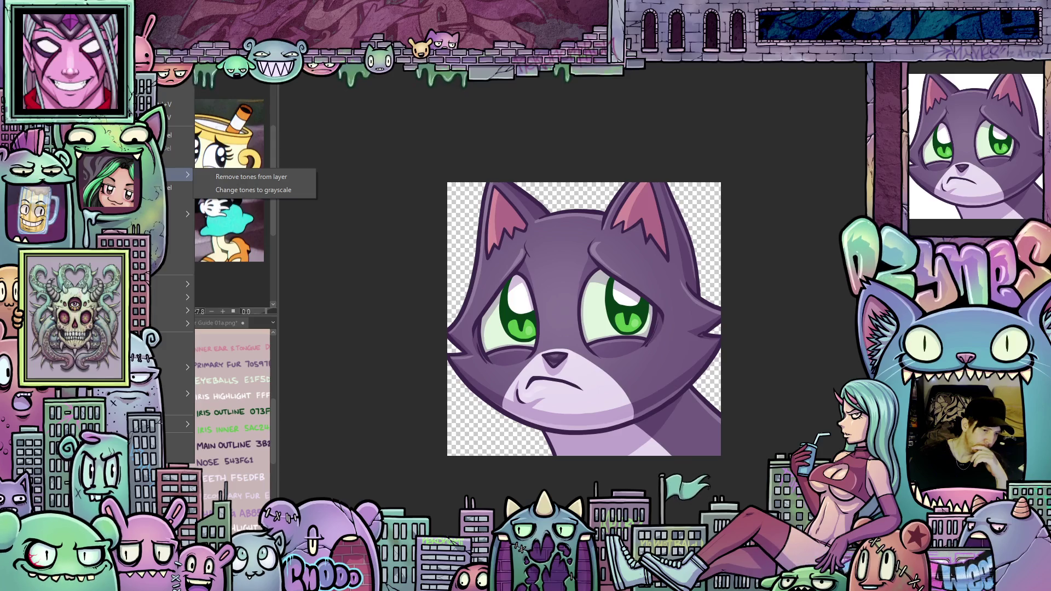
# Lower the image resolution to a smaller width, then save again without layer information.
pyautogui.moveTo(175, 214)
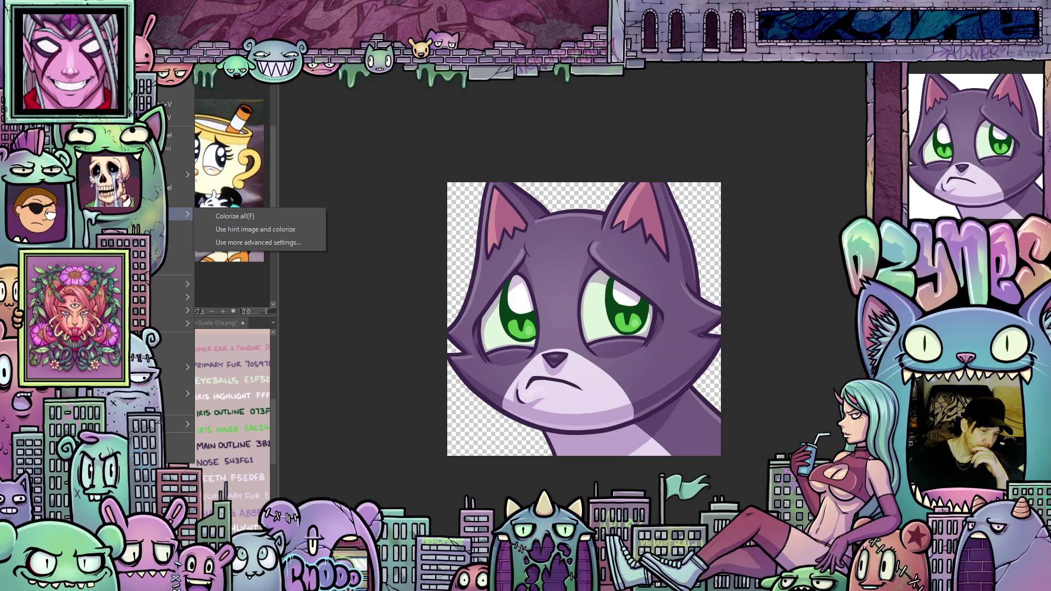
pyautogui.click(176, 341)
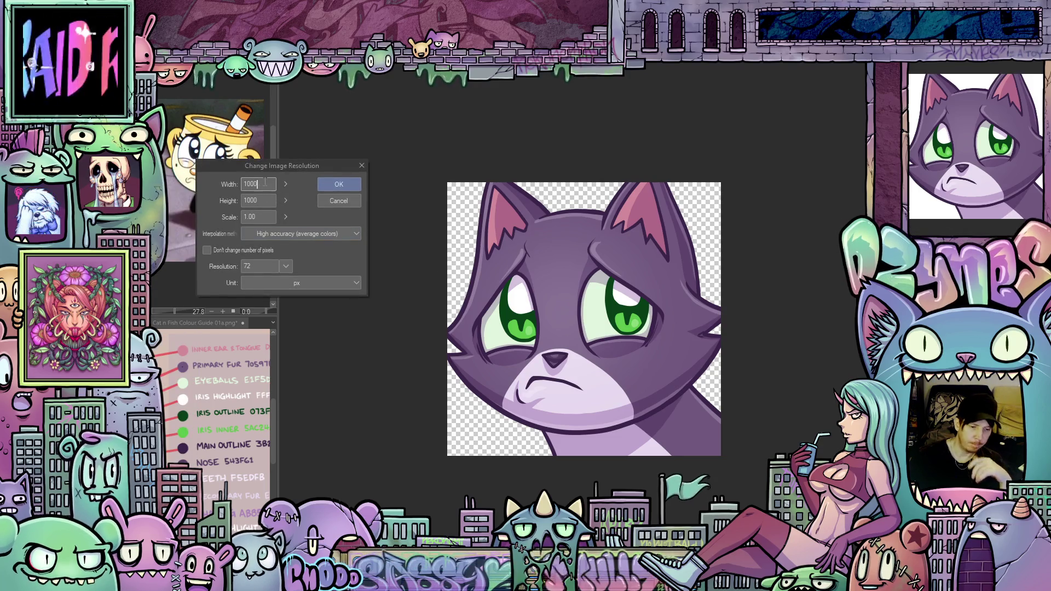
pyautogui.write('112')
pyautogui.click(340, 184)
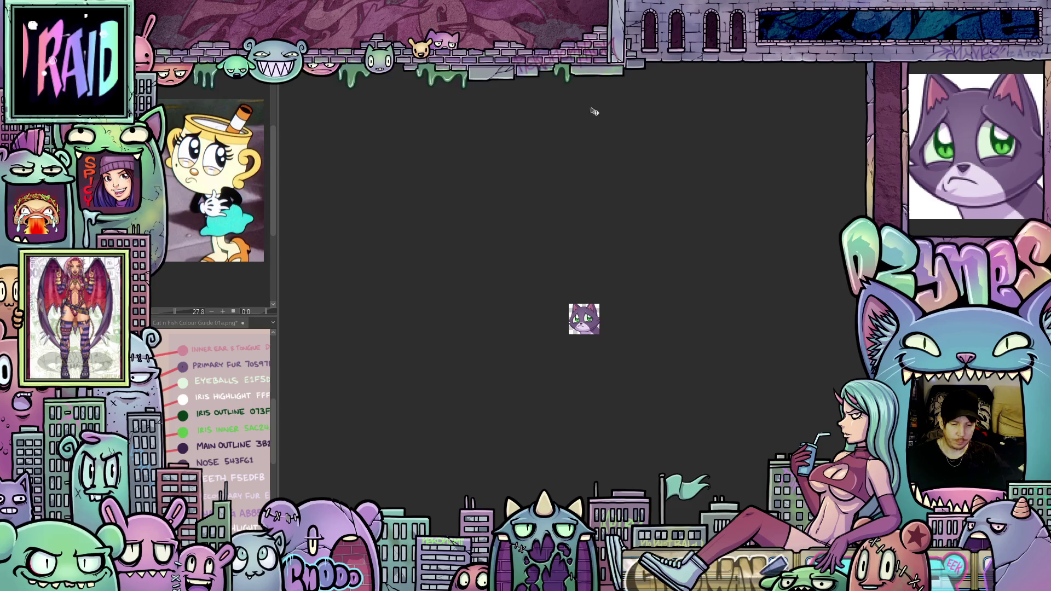
pyautogui.scroll(5, 559, 319)
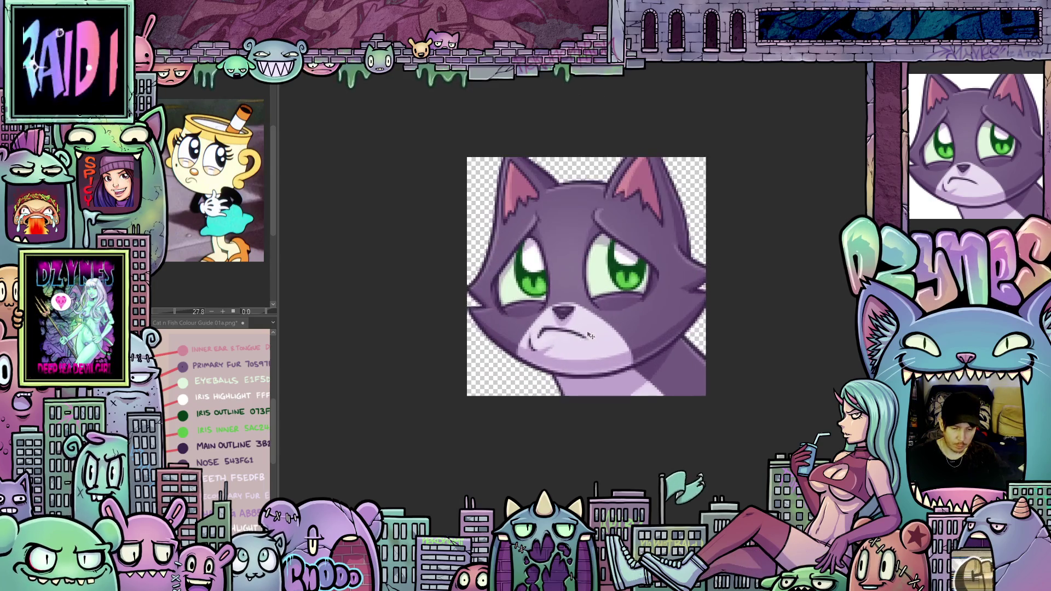
pyautogui.scroll(2, 590, 335)
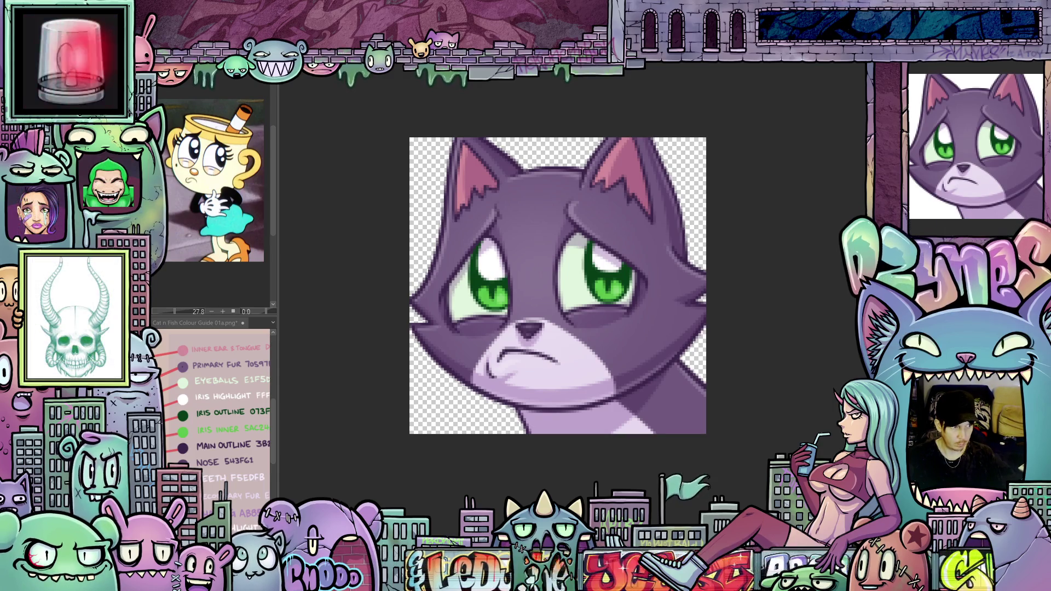
pyautogui.hotkey('ctrl', 's')
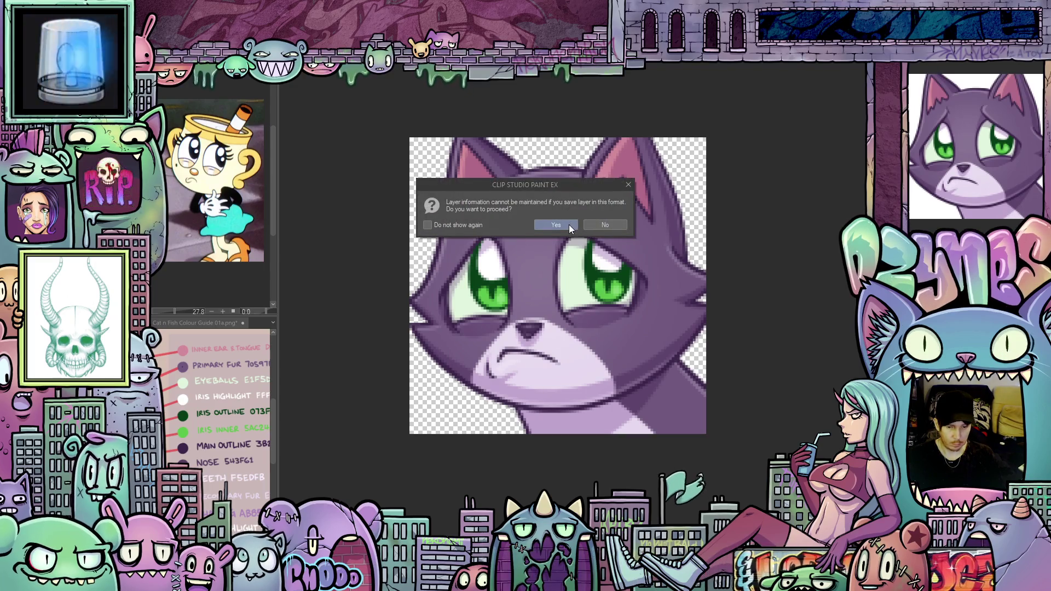
pyautogui.click(569, 224)
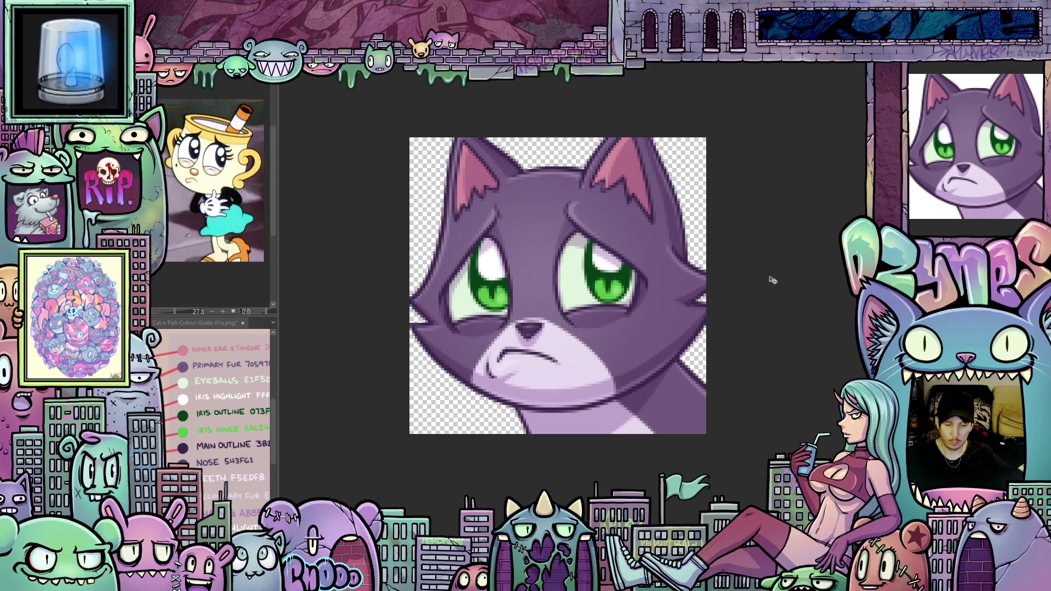
pyautogui.scroll(-2, 772, 295)
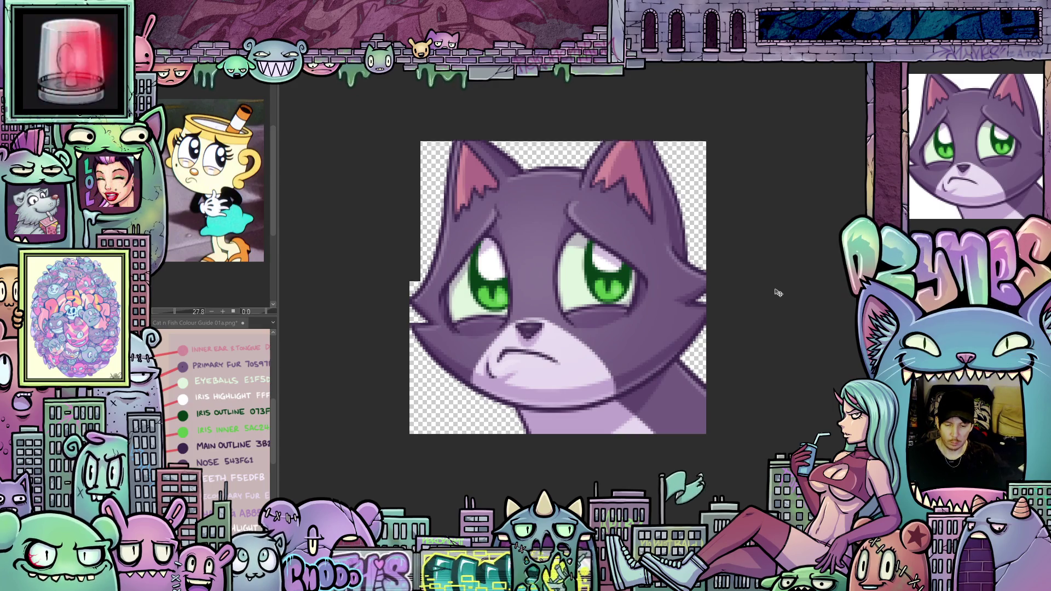
pyautogui.scroll(8, 785, 298)
pyautogui.scroll(-5, 784, 300)
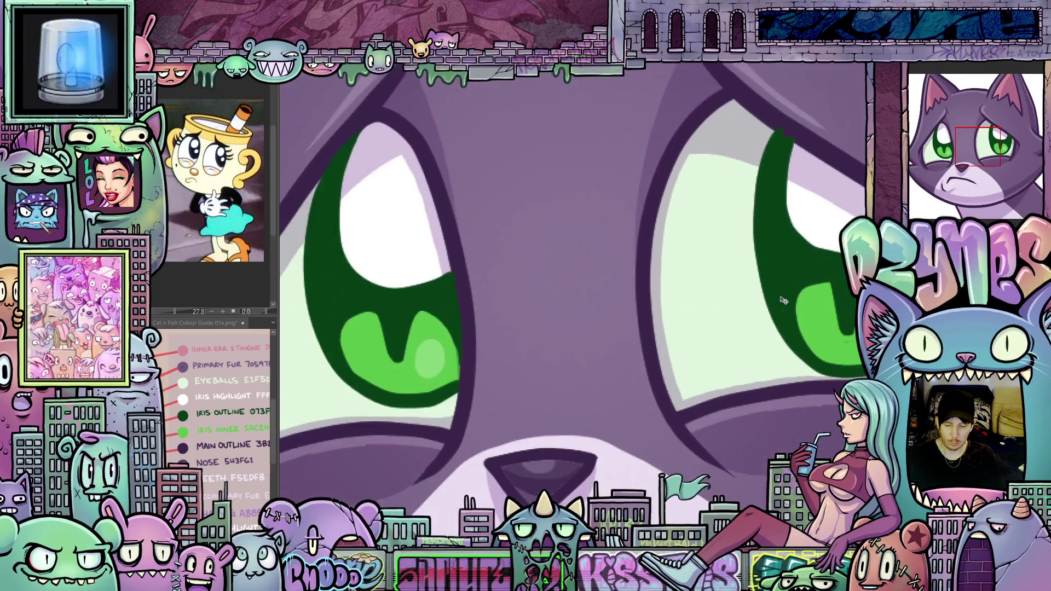
pyautogui.scroll(-3, 784, 300)
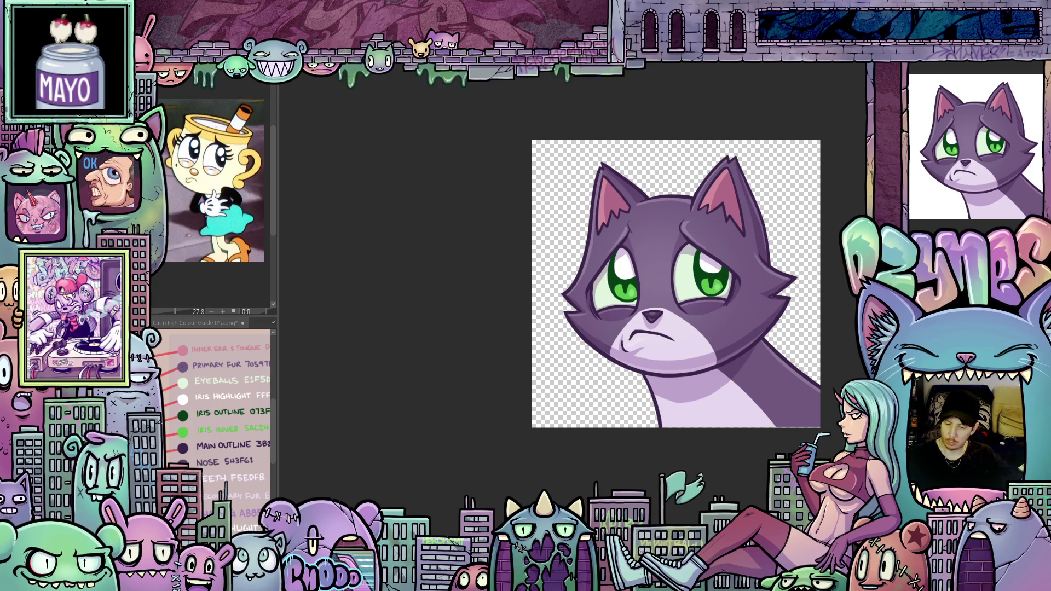
pyautogui.scroll(3, 852, 377)
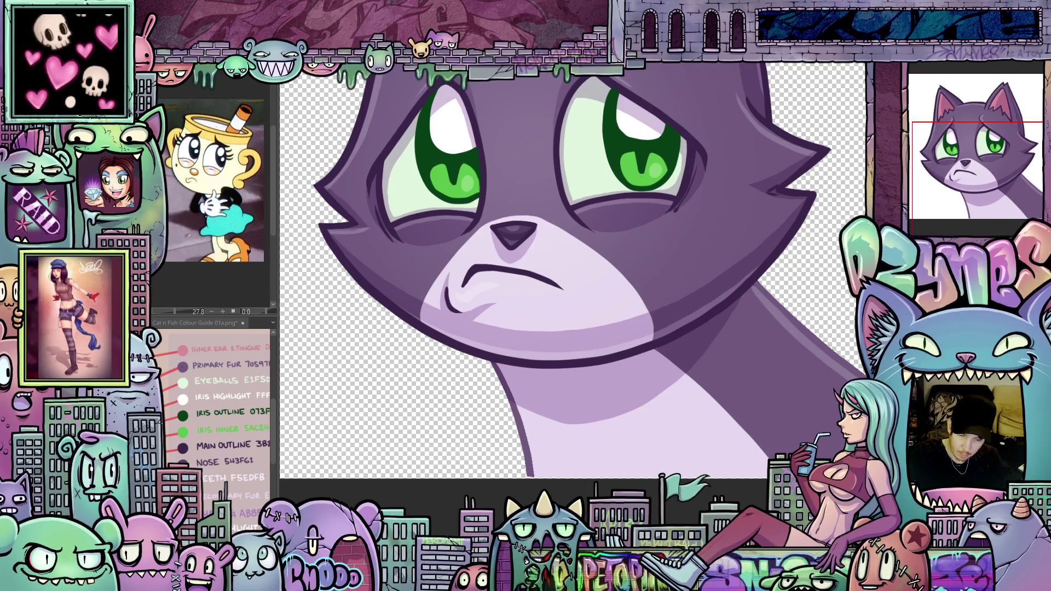
# Lasso the neck and shoulders below the jaw, delete them, deselect, and fit the head in view.
pyautogui.scroll(3, 574, 268)
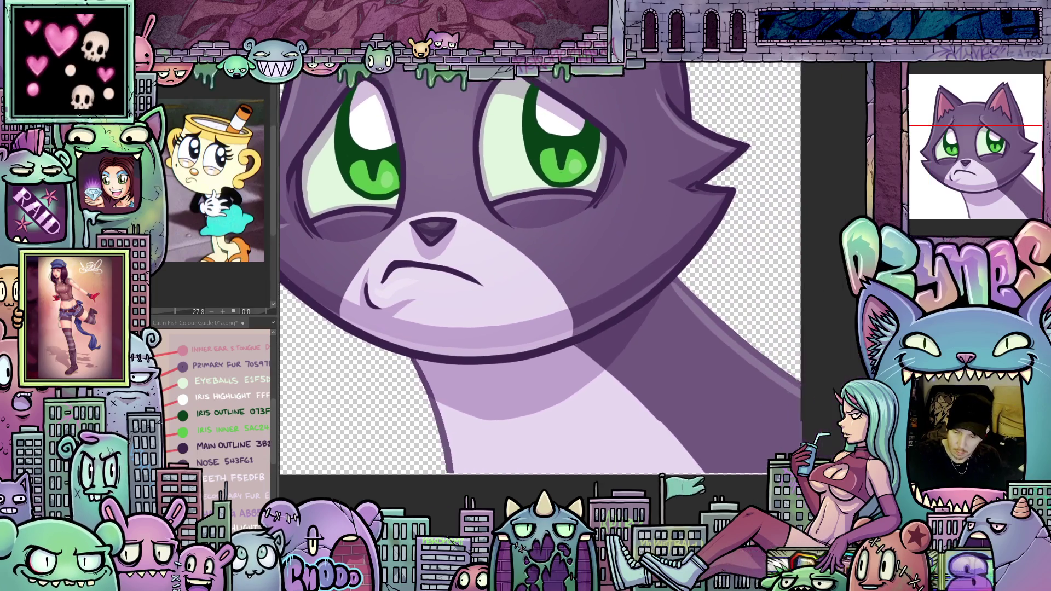
pyautogui.moveTo(808, 386); pyautogui.dragTo(886, 392)
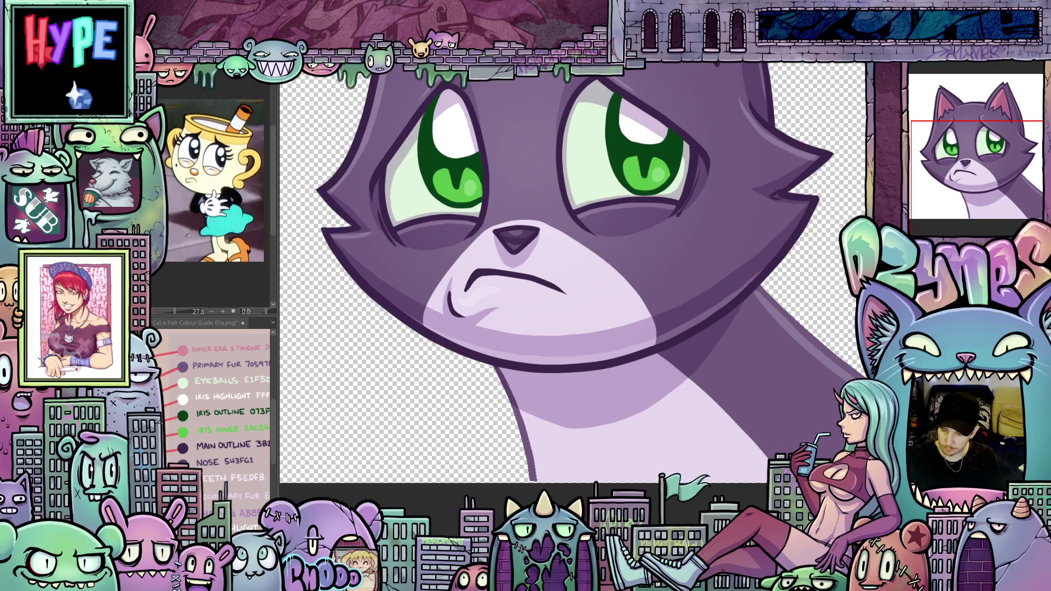
pyautogui.moveTo(886, 392)
pyautogui.mouseDown()
pyautogui.moveTo(946, 408)
pyautogui.moveTo(805, 362)
pyautogui.moveTo(808, 381)
pyautogui.mouseUp()
pyautogui.moveTo(765, 302); pyautogui.dragTo(673, 248)
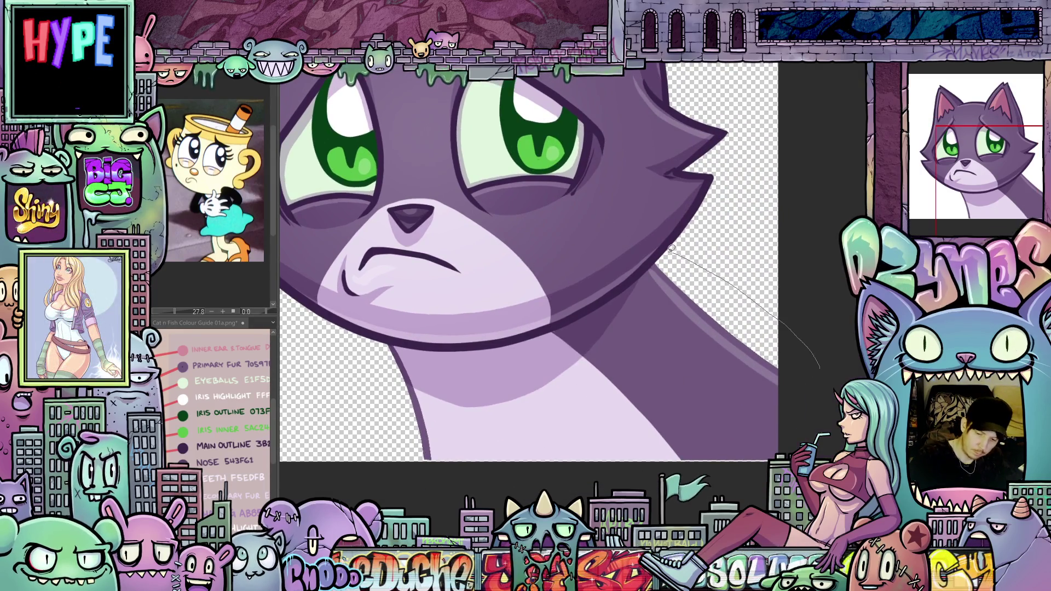
pyautogui.moveTo(629, 279)
pyautogui.mouseDown()
pyautogui.moveTo(535, 330)
pyautogui.moveTo(451, 344)
pyautogui.mouseUp()
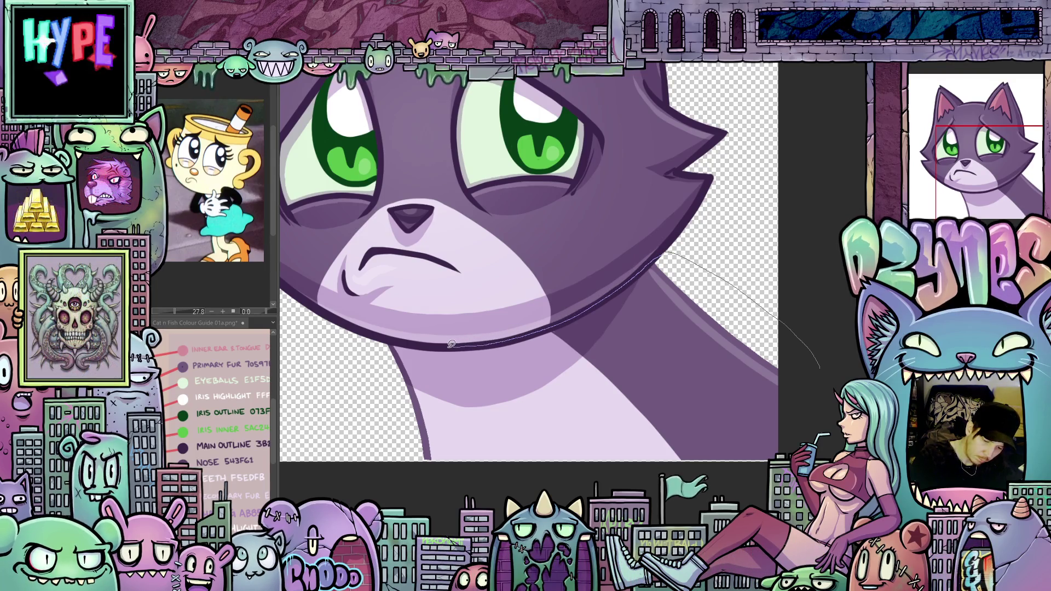
pyautogui.moveTo(385, 403); pyautogui.dragTo(684, 513)
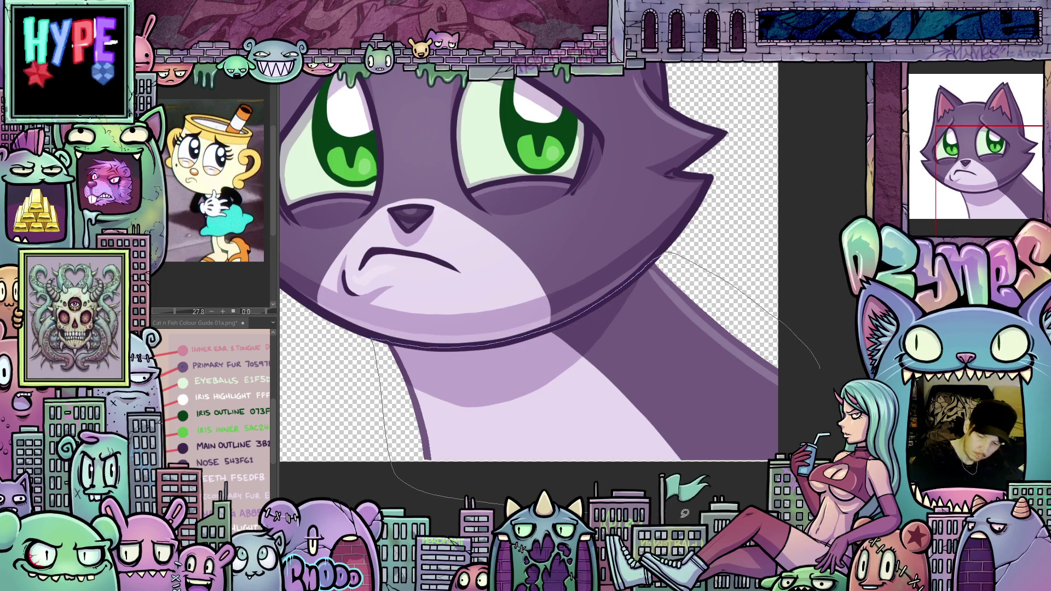
pyautogui.moveTo(821, 355); pyautogui.dragTo(816, 347)
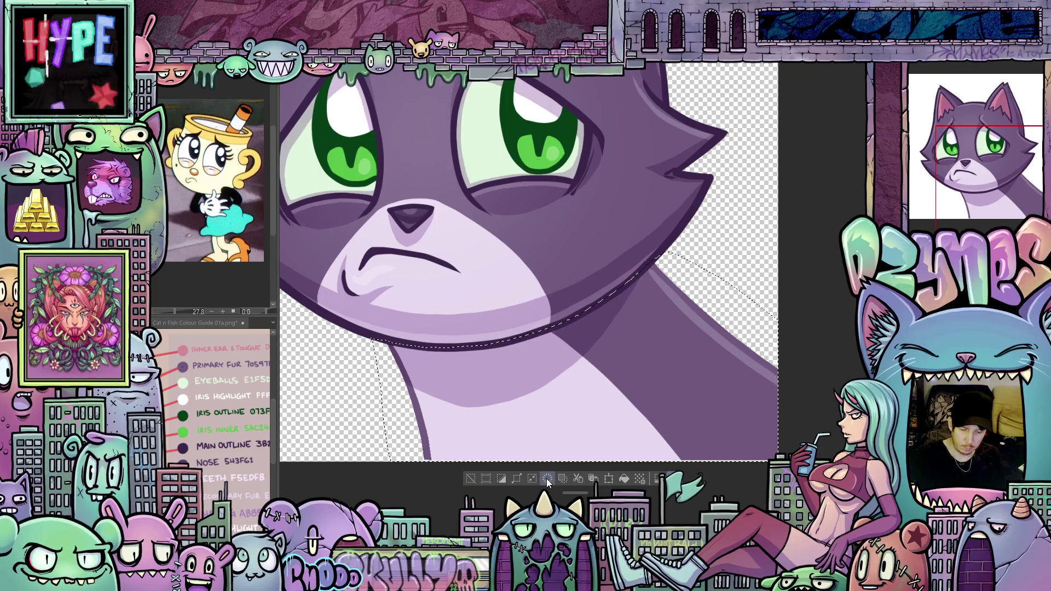
pyautogui.press('Delete')
pyautogui.hotkey('ctrl', 'd')
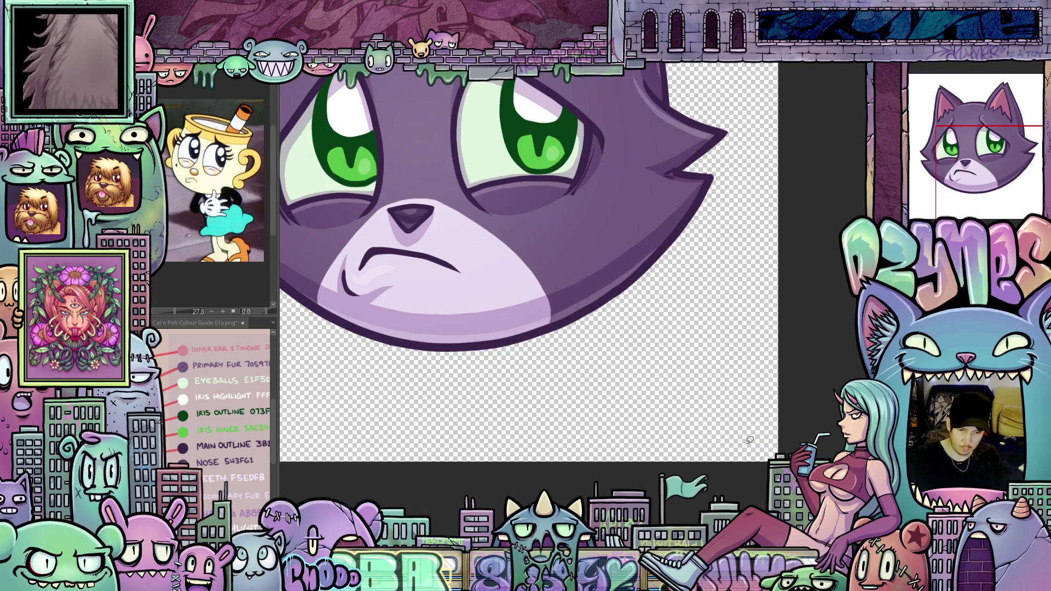
pyautogui.hotkey('ctrl', '0')
pyautogui.scroll(-3, 701, 449)
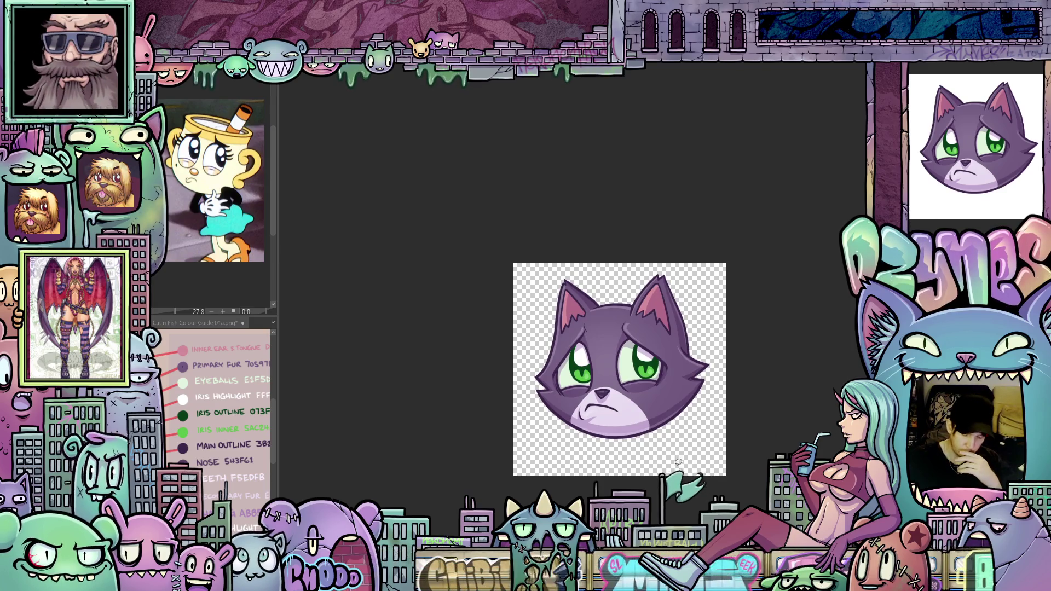
# Flatten all the cat artwork layers into a single image.
pyautogui.scroll(5, 675, 449)
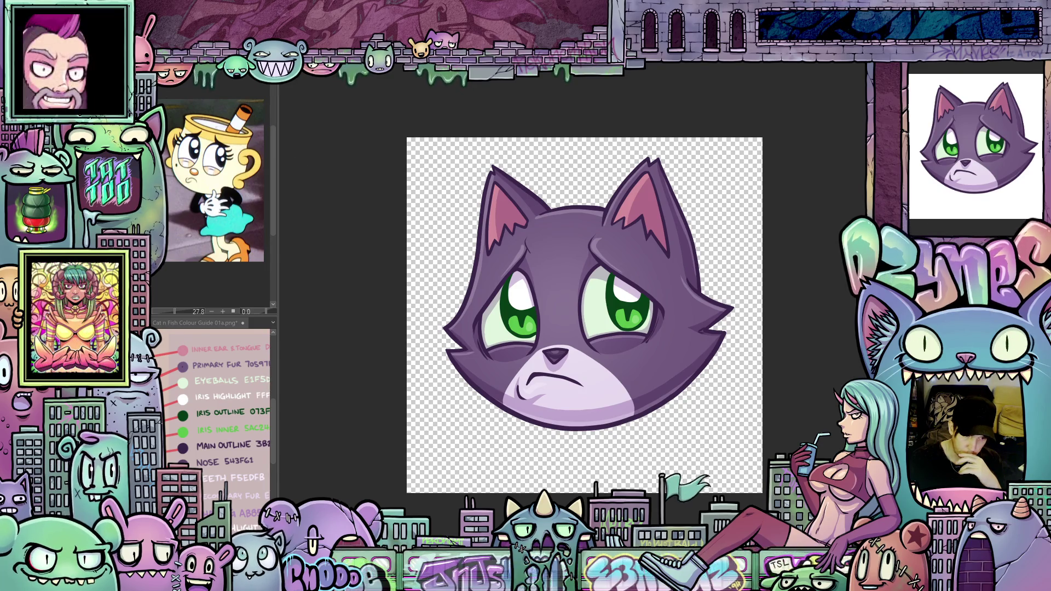
pyautogui.hotkey('alt', 'l')
pyautogui.click(202, 318)
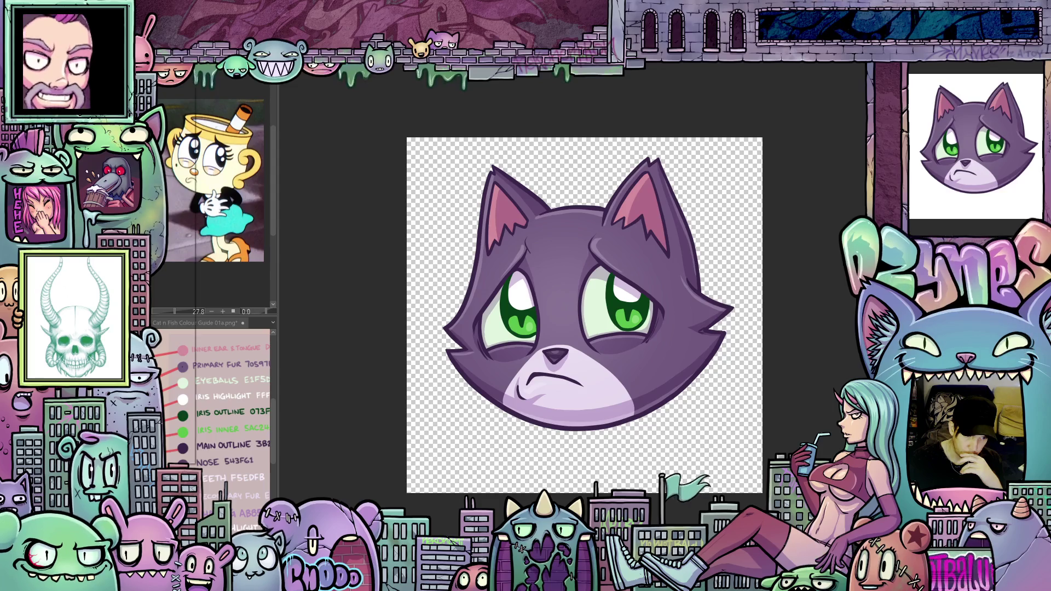
# Bring up the Change Canvas Size dialog from the Edit menu.
pyautogui.hotkey('alt', 'e')
pyautogui.press('Down')
pyautogui.press('Down')
pyautogui.press('Down')
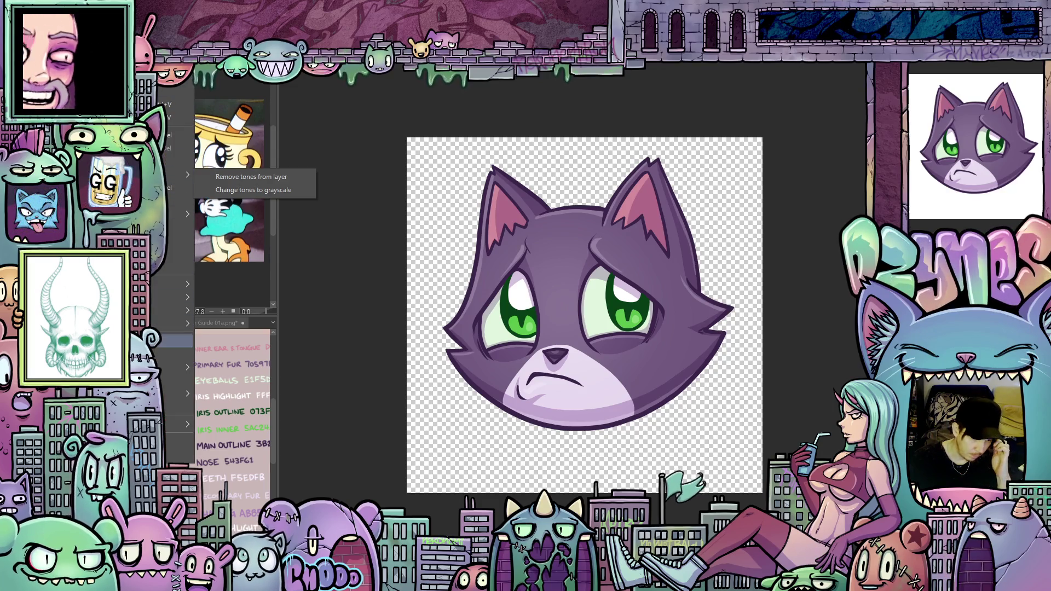
pyautogui.press('Return')
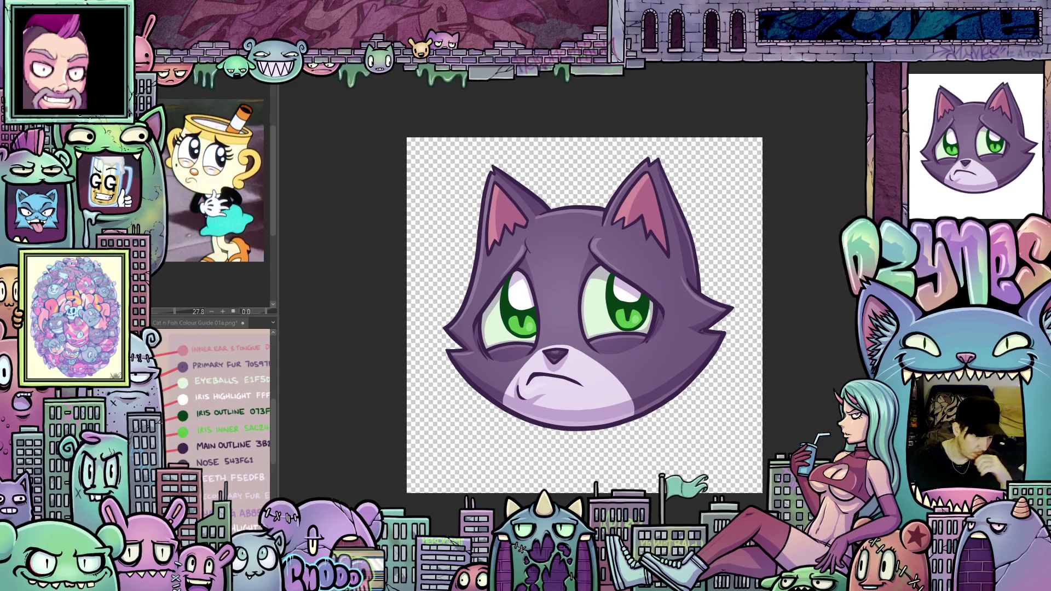
# Trim the canvas edges to an 1100 × 1100 px square centred on the cat head.
pyautogui.moveTo(585, 493); pyautogui.dragTo(599, 446)
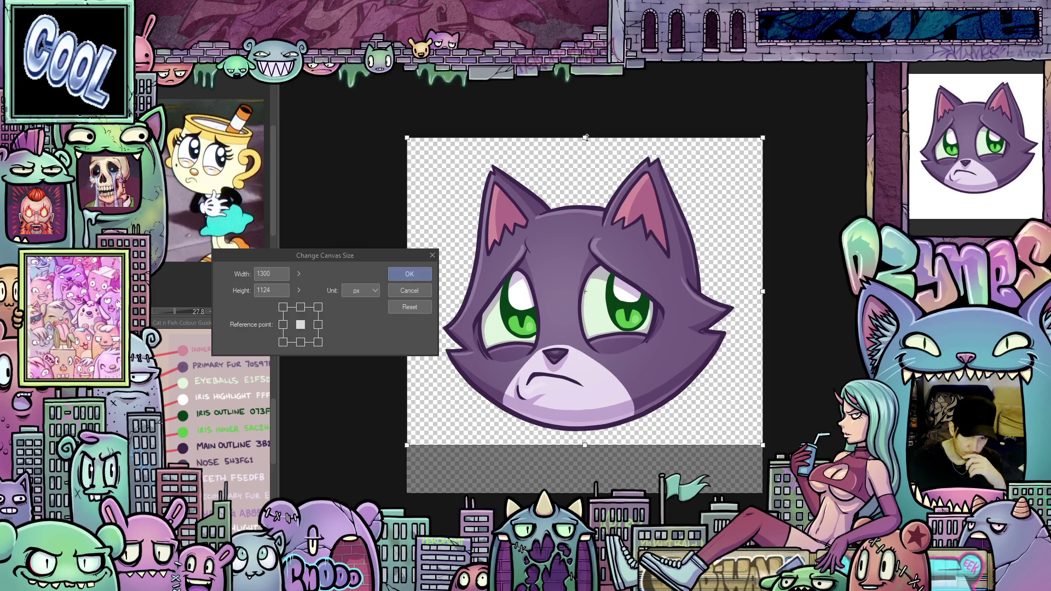
pyautogui.moveTo(585, 137); pyautogui.dragTo(592, 143)
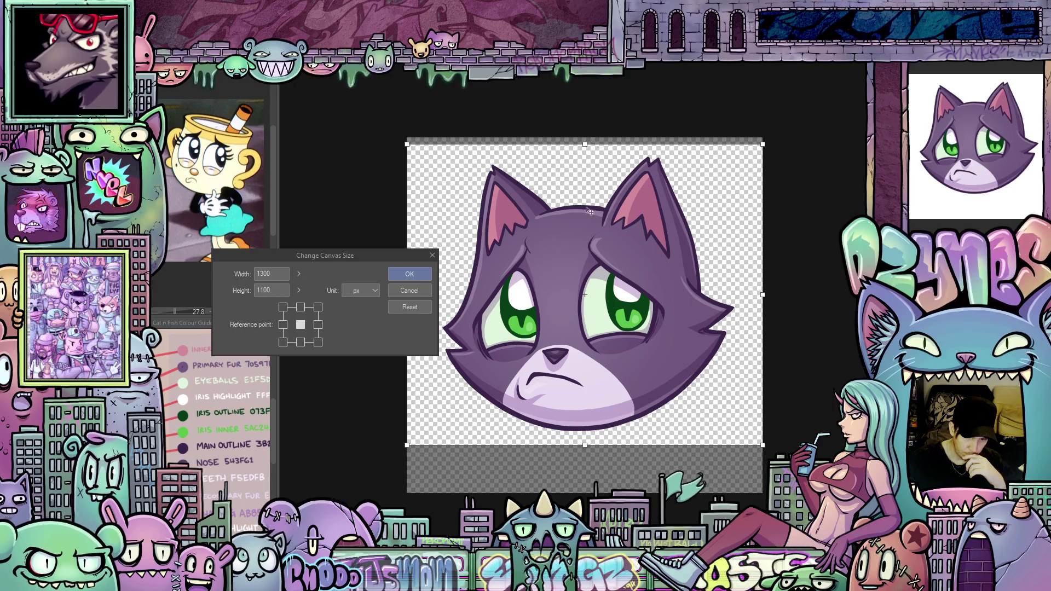
pyautogui.moveTo(403, 250)
pyautogui.mouseDown()
pyautogui.moveTo(337, 220)
pyautogui.moveTo(338, 202)
pyautogui.mouseUp()
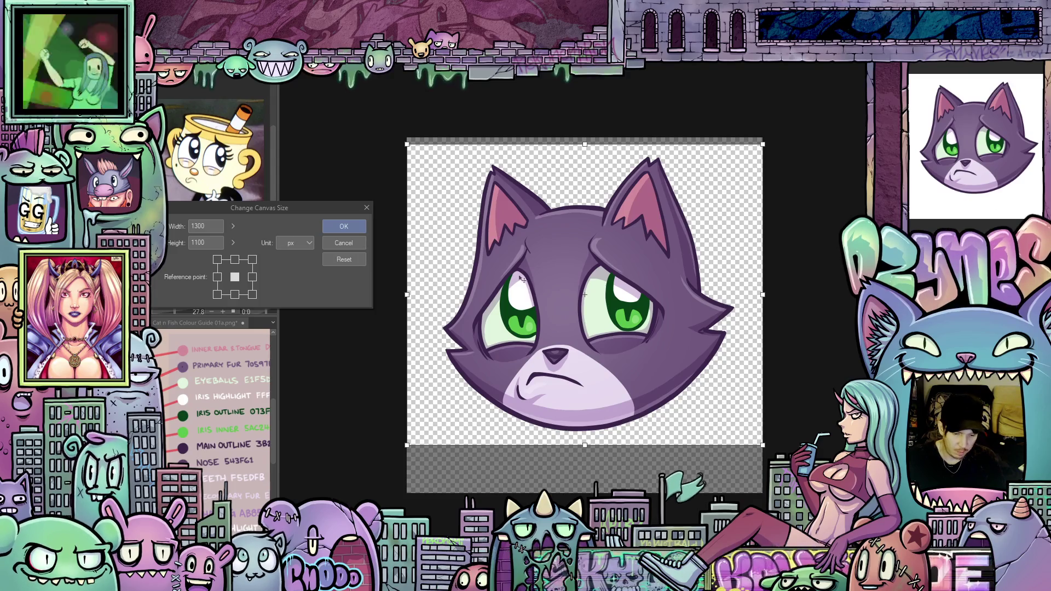
pyautogui.moveTo(407, 296); pyautogui.dragTo(425, 298)
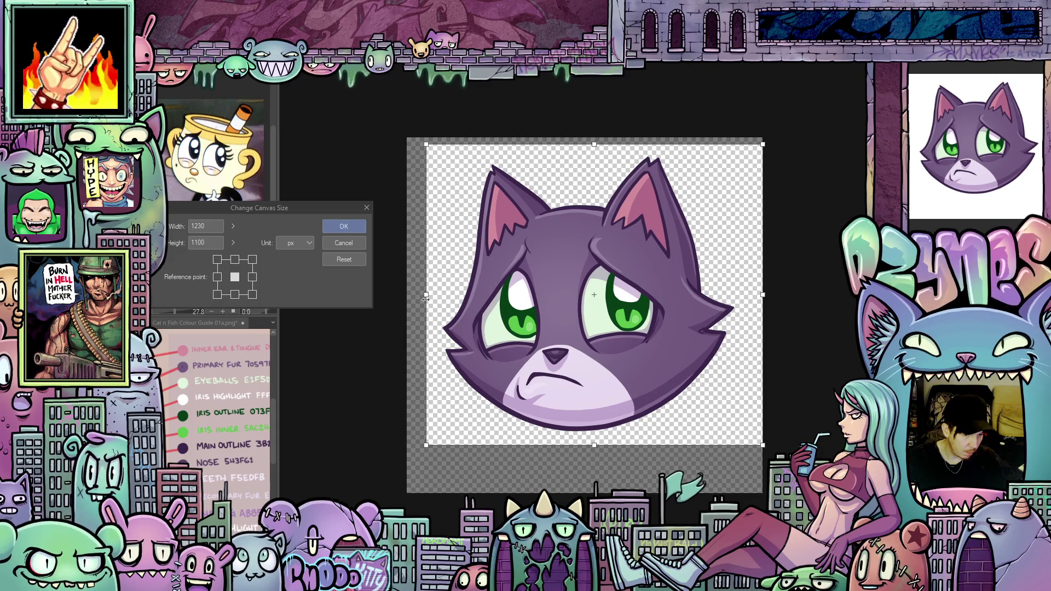
pyautogui.moveTo(763, 295); pyautogui.dragTo(741, 297)
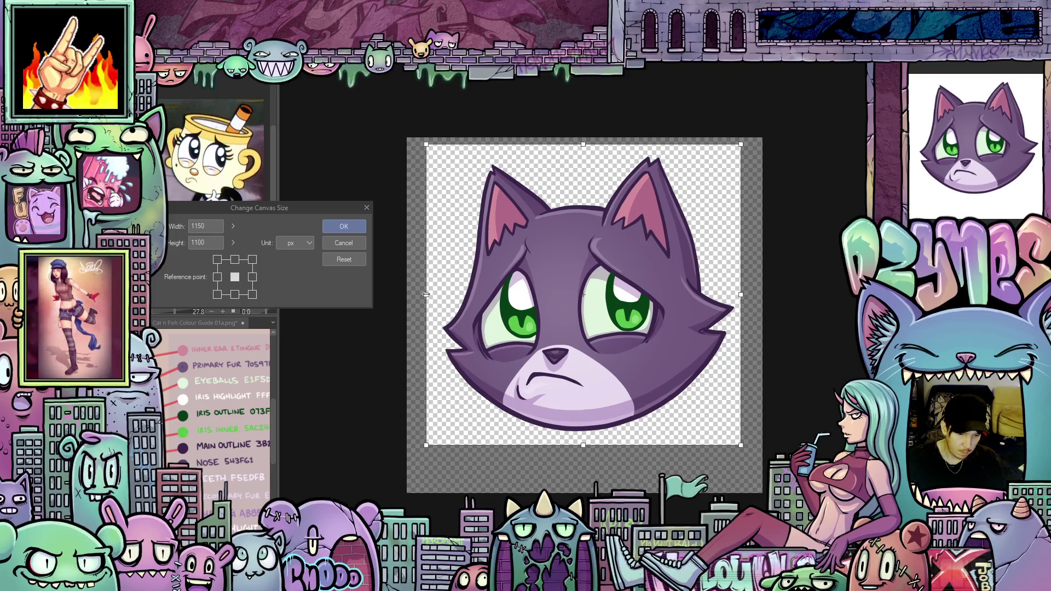
pyautogui.moveTo(426, 294); pyautogui.dragTo(441, 295)
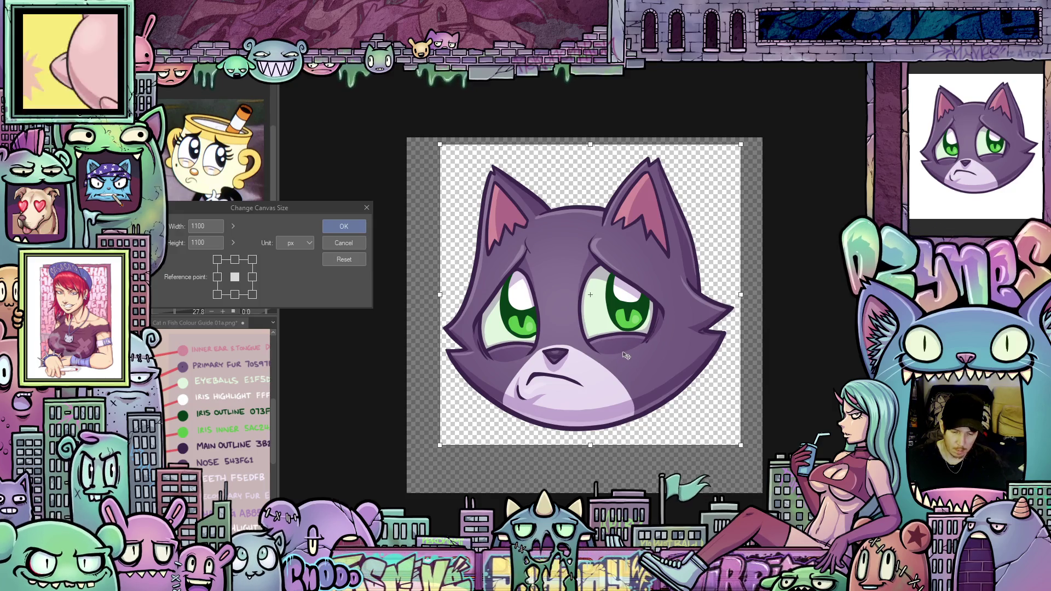
pyautogui.moveTo(620, 362); pyautogui.dragTo(624, 358)
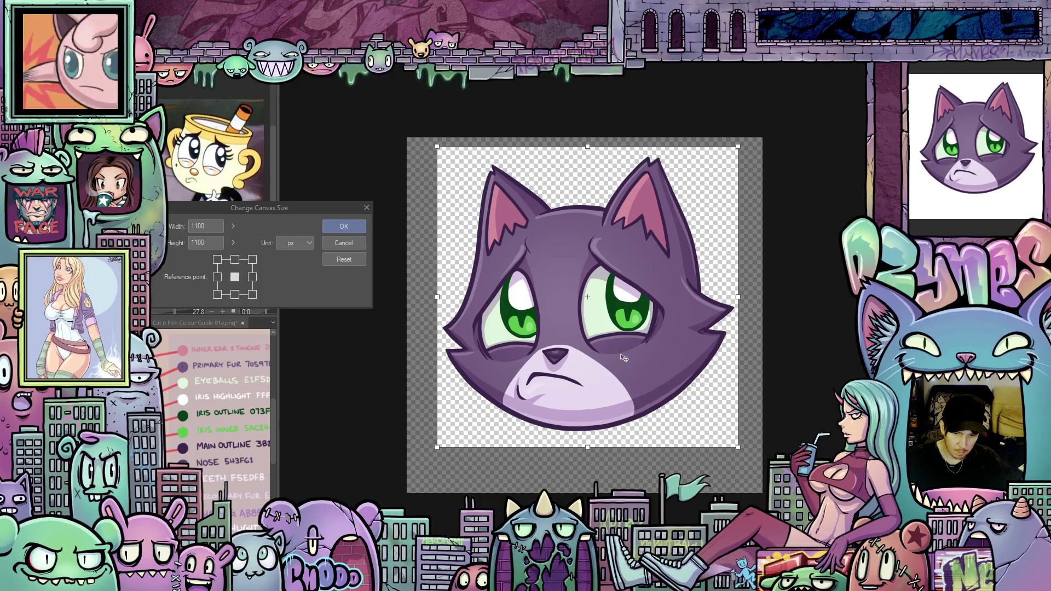
pyautogui.moveTo(624, 359); pyautogui.dragTo(624, 359)
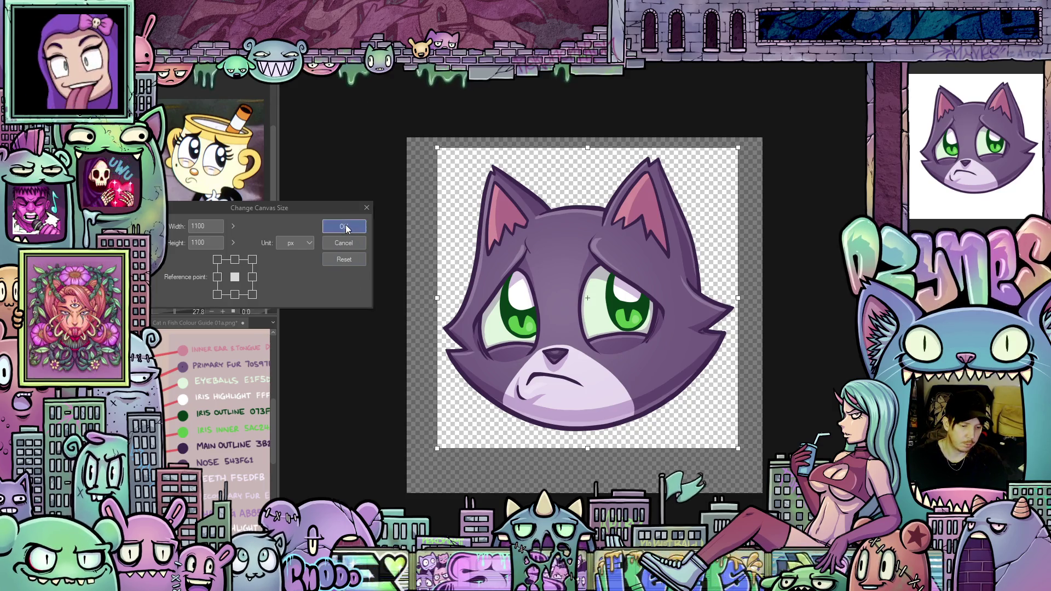
pyautogui.click(346, 225)
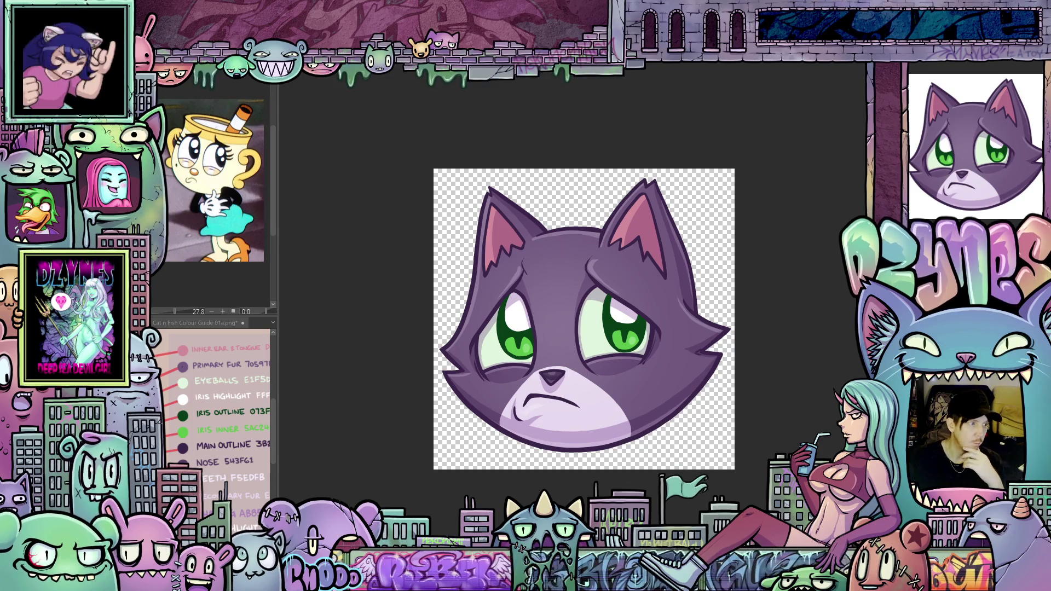
# Save the finished emote image, accepting that layer information will be dropped.
pyautogui.hotkey('ctrl', 's')
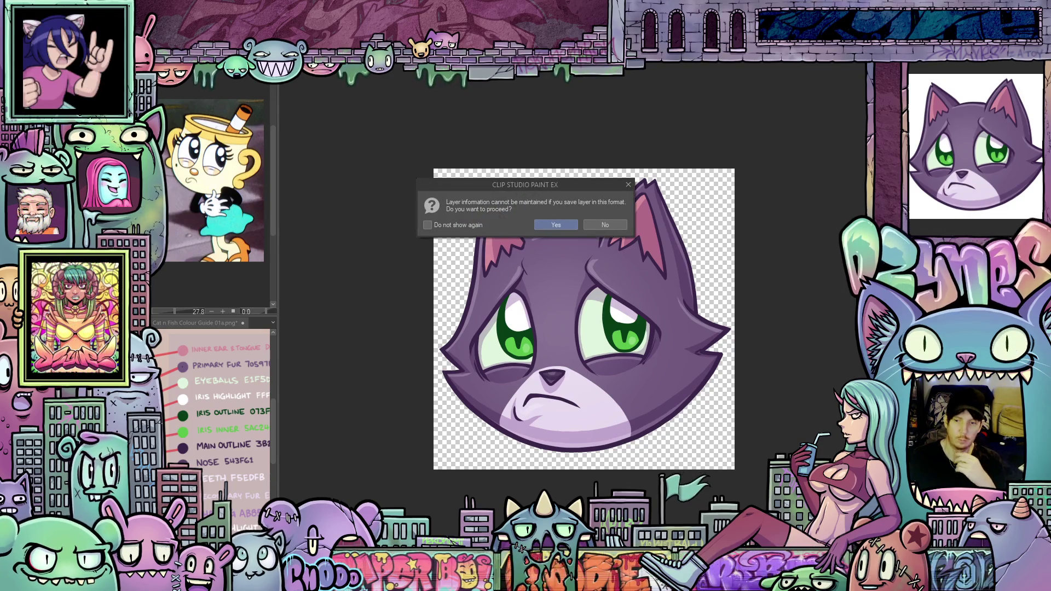
pyautogui.click(546, 225)
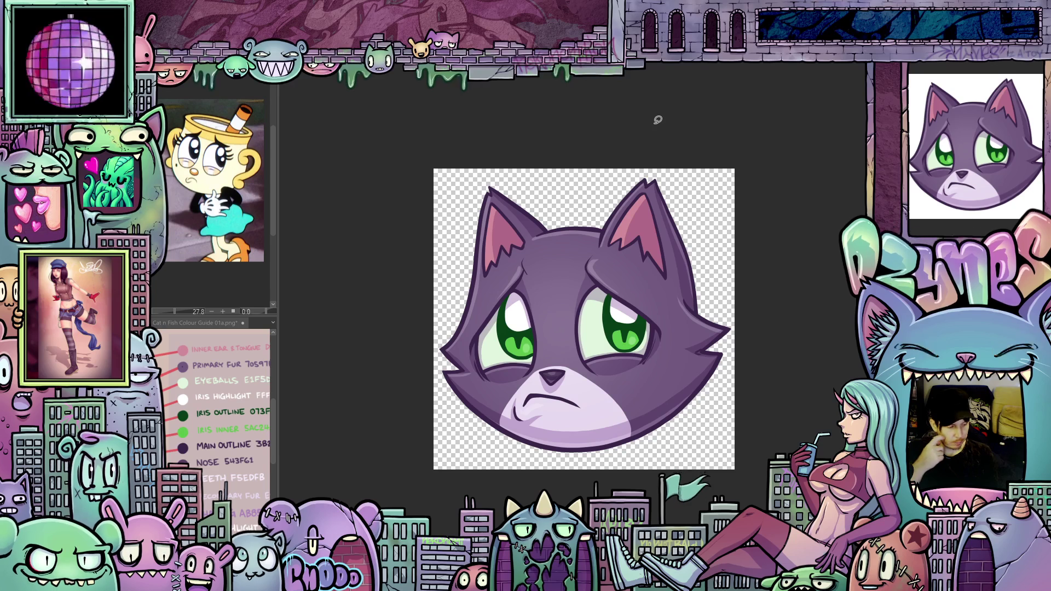
pyautogui.scroll(1, 592, 152)
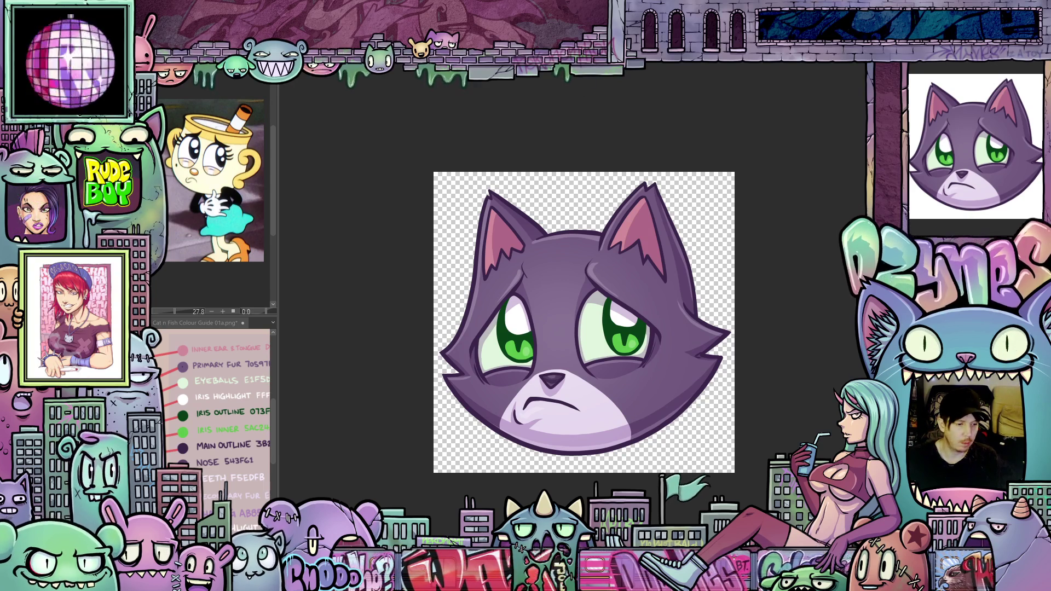
# Create a new blank 1000 × 1000 px canvas from the Emote preset.
pyautogui.hotkey('ctrl', 'n')
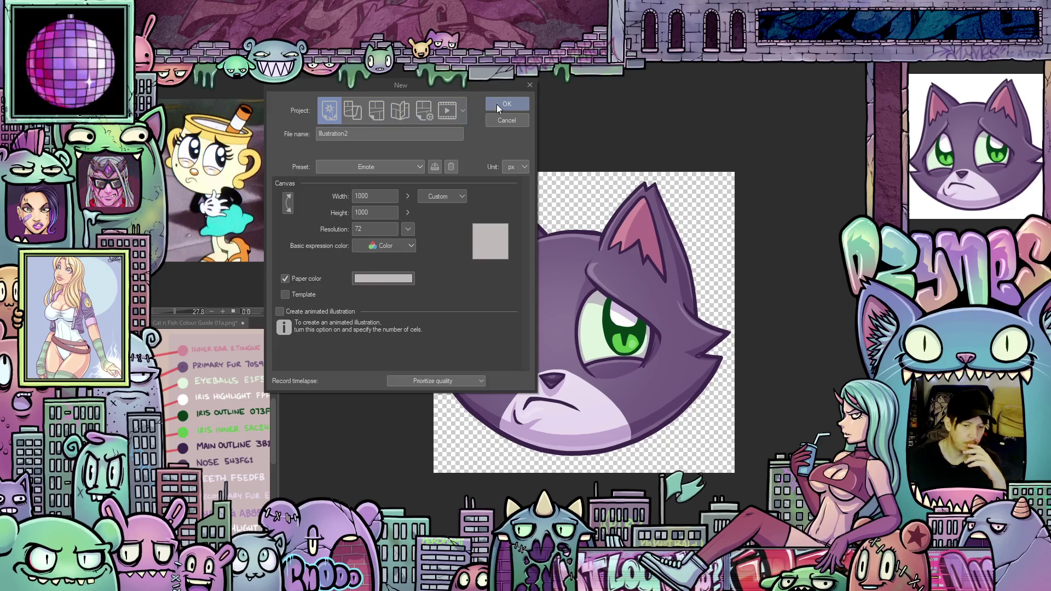
pyautogui.click(506, 104)
pyautogui.scroll(-2, 556, 189)
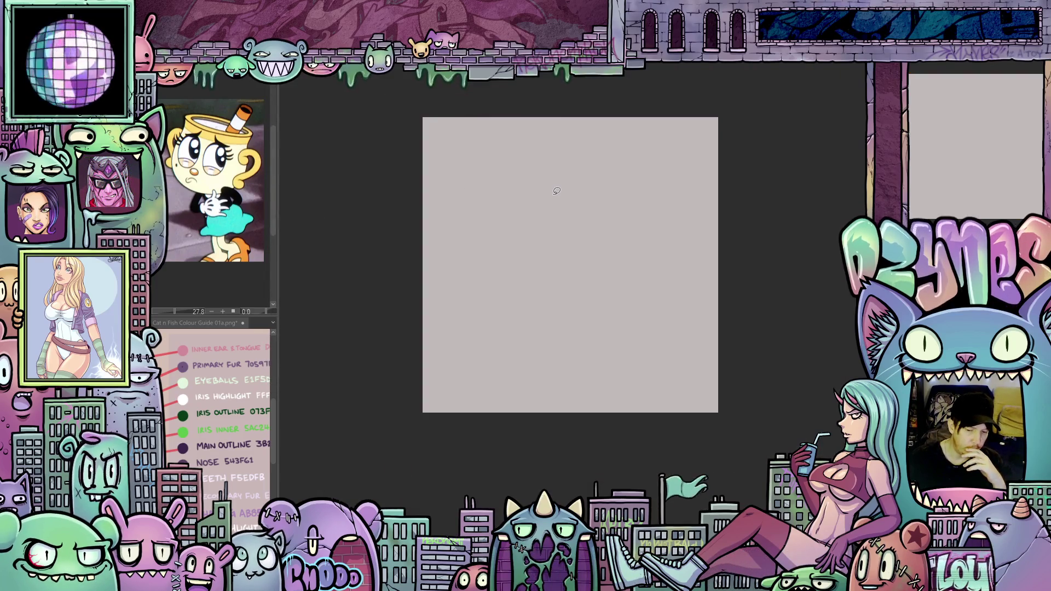
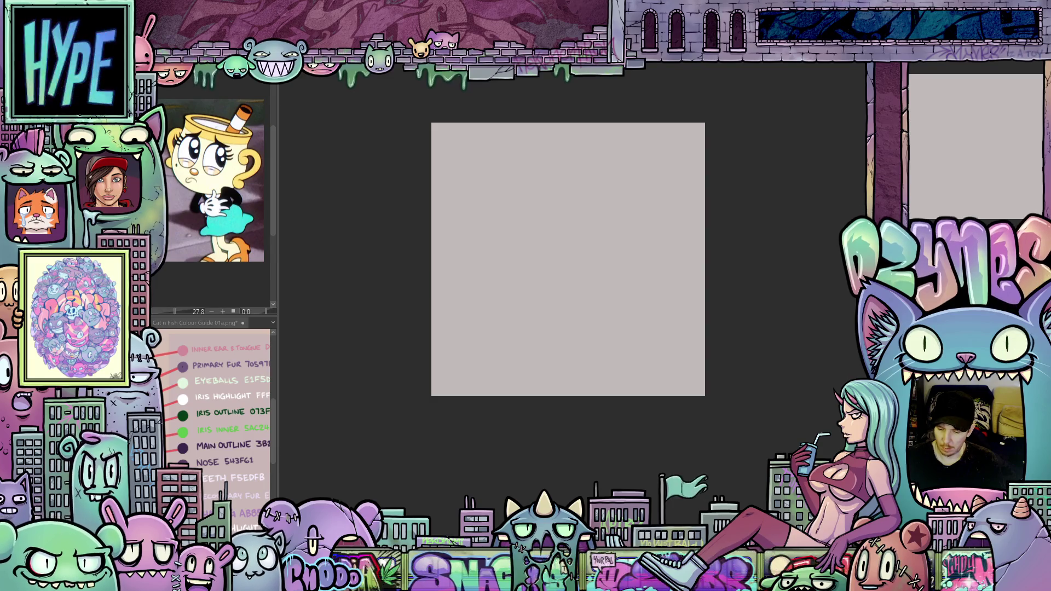
# Sketch a loose blue head circle in two passes with a vertical centre guide inside.
pyautogui.scroll(1, 537, 307)
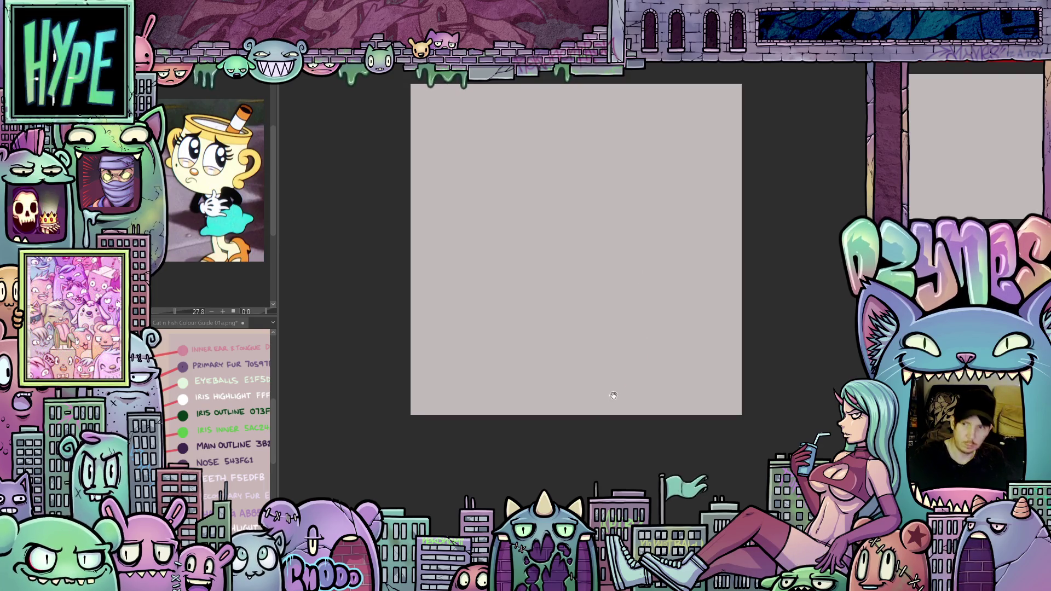
pyautogui.moveTo(612, 394); pyautogui.dragTo(634, 402)
pyautogui.moveTo(580, 423)
pyautogui.mouseDown()
pyautogui.moveTo(748, 269)
pyautogui.moveTo(520, 219)
pyautogui.moveTo(657, 425)
pyautogui.moveTo(711, 183)
pyautogui.moveTo(483, 308)
pyautogui.moveTo(739, 363)
pyautogui.moveTo(622, 159)
pyautogui.moveTo(485, 252)
pyautogui.mouseUp()
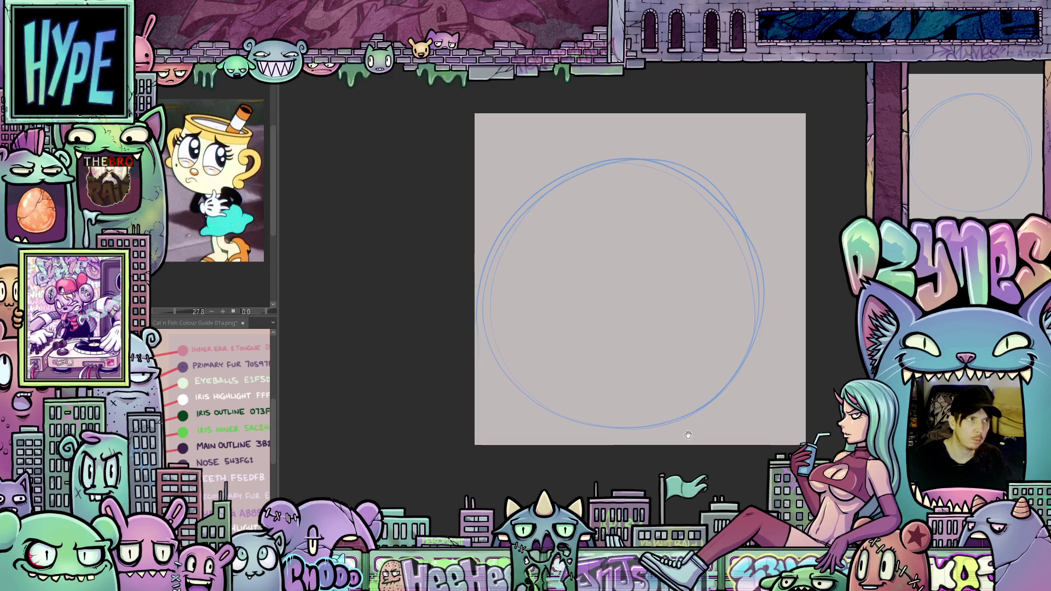
pyautogui.moveTo(662, 331); pyautogui.dragTo(673, 334)
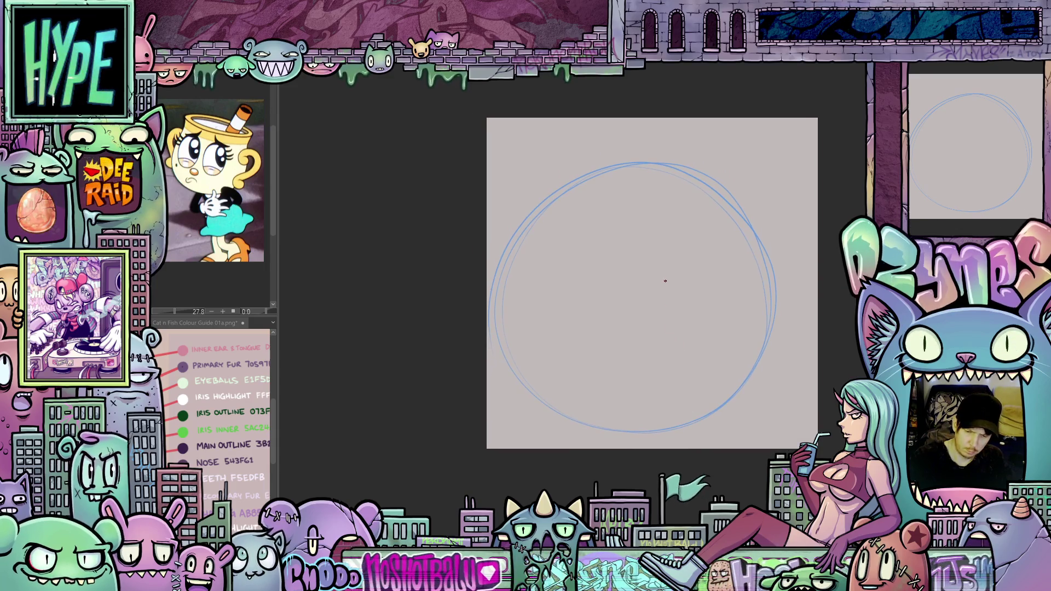
pyautogui.moveTo(667, 287); pyautogui.dragTo(675, 376)
pyautogui.moveTo(708, 338); pyautogui.dragTo(692, 365)
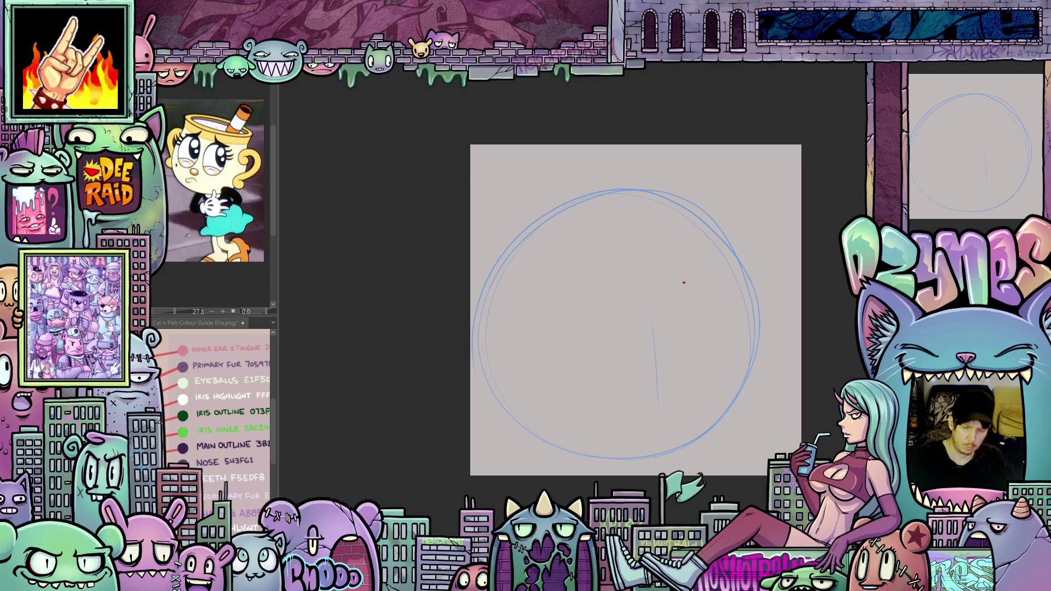
# Draw the right and left eye ovals on either side of the centre guide.
pyautogui.moveTo(667, 330)
pyautogui.mouseDown()
pyautogui.moveTo(672, 288)
pyautogui.moveTo(719, 273)
pyautogui.mouseUp()
pyautogui.moveTo(669, 328); pyautogui.dragTo(734, 346)
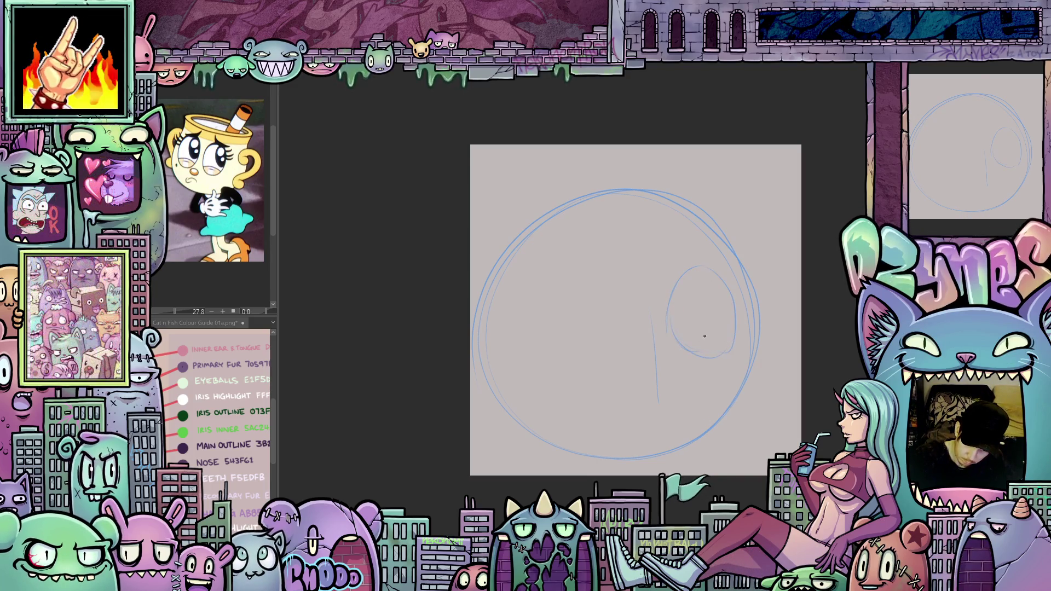
pyautogui.moveTo(621, 327); pyautogui.dragTo(575, 274)
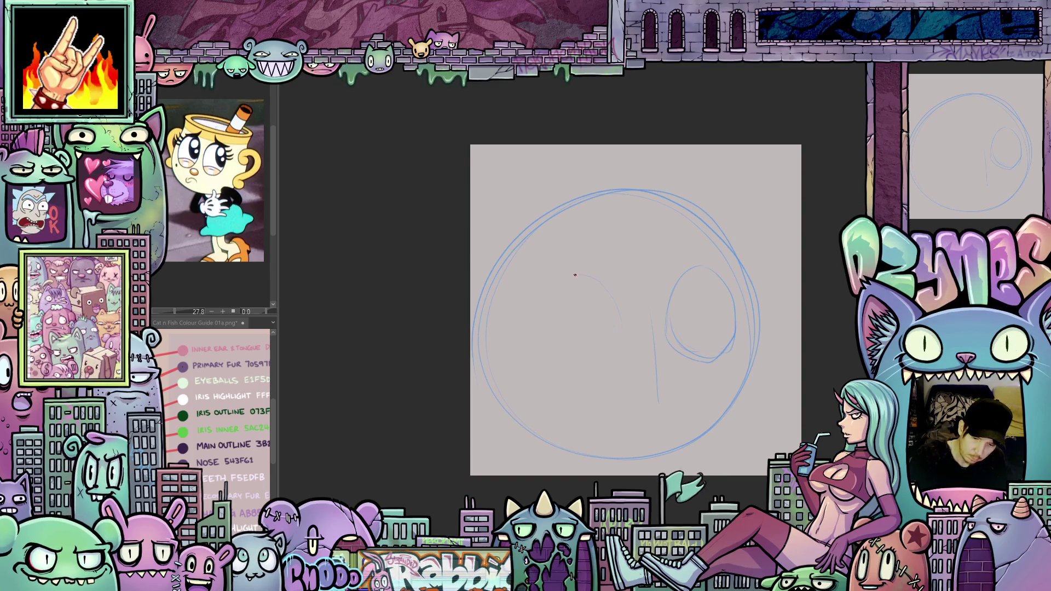
pyautogui.moveTo(598, 376); pyautogui.dragTo(616, 298)
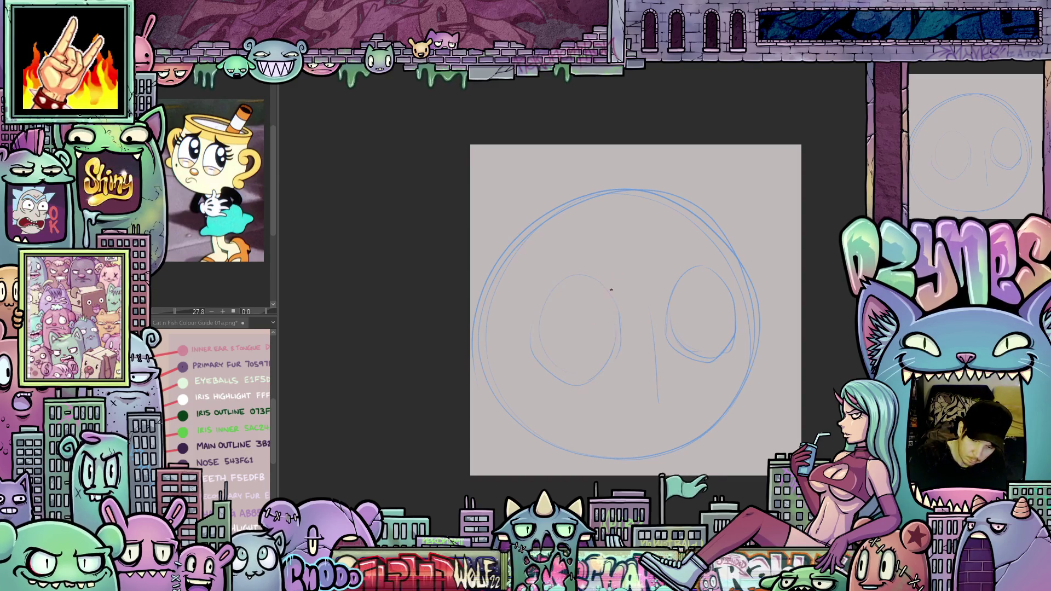
pyautogui.moveTo(678, 406)
pyautogui.mouseDown()
pyautogui.moveTo(671, 412)
pyautogui.moveTo(686, 417)
pyautogui.moveTo(671, 426)
pyautogui.moveTo(681, 421)
pyautogui.mouseUp()
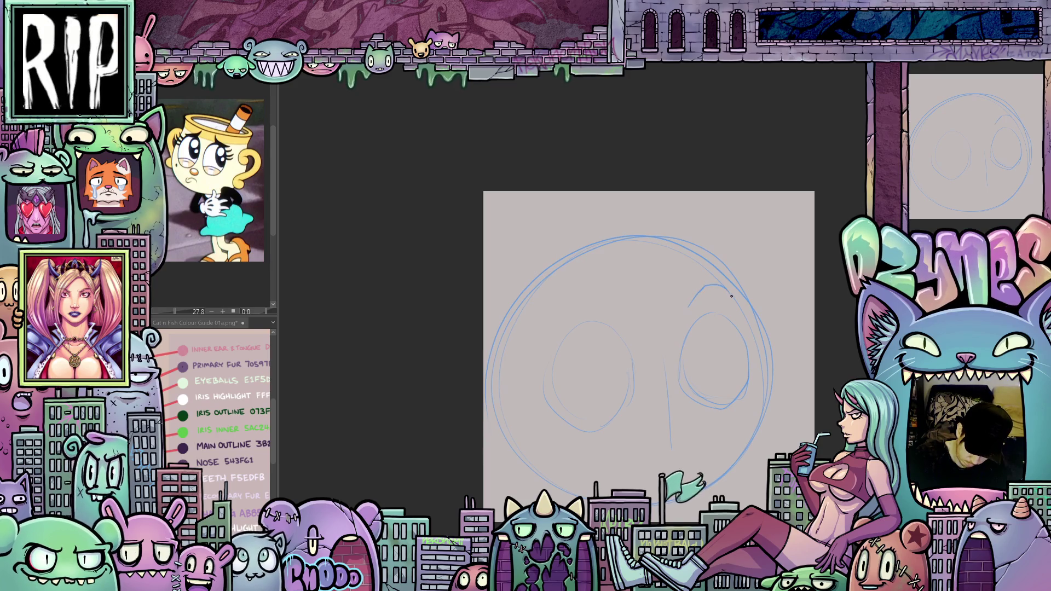
# Add a heavy half-closed lid line across the eye, undoing part of the stroke.
pyautogui.moveTo(731, 296); pyautogui.dragTo(575, 385)
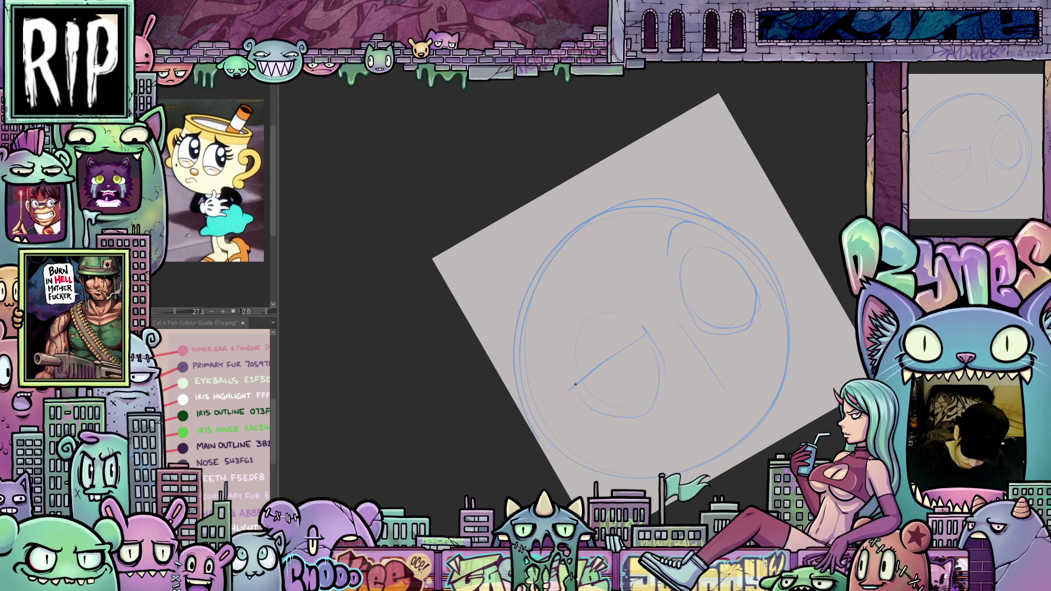
pyautogui.moveTo(732, 392)
pyautogui.mouseDown()
pyautogui.moveTo(721, 436)
pyautogui.moveTo(690, 419)
pyautogui.mouseUp()
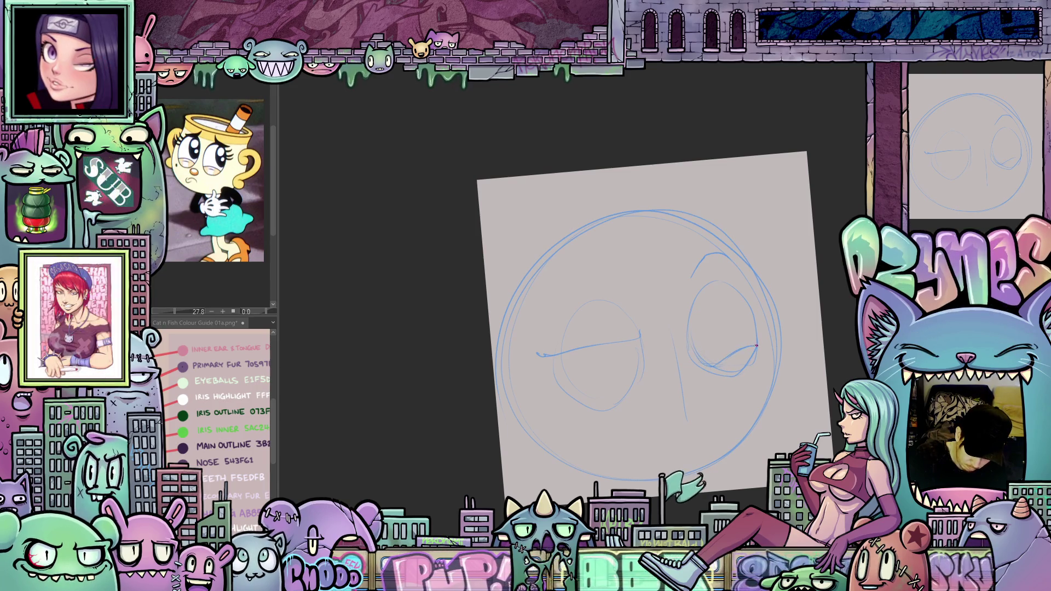
pyautogui.moveTo(720, 362)
pyautogui.mouseDown()
pyautogui.moveTo(776, 335)
pyautogui.moveTo(663, 345)
pyautogui.mouseUp()
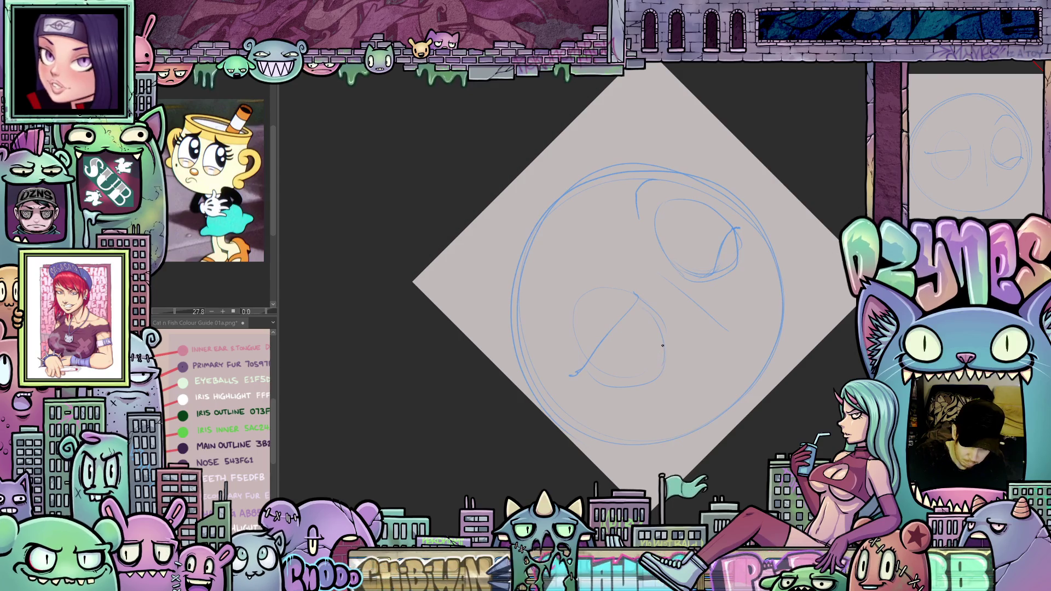
pyautogui.moveTo(624, 409); pyautogui.dragTo(554, 358)
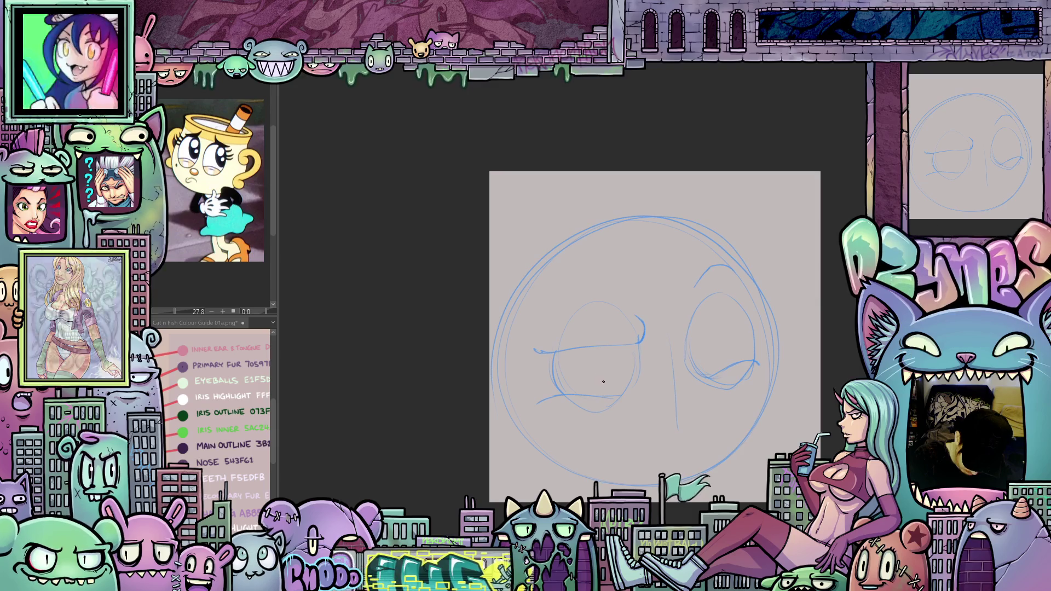
pyautogui.moveTo(605, 352); pyautogui.dragTo(698, 323)
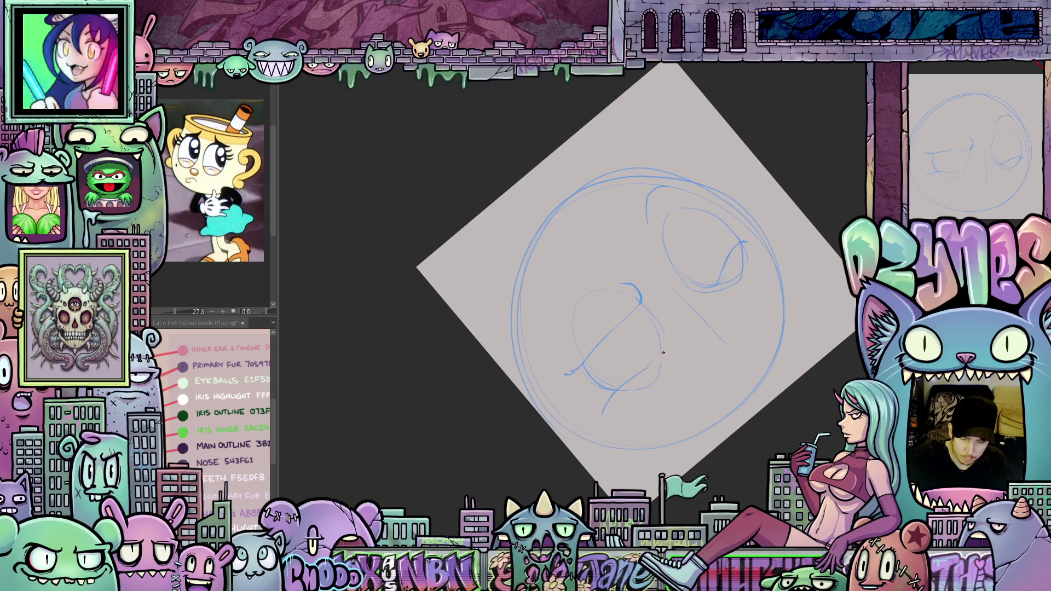
pyautogui.moveTo(653, 365); pyautogui.dragTo(622, 390)
pyautogui.hotkey('ctrl', 'z')
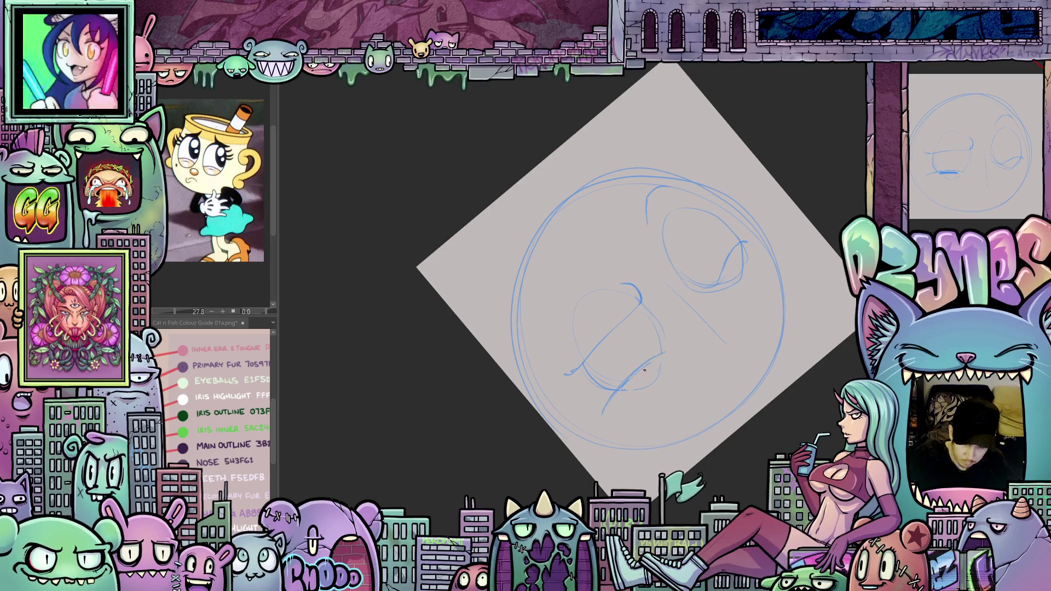
pyautogui.moveTo(642, 372)
pyautogui.mouseDown()
pyautogui.moveTo(698, 433)
pyautogui.moveTo(732, 372)
pyautogui.mouseUp()
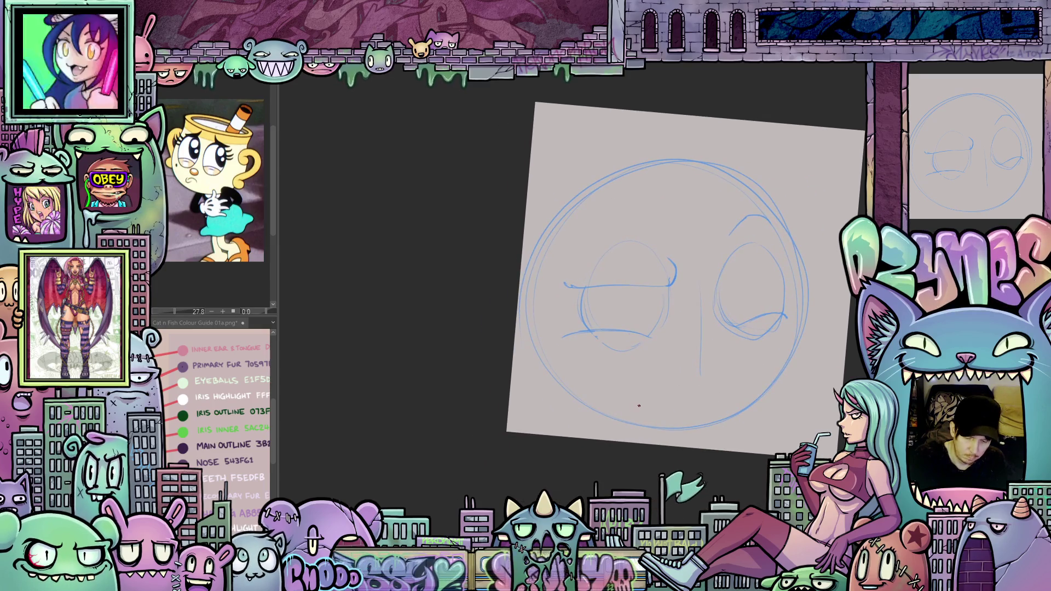
# Draw a downturned open mouth and a small triangular nose below the eyes.
pyautogui.moveTo(643, 376)
pyautogui.mouseDown()
pyautogui.moveTo(608, 409)
pyautogui.moveTo(674, 402)
pyautogui.mouseUp()
pyautogui.moveTo(738, 418)
pyautogui.mouseDown()
pyautogui.moveTo(704, 406)
pyautogui.moveTo(715, 442)
pyautogui.mouseUp()
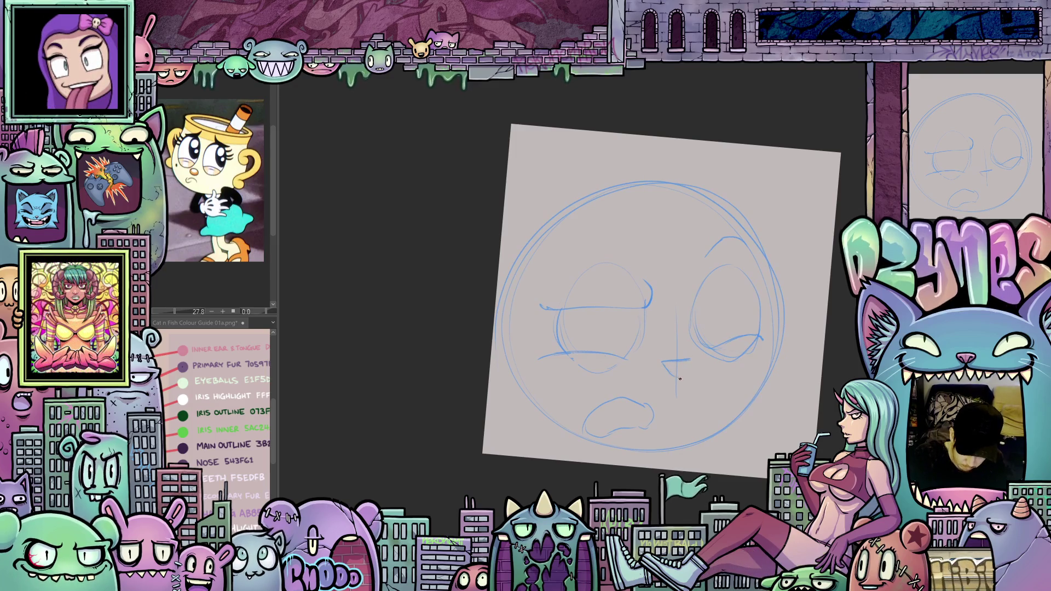
pyautogui.moveTo(677, 377); pyautogui.dragTo(691, 359)
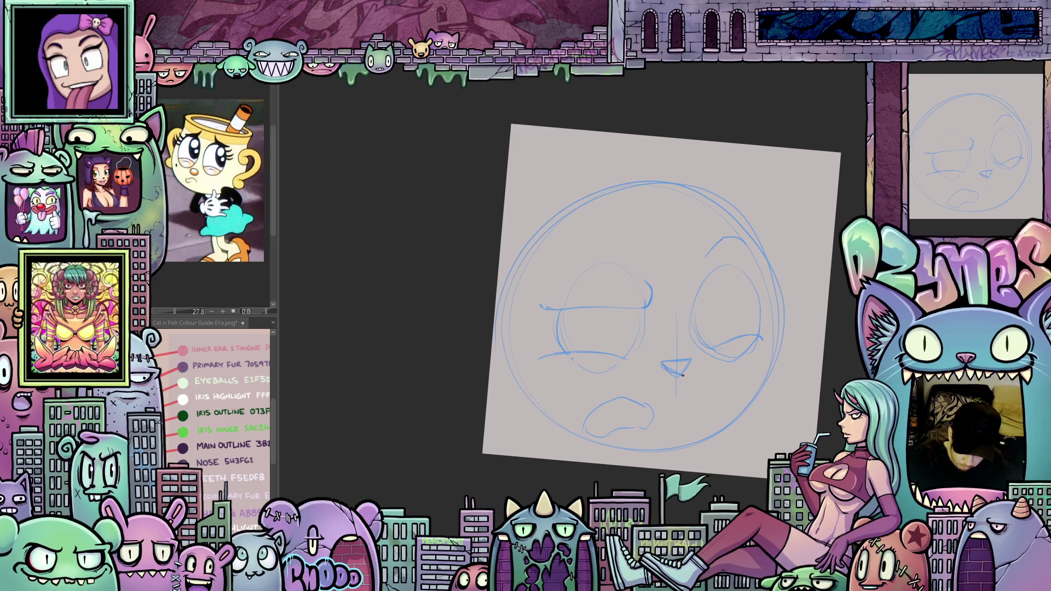
pyautogui.moveTo(740, 403)
pyautogui.mouseDown()
pyautogui.moveTo(714, 397)
pyautogui.moveTo(716, 411)
pyautogui.mouseUp()
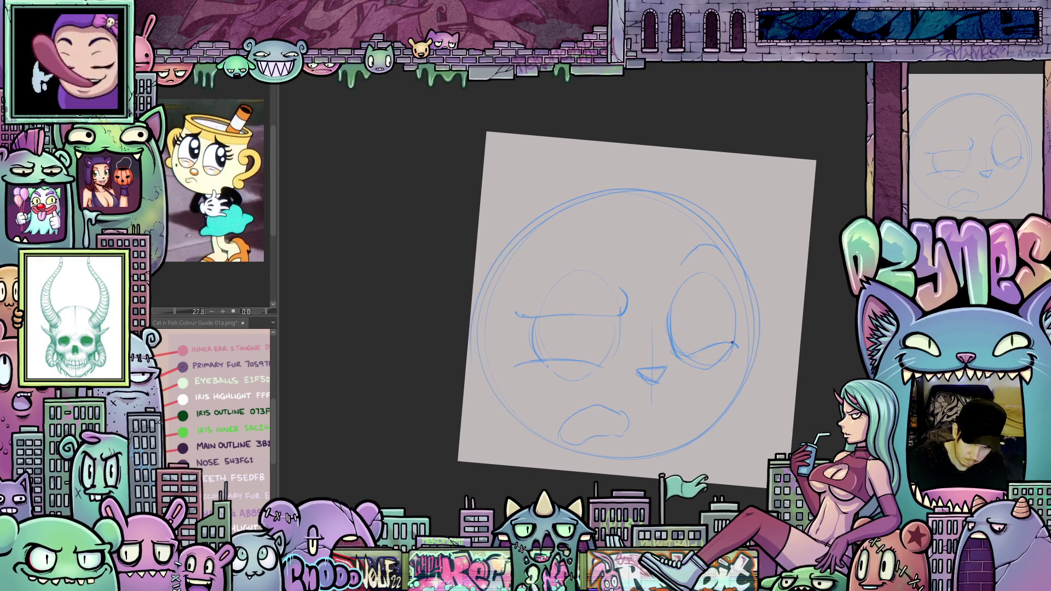
# Darken the right eye's right edge and mirror the view to check symmetry.
pyautogui.moveTo(735, 339); pyautogui.dragTo(738, 313)
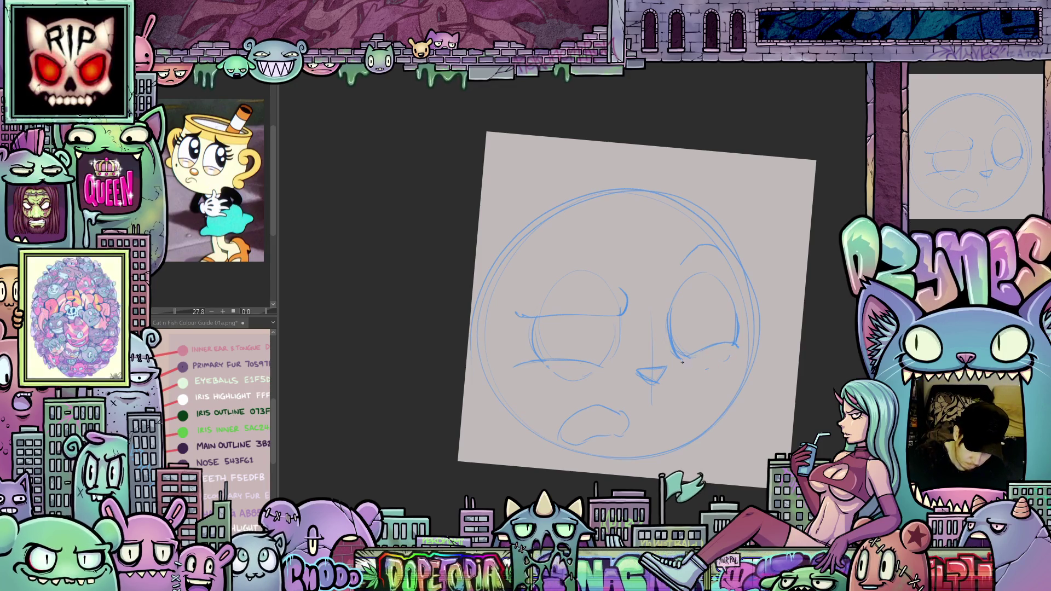
pyautogui.moveTo(745, 394); pyautogui.dragTo(773, 279)
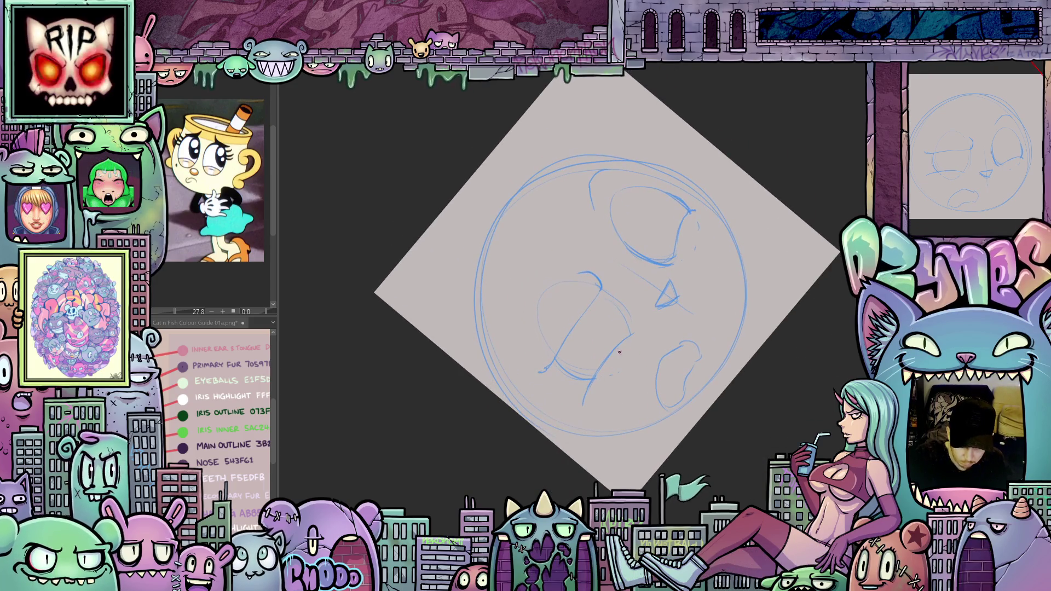
pyautogui.moveTo(638, 337)
pyautogui.mouseDown()
pyautogui.moveTo(740, 354)
pyautogui.moveTo(754, 339)
pyautogui.moveTo(762, 357)
pyautogui.mouseUp()
pyautogui.press('m')
pyautogui.moveTo(639, 420); pyautogui.dragTo(680, 443)
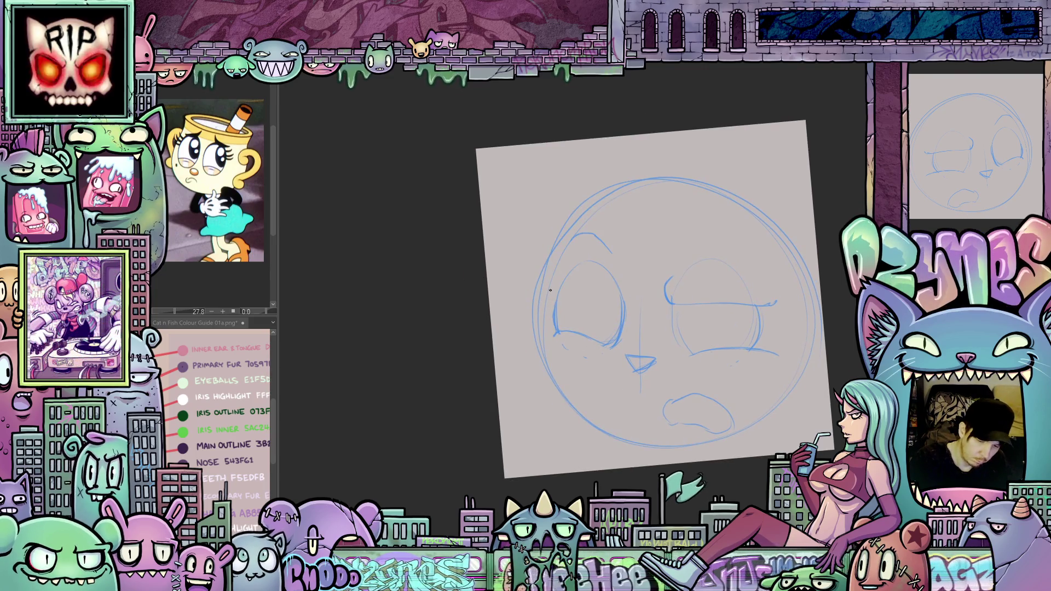
pyautogui.moveTo(547, 300); pyautogui.dragTo(520, 345)
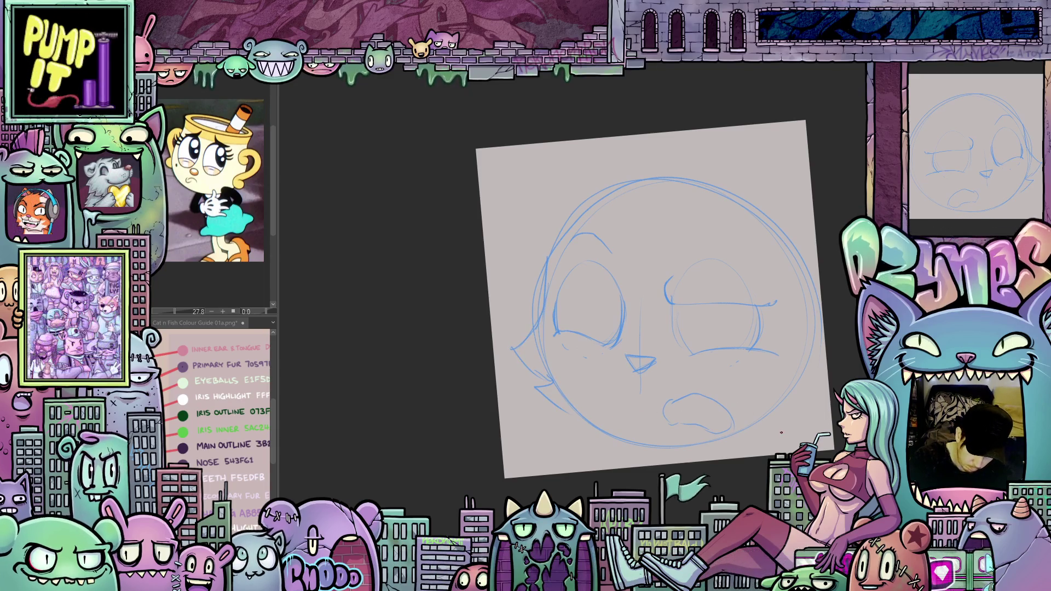
pyautogui.moveTo(605, 418); pyautogui.dragTo(546, 409)
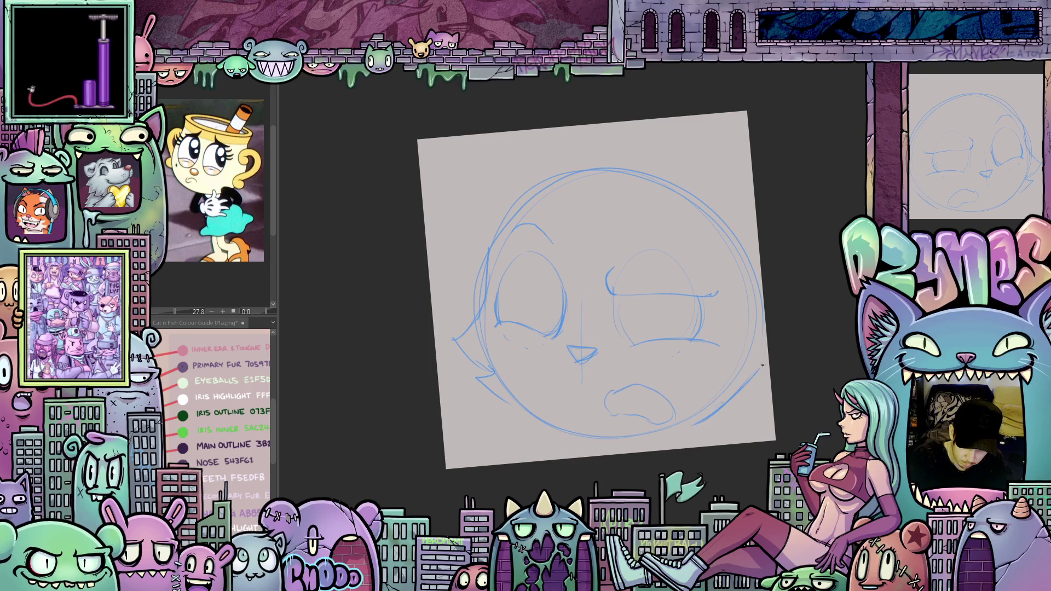
pyautogui.moveTo(692, 441); pyautogui.dragTo(730, 431)
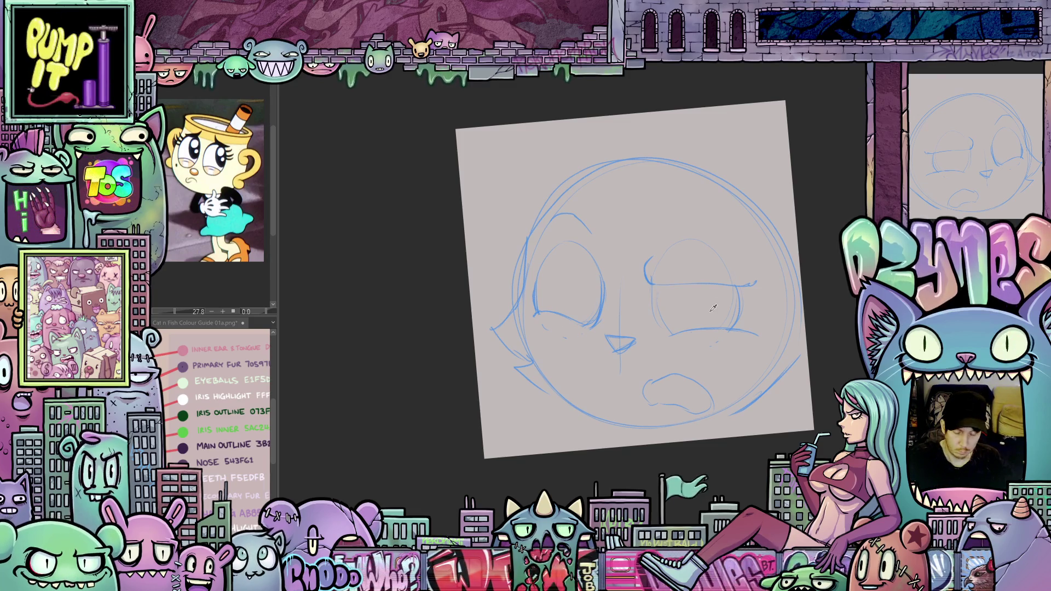
pyautogui.moveTo(724, 353); pyautogui.dragTo(720, 354)
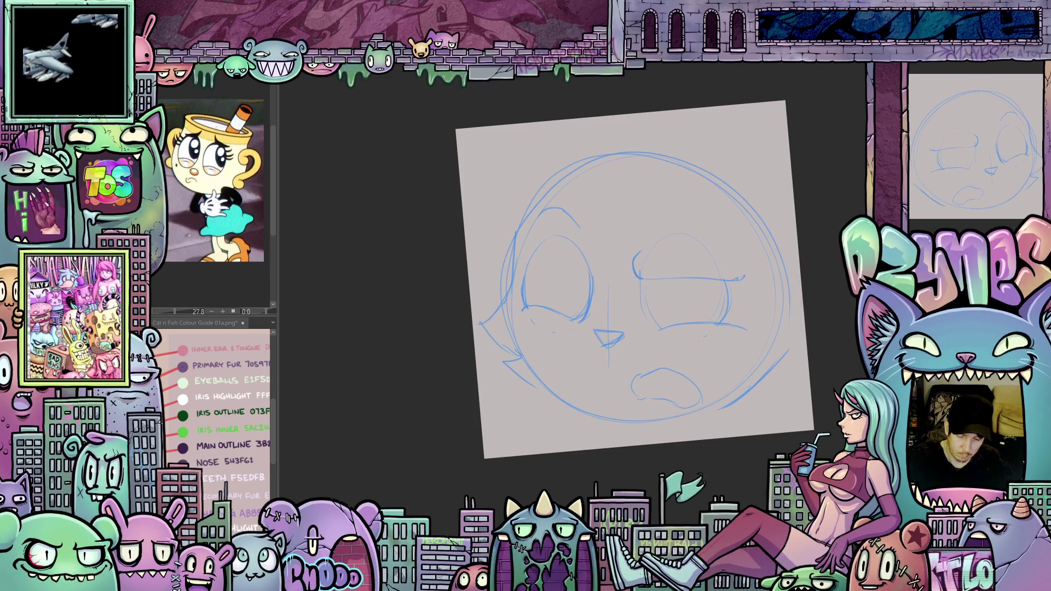
pyautogui.press('b')
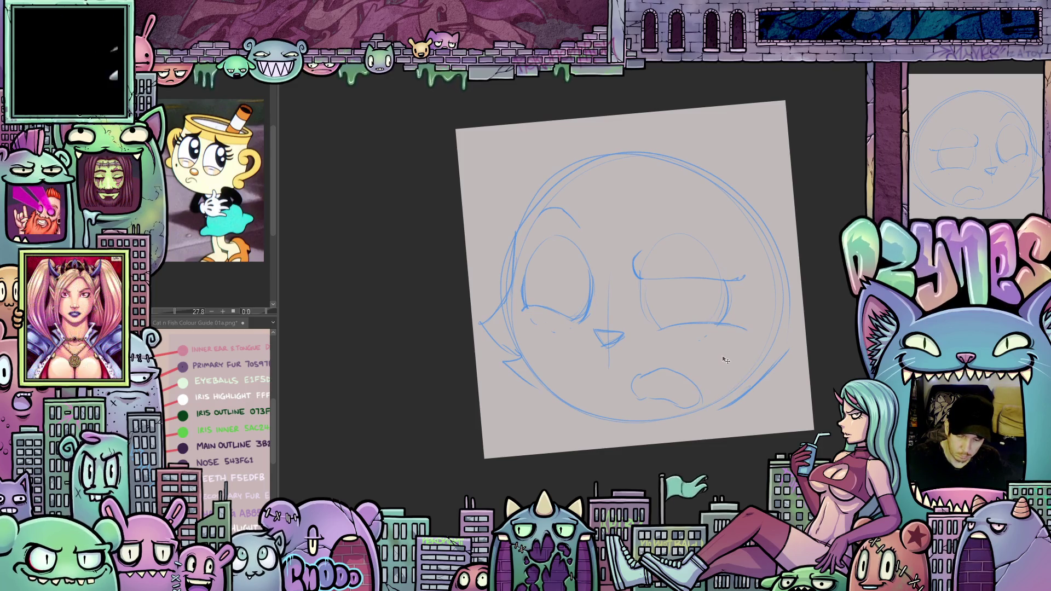
pyautogui.moveTo(721, 356); pyautogui.dragTo(720, 364)
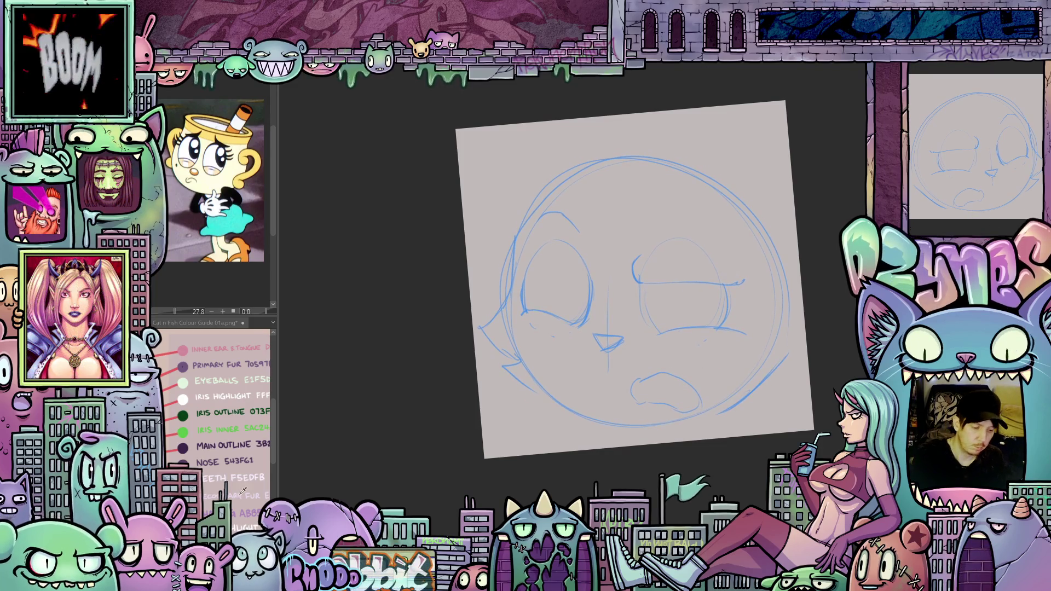
pyautogui.moveTo(654, 402)
pyautogui.mouseDown()
pyautogui.moveTo(666, 465)
pyautogui.moveTo(666, 443)
pyautogui.mouseUp()
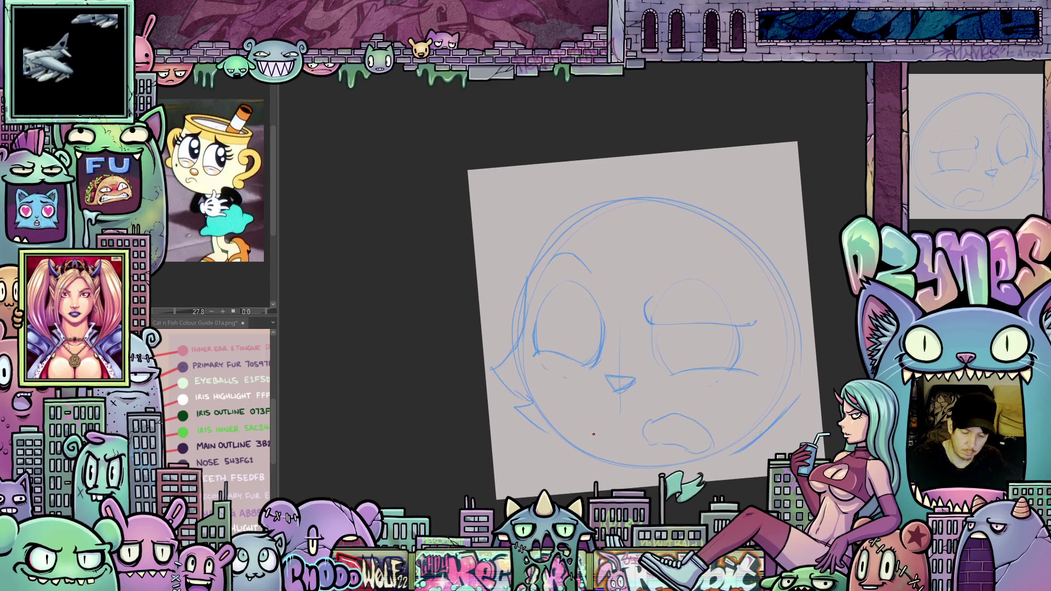
pyautogui.moveTo(603, 472); pyautogui.dragTo(486, 445)
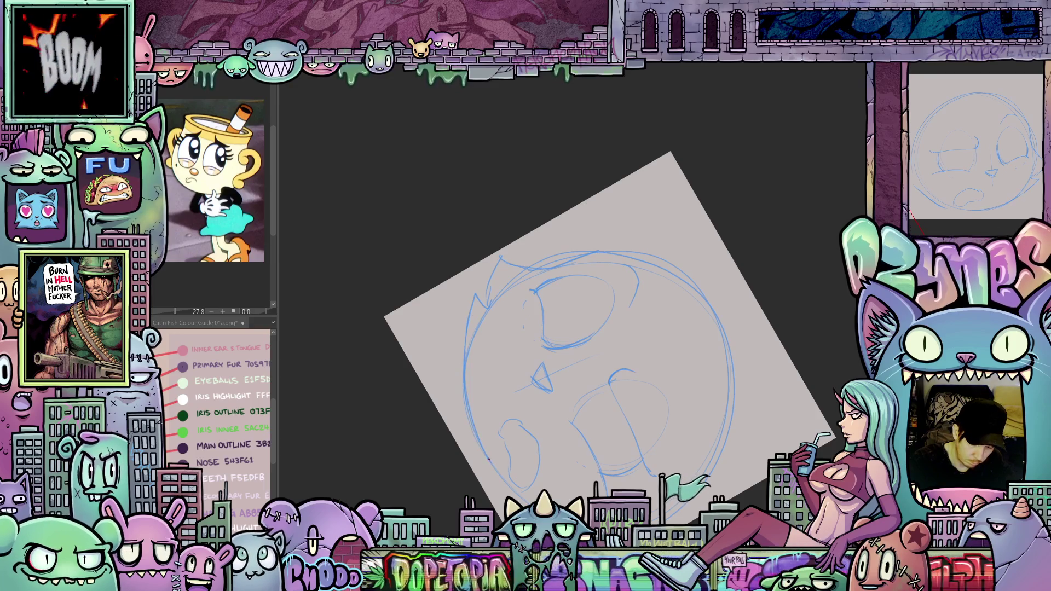
pyautogui.moveTo(684, 482); pyautogui.dragTo(724, 432)
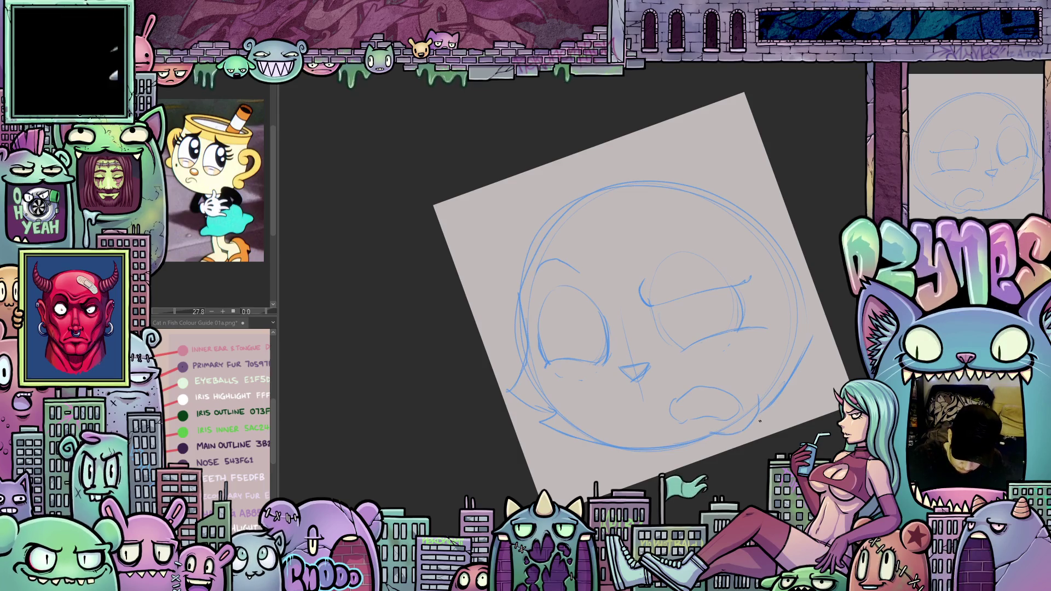
pyautogui.moveTo(727, 444); pyautogui.dragTo(710, 438)
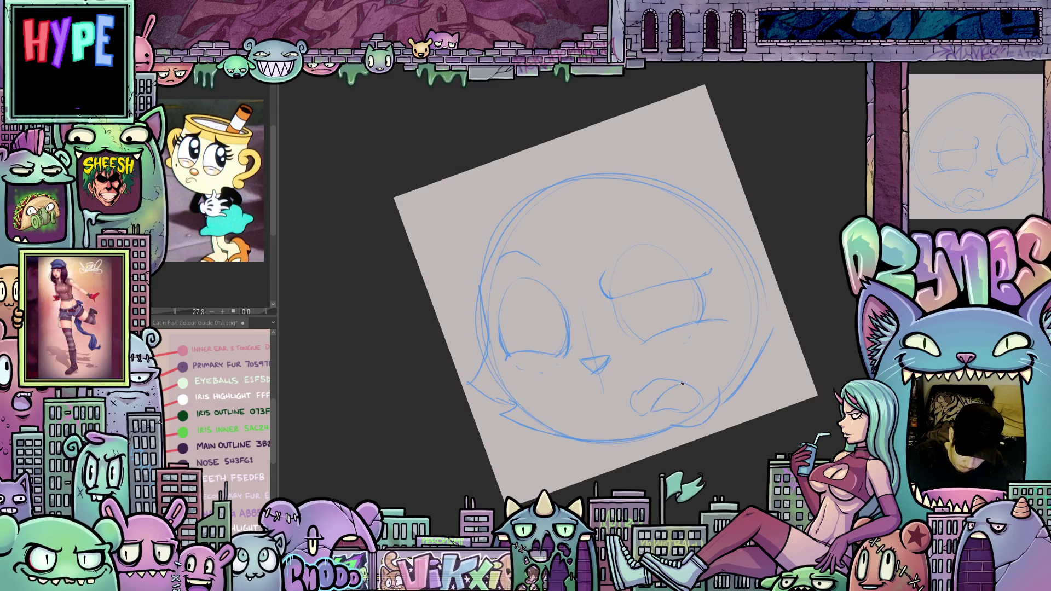
pyautogui.moveTo(678, 443); pyautogui.dragTo(718, 463)
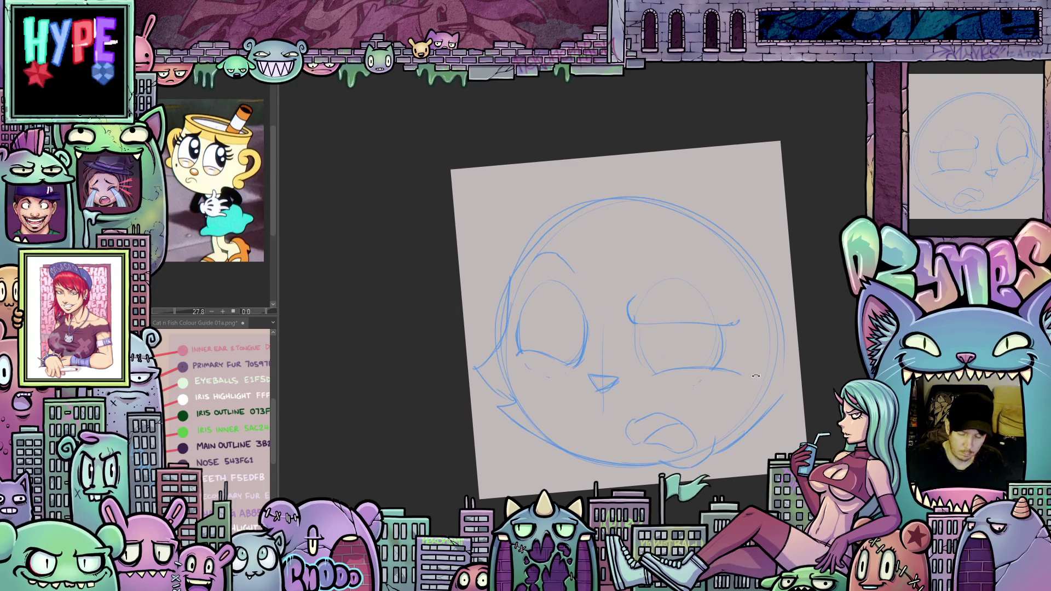
# Redraw the left eye's outline and the right eye's right edge with darker blue strokes.
pyautogui.moveTo(658, 370)
pyautogui.mouseDown()
pyautogui.moveTo(681, 322)
pyautogui.moveTo(660, 350)
pyautogui.moveTo(675, 356)
pyautogui.mouseUp()
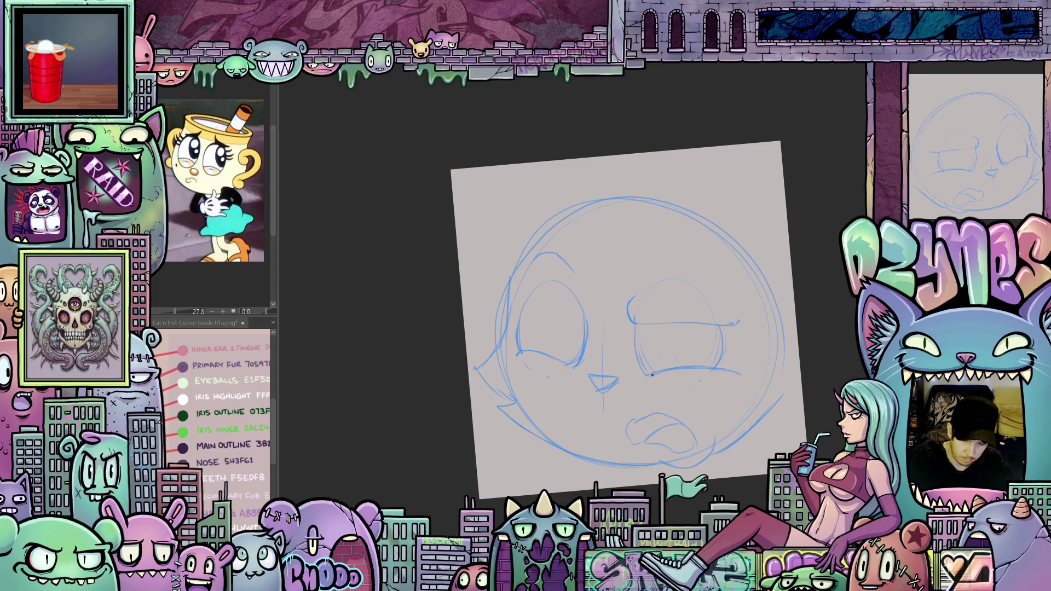
pyautogui.moveTo(661, 393)
pyautogui.mouseDown()
pyautogui.moveTo(716, 374)
pyautogui.moveTo(703, 378)
pyautogui.mouseUp()
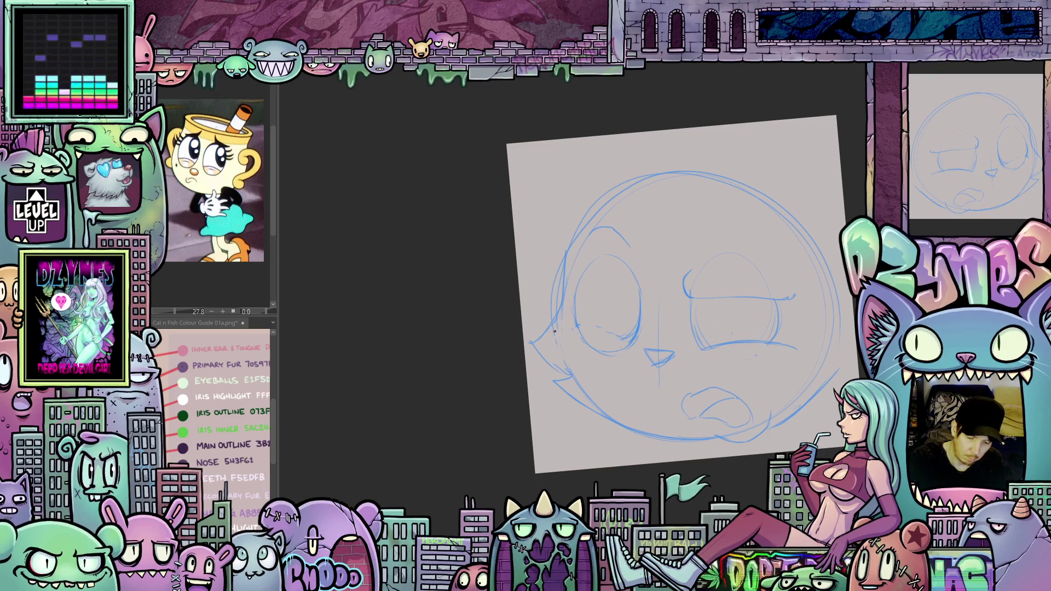
pyautogui.moveTo(787, 391); pyautogui.dragTo(734, 423)
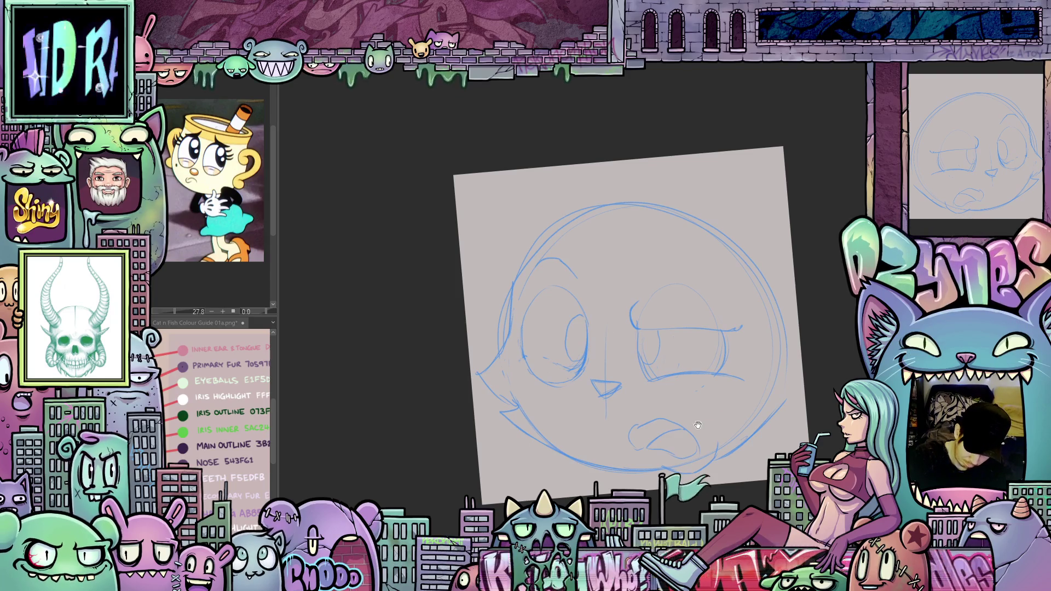
pyautogui.moveTo(698, 425)
pyautogui.mouseDown()
pyautogui.moveTo(688, 396)
pyautogui.moveTo(664, 418)
pyautogui.moveTo(656, 447)
pyautogui.moveTo(666, 482)
pyautogui.mouseUp()
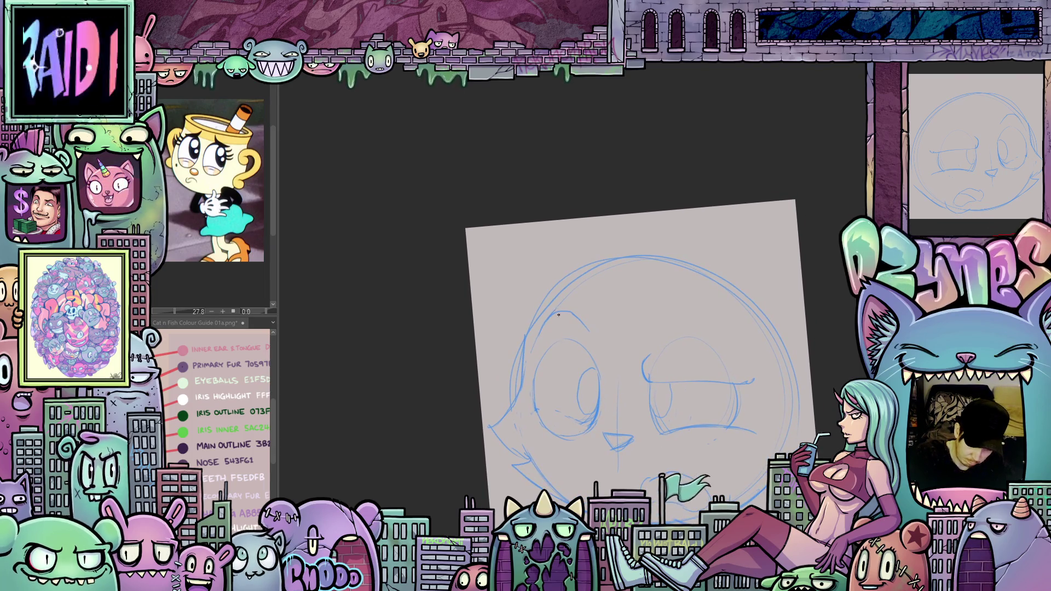
pyautogui.press('^')
pyautogui.press('^')
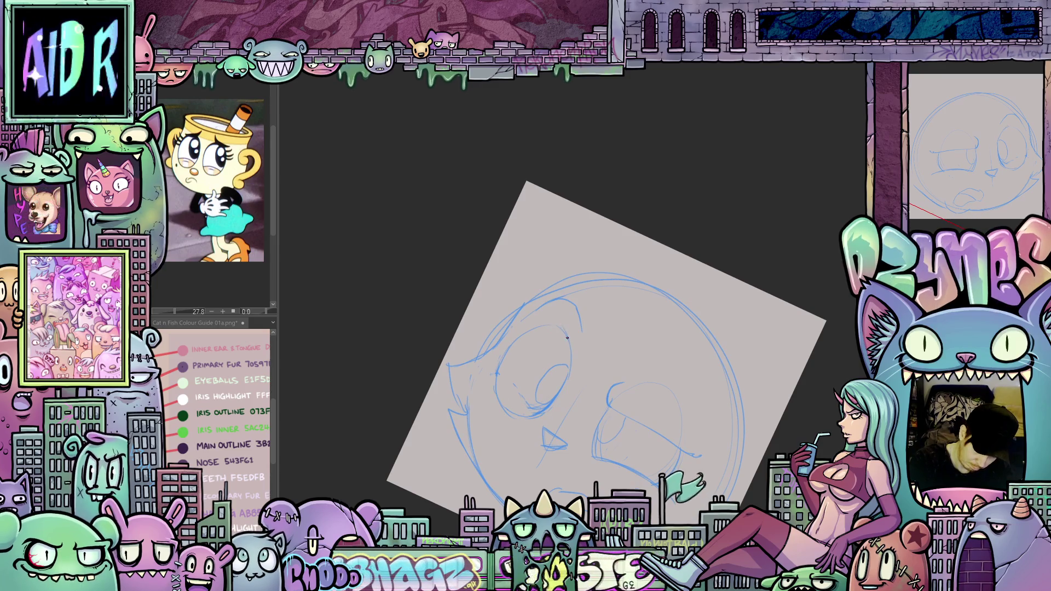
pyautogui.moveTo(559, 323)
pyautogui.mouseDown()
pyautogui.moveTo(674, 287)
pyautogui.moveTo(748, 287)
pyautogui.mouseUp()
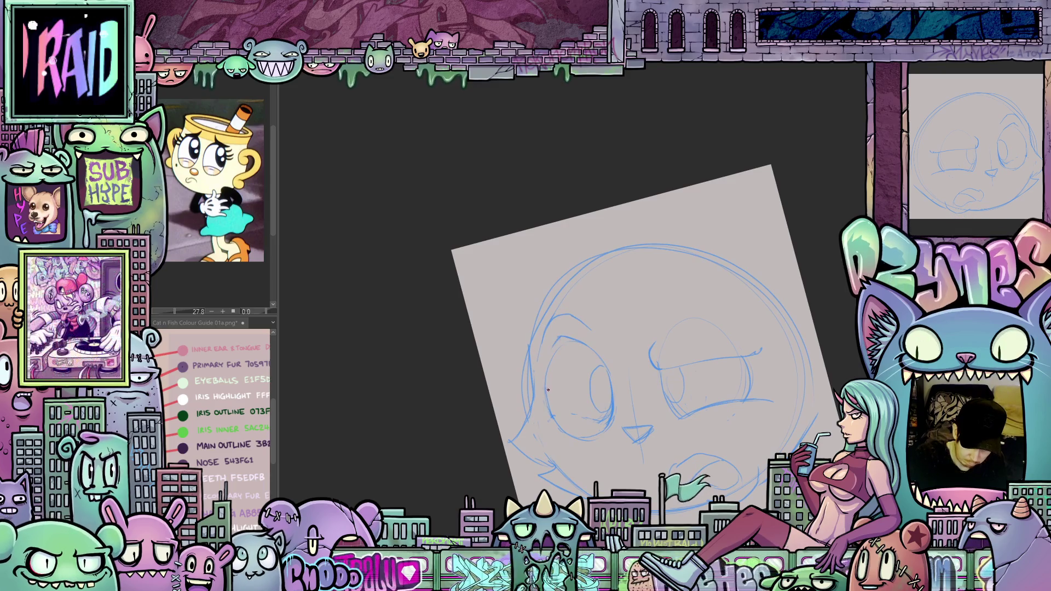
pyautogui.moveTo(582, 340)
pyautogui.mouseDown()
pyautogui.moveTo(567, 344)
pyautogui.moveTo(562, 425)
pyautogui.mouseUp()
pyautogui.moveTo(550, 408)
pyautogui.mouseDown()
pyautogui.moveTo(572, 438)
pyautogui.moveTo(548, 405)
pyautogui.mouseUp()
pyautogui.moveTo(665, 431); pyautogui.dragTo(615, 433)
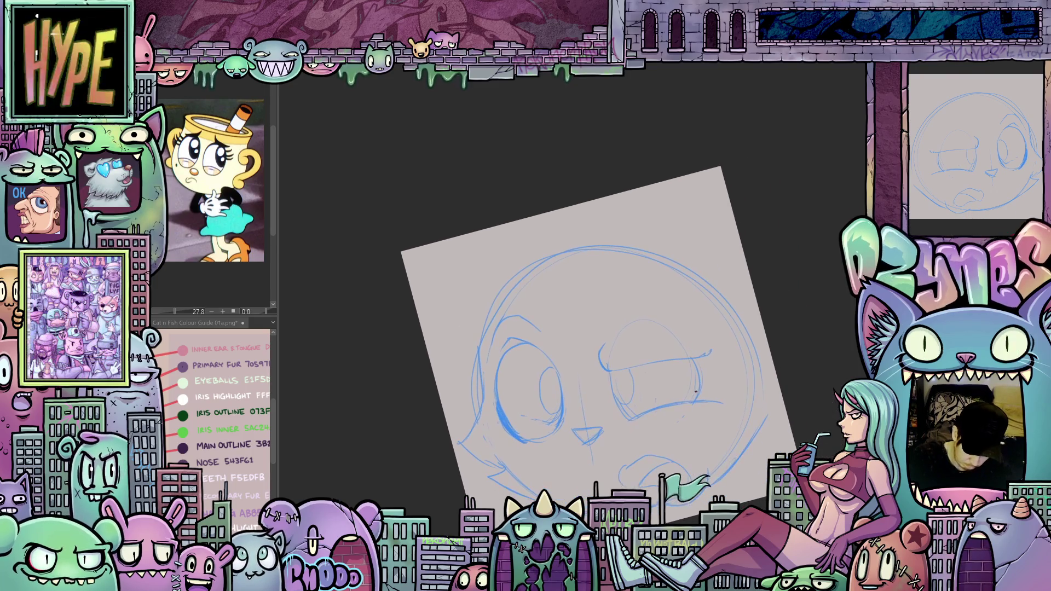
pyautogui.moveTo(699, 403)
pyautogui.mouseDown()
pyautogui.moveTo(701, 374)
pyautogui.moveTo(704, 392)
pyautogui.moveTo(635, 333)
pyautogui.moveTo(657, 361)
pyautogui.moveTo(666, 403)
pyautogui.mouseUp()
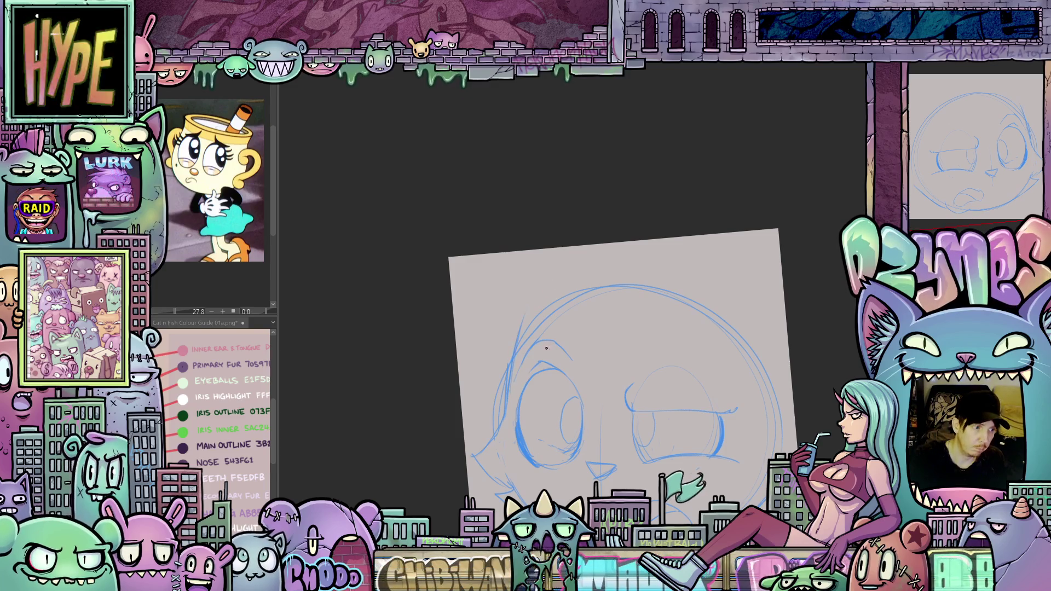
# Sketch the left ear's outer and inner lines and the right ear down the head's side.
pyautogui.moveTo(521, 356)
pyautogui.mouseDown()
pyautogui.moveTo(539, 277)
pyautogui.moveTo(559, 249)
pyautogui.moveTo(624, 298)
pyautogui.mouseUp()
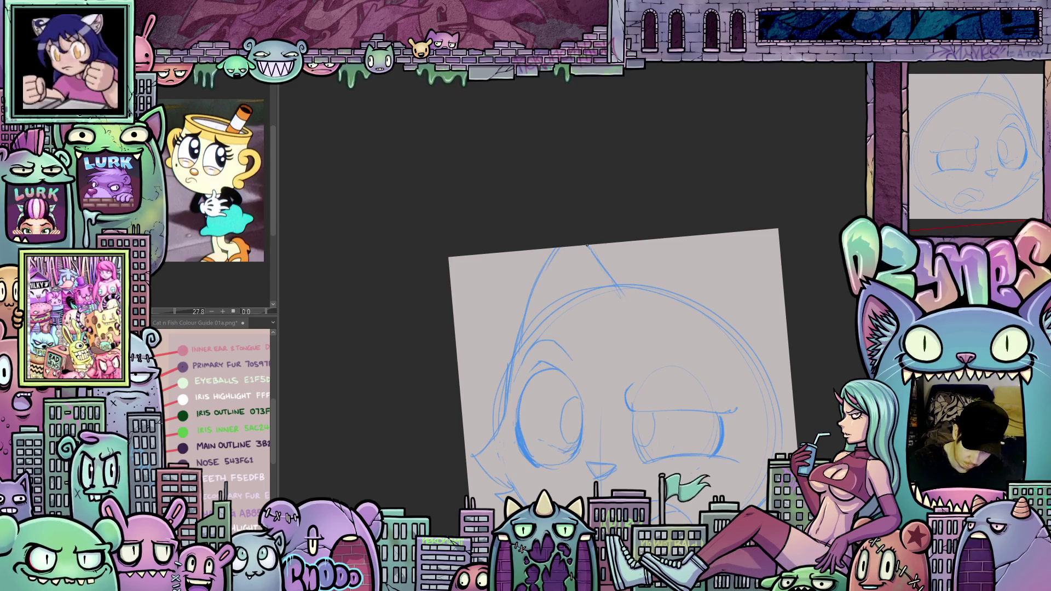
pyautogui.moveTo(591, 256)
pyautogui.mouseDown()
pyautogui.moveTo(622, 306)
pyautogui.moveTo(728, 263)
pyautogui.moveTo(765, 357)
pyautogui.mouseUp()
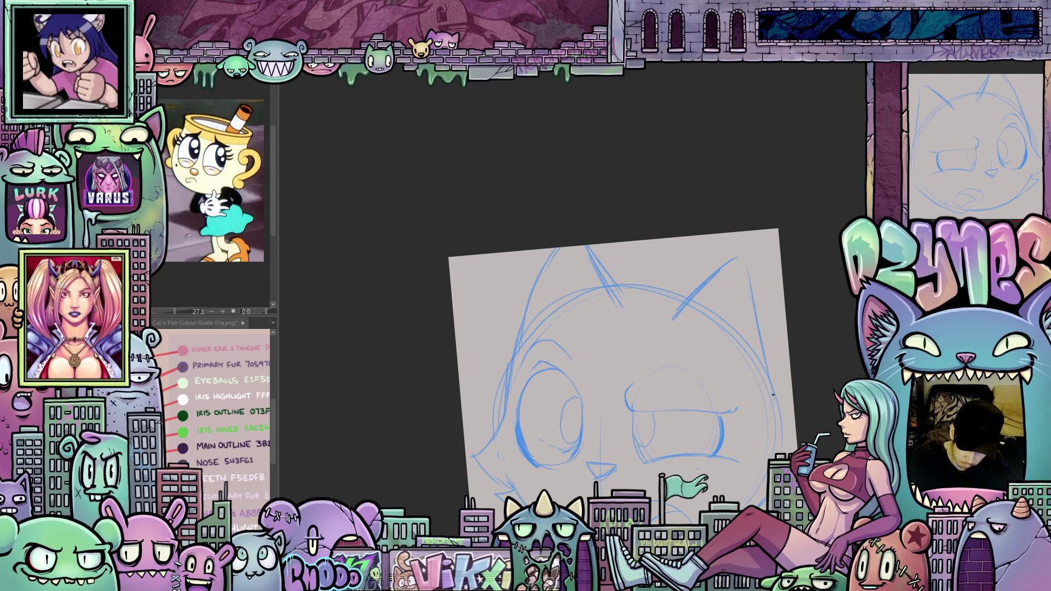
pyautogui.moveTo(744, 263); pyautogui.dragTo(766, 353)
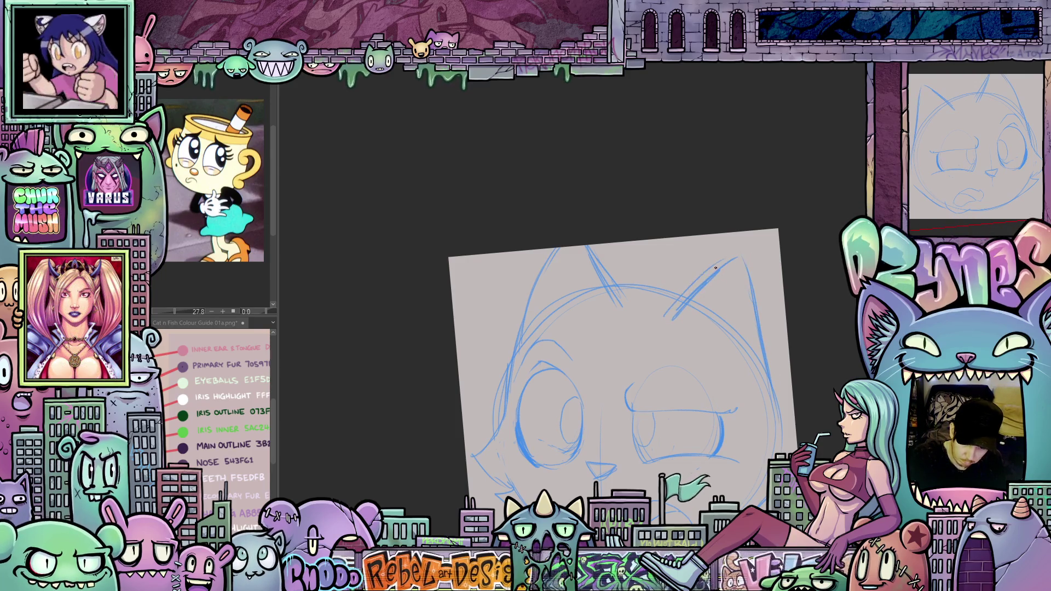
pyautogui.moveTo(662, 385); pyautogui.dragTo(739, 345)
pyautogui.scroll(2, 740, 345)
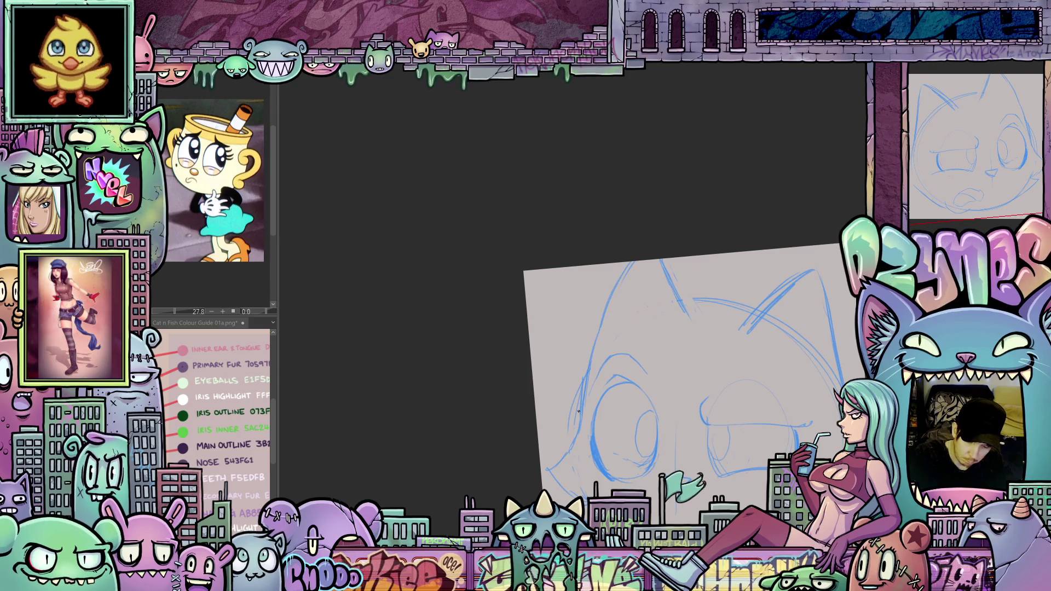
pyautogui.moveTo(576, 396); pyautogui.dragTo(525, 316)
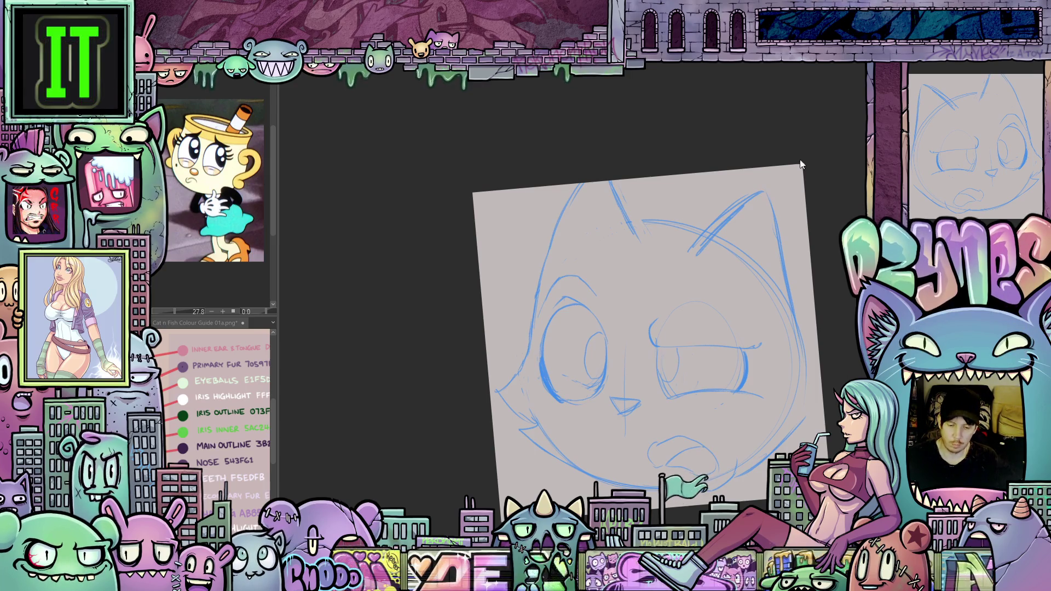
pyautogui.moveTo(718, 438)
pyautogui.mouseDown()
pyautogui.moveTo(723, 390)
pyautogui.moveTo(806, 373)
pyautogui.moveTo(789, 389)
pyautogui.mouseUp()
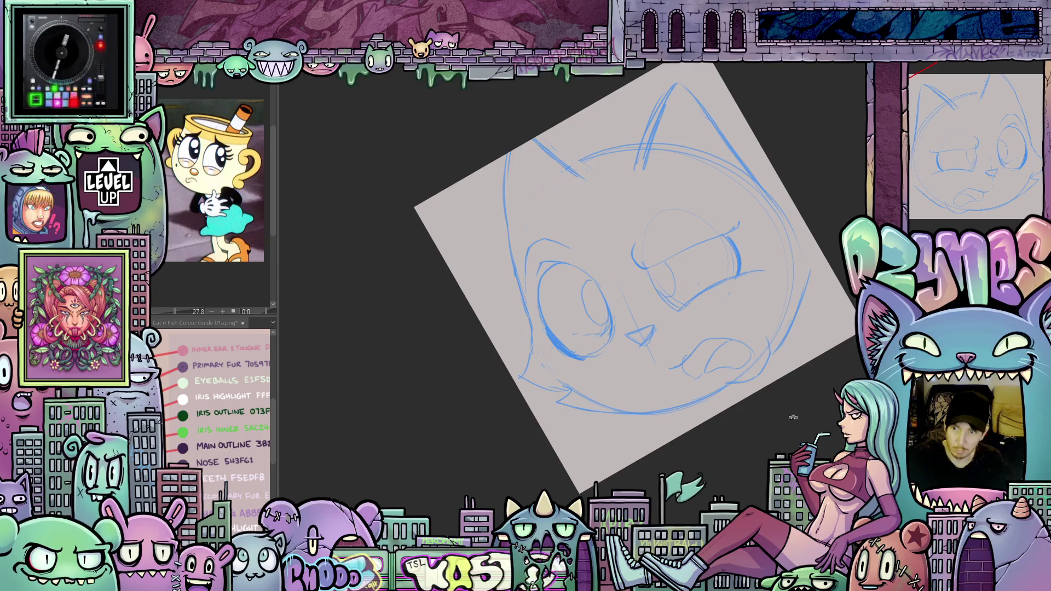
# Hatch inside the open mouth and add a short tongue line below the nose.
pyautogui.moveTo(691, 485); pyautogui.dragTo(699, 471)
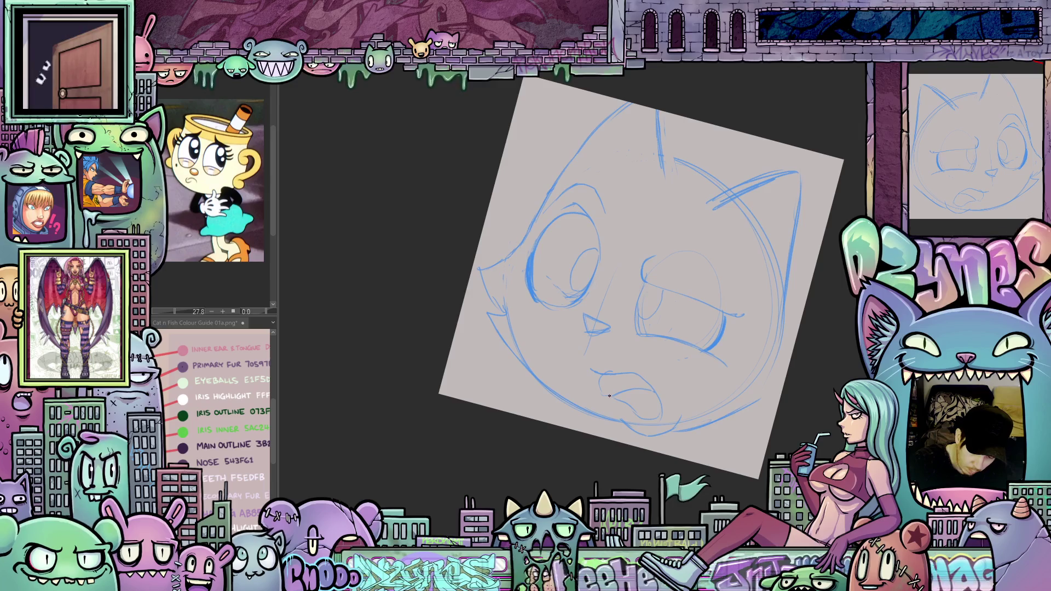
pyautogui.moveTo(684, 361)
pyautogui.mouseDown()
pyautogui.moveTo(732, 324)
pyautogui.moveTo(639, 341)
pyautogui.moveTo(755, 376)
pyautogui.moveTo(637, 394)
pyautogui.moveTo(611, 353)
pyautogui.moveTo(639, 366)
pyautogui.mouseUp()
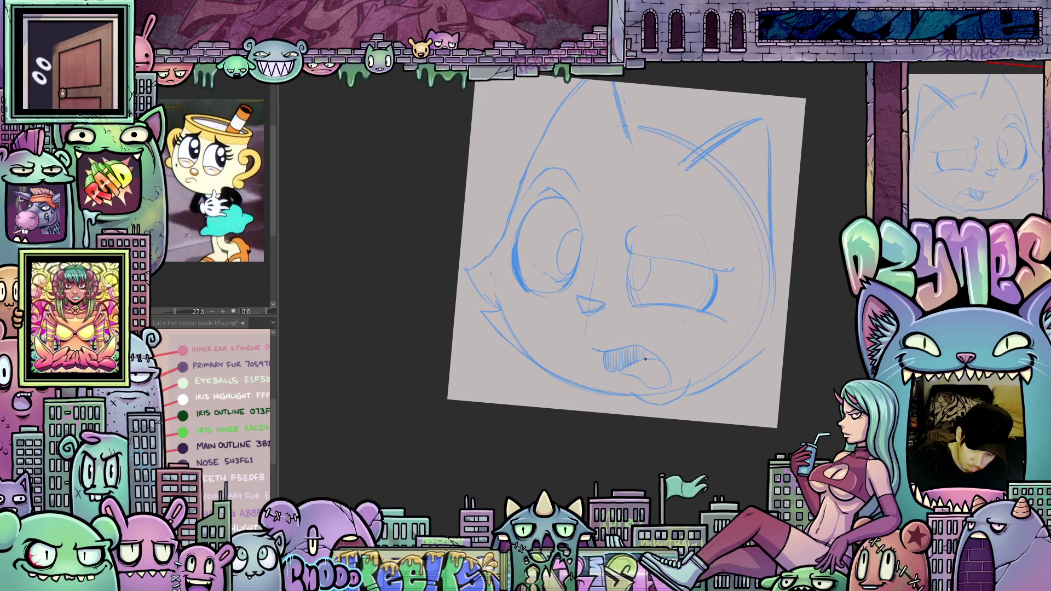
pyautogui.moveTo(724, 405)
pyautogui.mouseDown()
pyautogui.moveTo(635, 430)
pyautogui.moveTo(669, 441)
pyautogui.moveTo(664, 456)
pyautogui.moveTo(648, 328)
pyautogui.mouseUp()
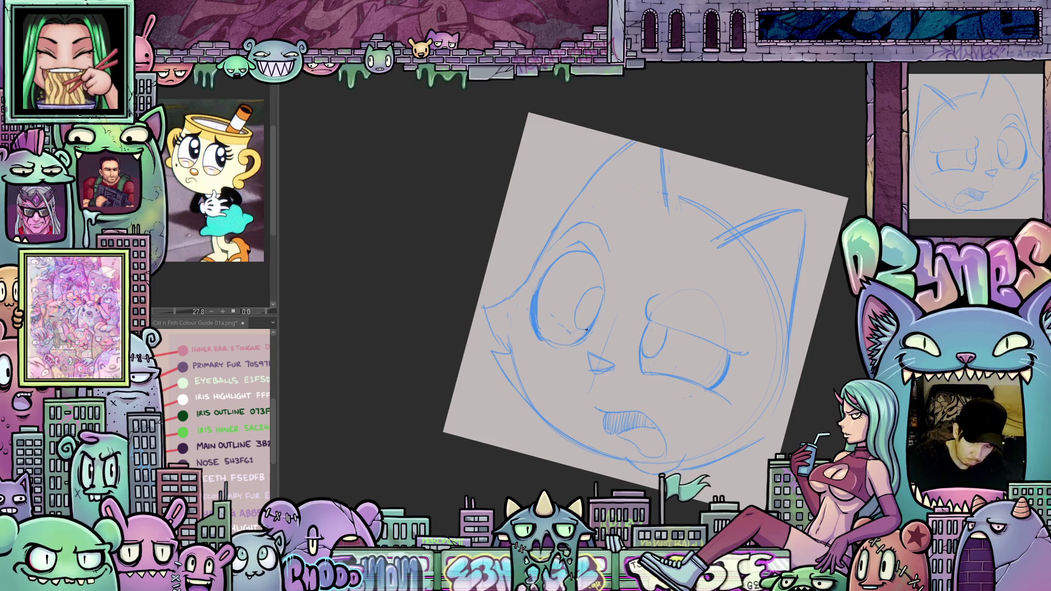
pyautogui.moveTo(555, 317)
pyautogui.mouseDown()
pyautogui.moveTo(745, 418)
pyautogui.moveTo(722, 440)
pyautogui.mouseUp()
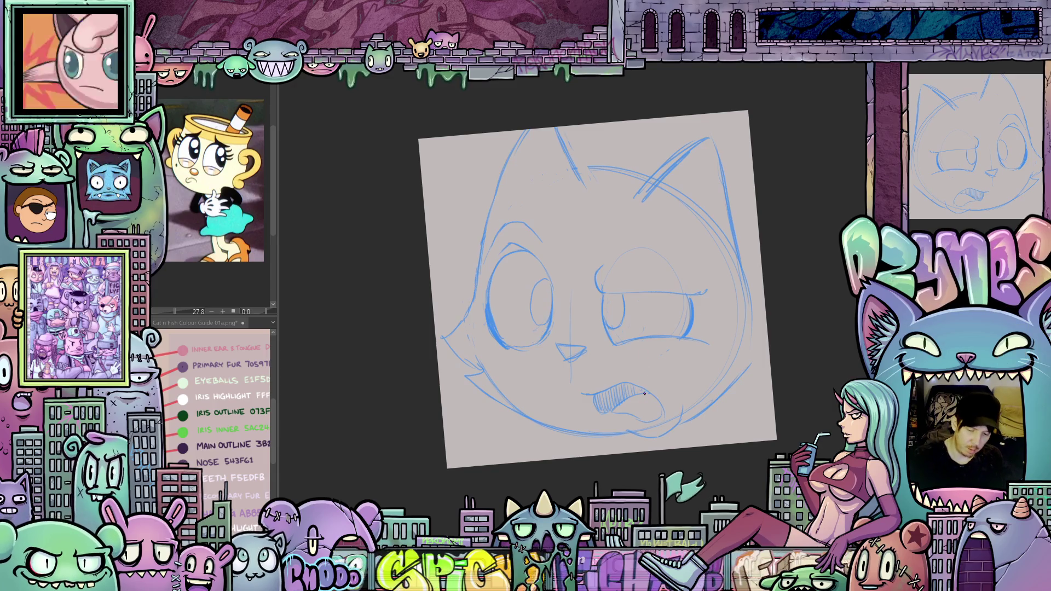
pyautogui.moveTo(570, 384); pyautogui.dragTo(574, 366)
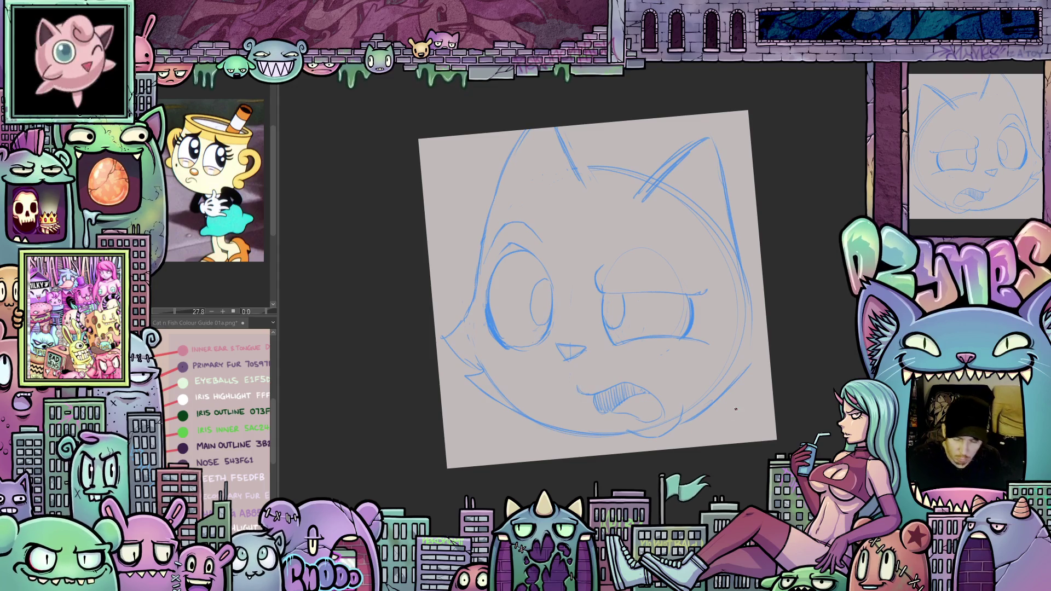
pyautogui.moveTo(735, 409)
pyautogui.mouseDown()
pyautogui.moveTo(735, 372)
pyautogui.moveTo(736, 416)
pyautogui.mouseUp()
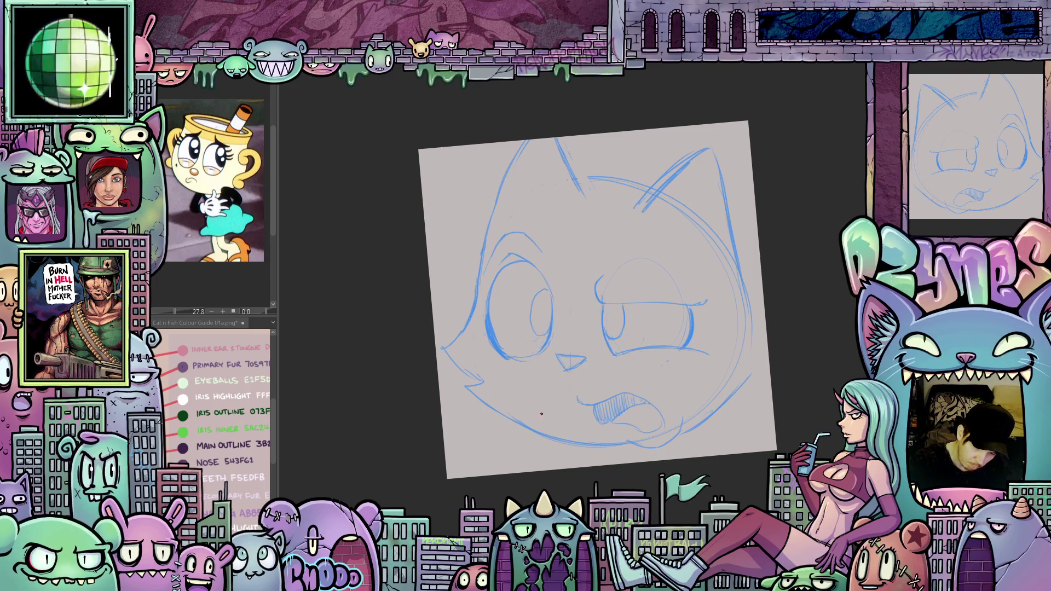
pyautogui.press('-')
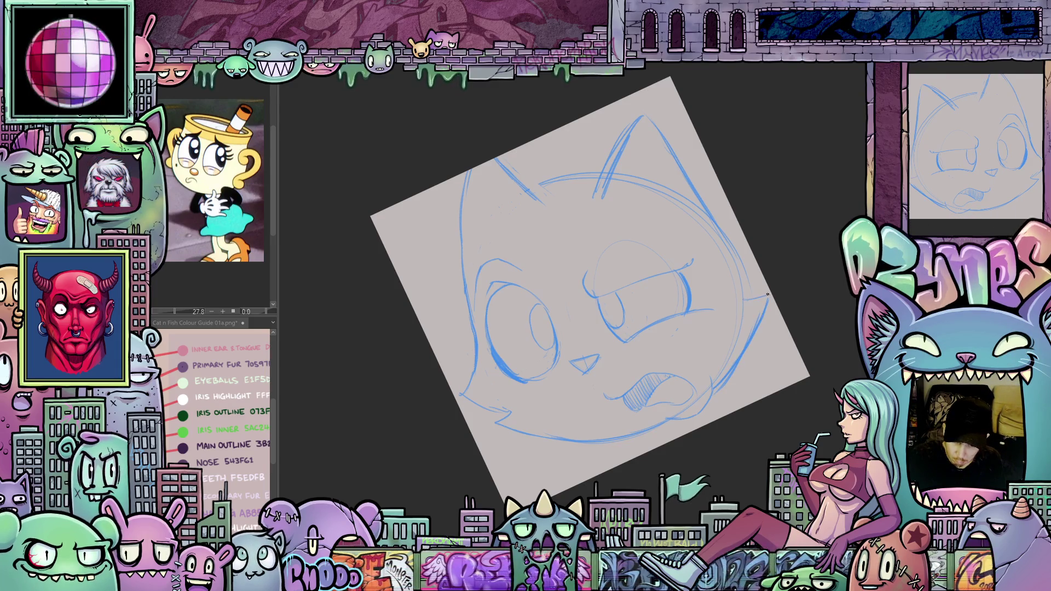
pyautogui.moveTo(766, 296); pyautogui.dragTo(746, 488)
pyautogui.moveTo(577, 406); pyautogui.dragTo(640, 412)
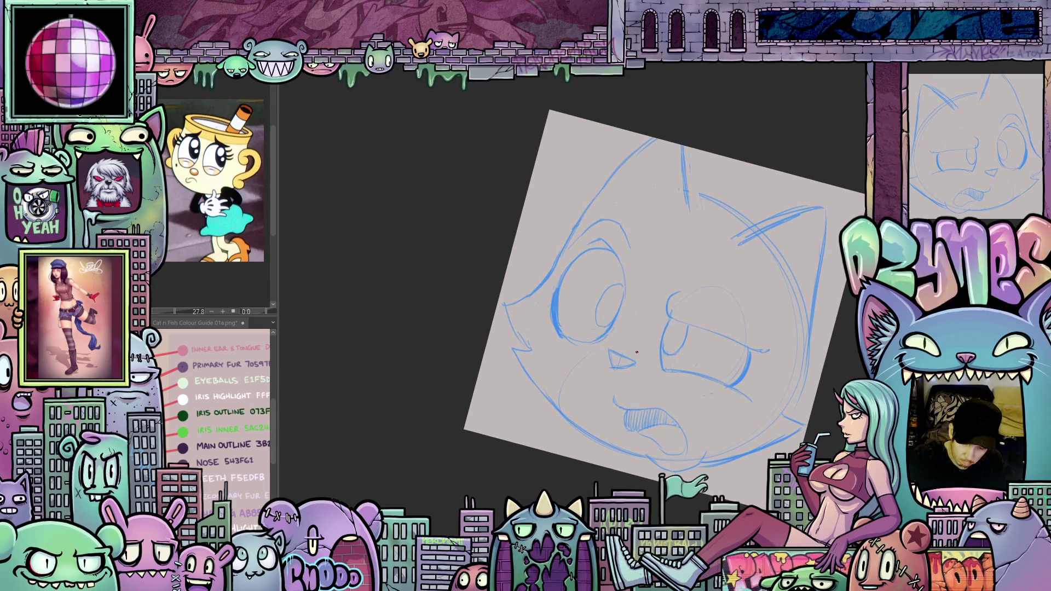
# Add refining strokes on the top of the head and along its left edge.
pyautogui.moveTo(651, 366); pyautogui.dragTo(755, 382)
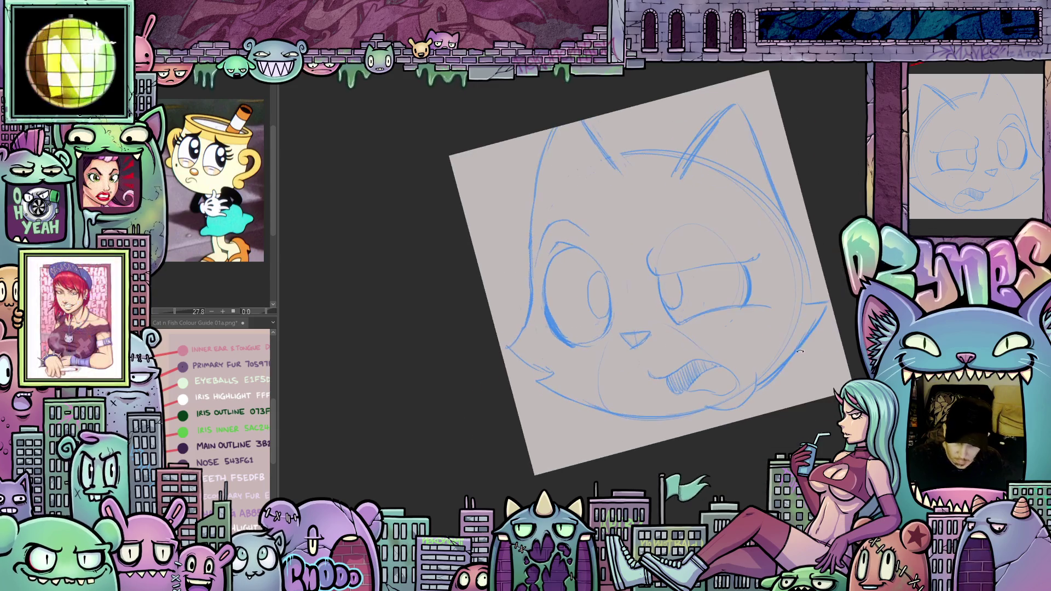
pyautogui.moveTo(650, 394)
pyautogui.mouseDown()
pyautogui.moveTo(672, 436)
pyautogui.moveTo(733, 480)
pyautogui.mouseUp()
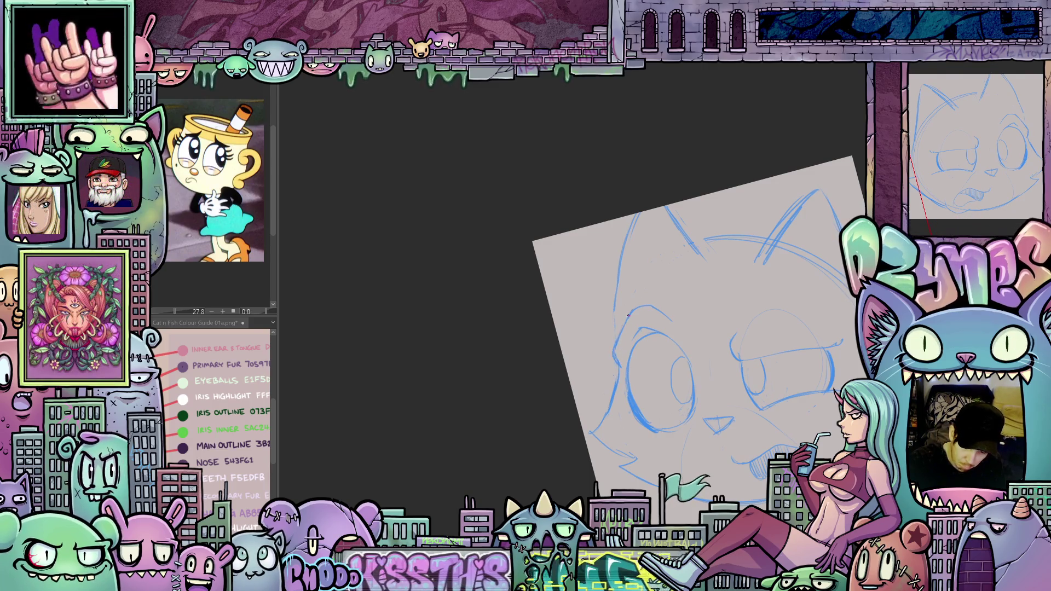
pyautogui.moveTo(687, 245)
pyautogui.mouseDown()
pyautogui.moveTo(657, 257)
pyautogui.moveTo(681, 462)
pyautogui.mouseUp()
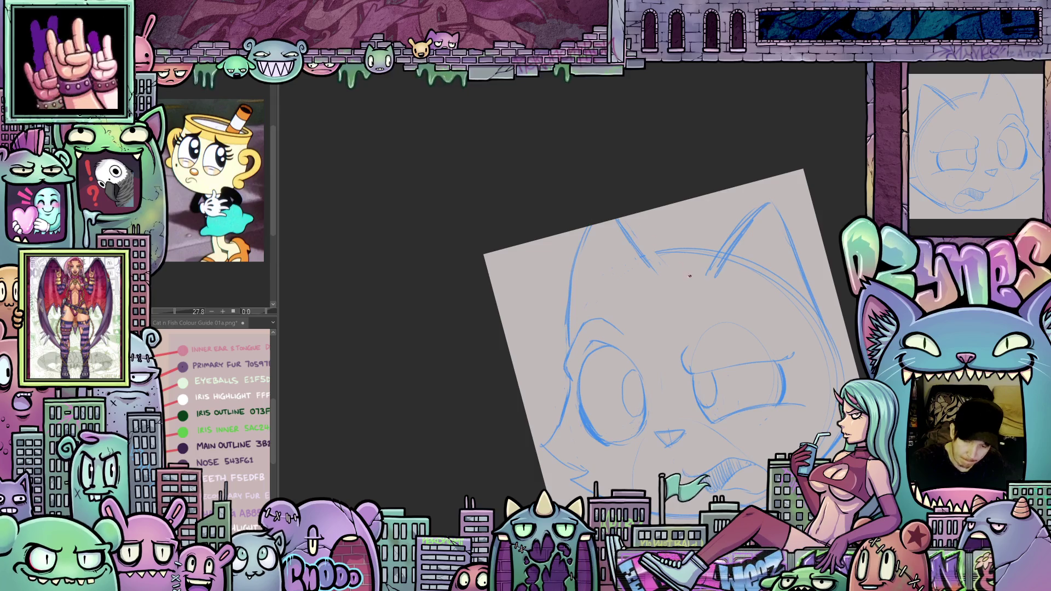
pyautogui.moveTo(690, 276); pyautogui.dragTo(641, 280)
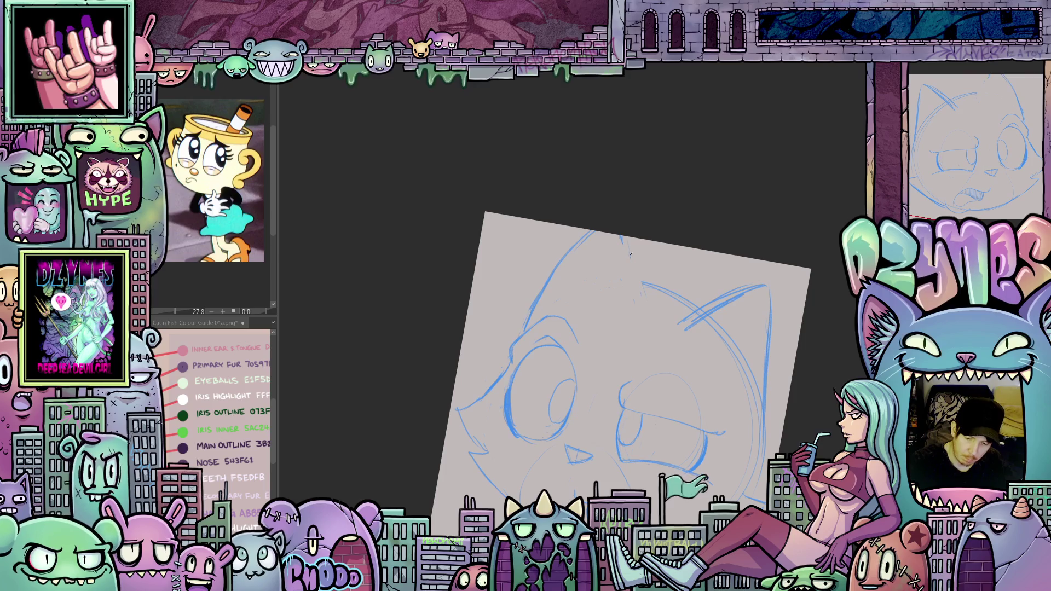
pyautogui.moveTo(622, 237); pyautogui.dragTo(644, 282)
pyautogui.moveTo(581, 272)
pyautogui.mouseDown()
pyautogui.moveTo(582, 302)
pyautogui.moveTo(566, 303)
pyautogui.moveTo(606, 276)
pyautogui.mouseUp()
pyautogui.moveTo(547, 325)
pyautogui.mouseDown()
pyautogui.moveTo(555, 248)
pyautogui.moveTo(537, 198)
pyautogui.mouseUp()
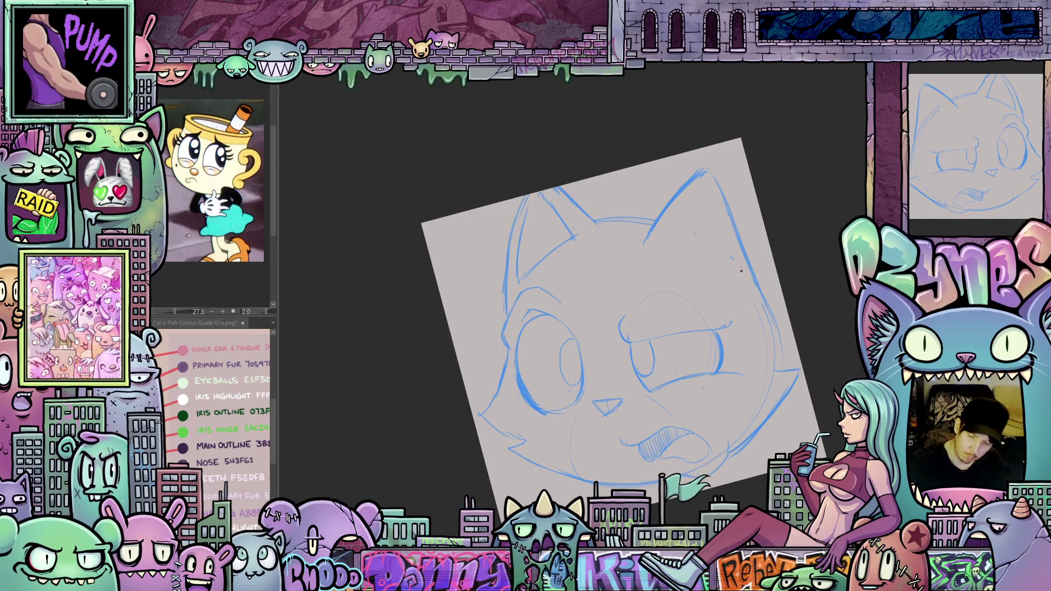
pyautogui.moveTo(678, 204)
pyautogui.mouseDown()
pyautogui.moveTo(688, 237)
pyautogui.moveTo(693, 206)
pyautogui.moveTo(702, 220)
pyautogui.mouseUp()
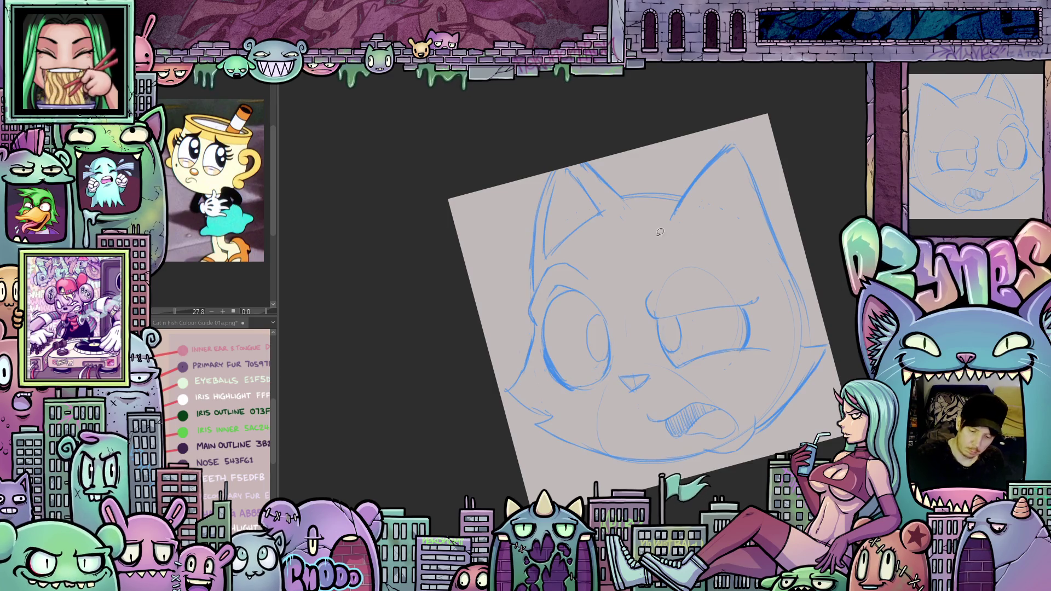
# Lasso the left ear and cancel the trial transform, then flip, deselect and straighten the view.
pyautogui.moveTo(586, 238); pyautogui.dragTo(539, 281)
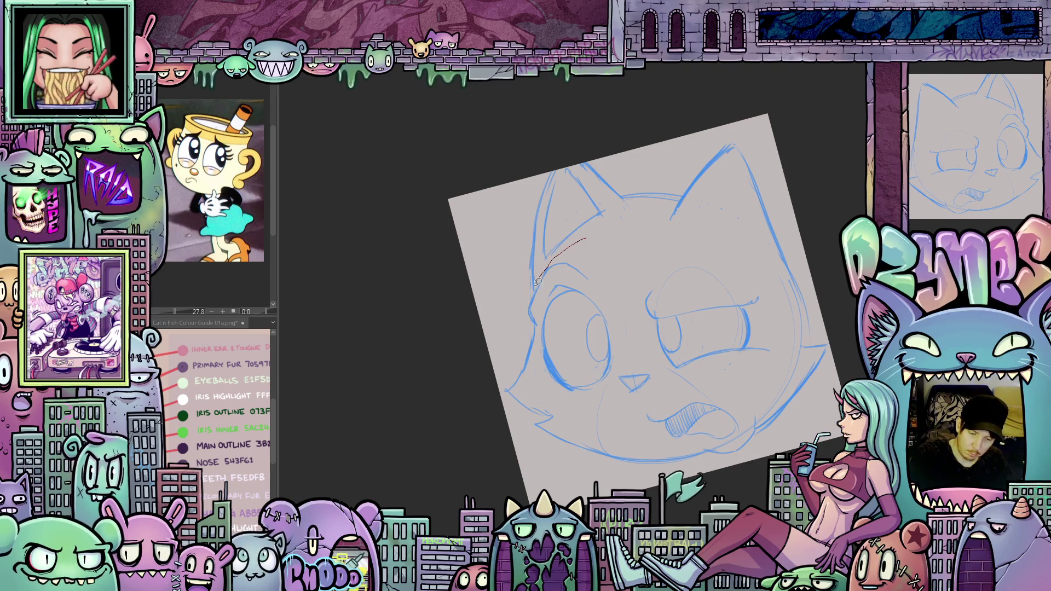
pyautogui.moveTo(588, 239); pyautogui.dragTo(588, 240)
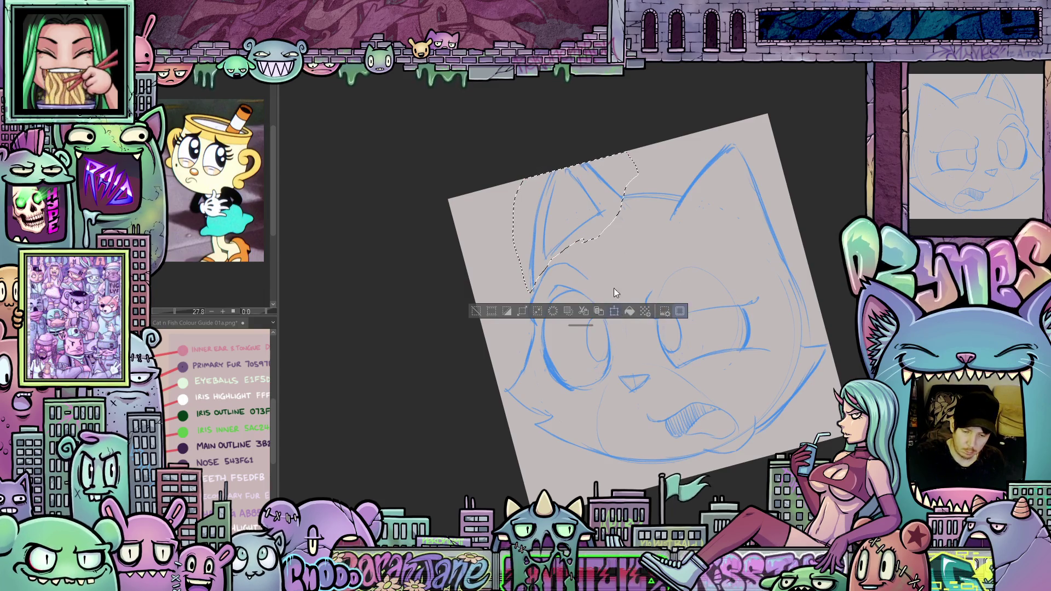
pyautogui.hotkey('ctrl', 't')
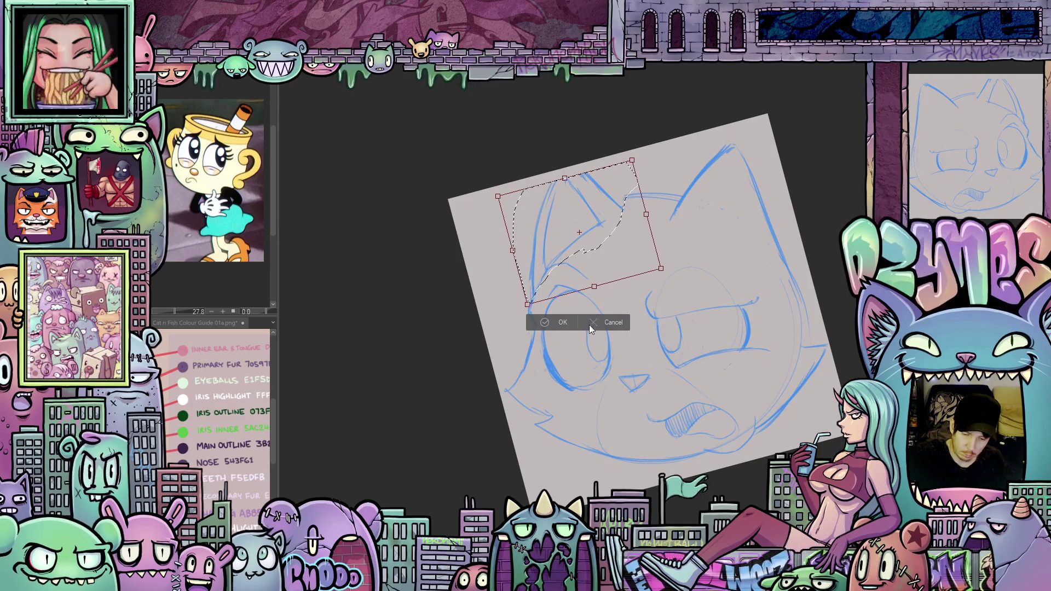
pyautogui.press('h')
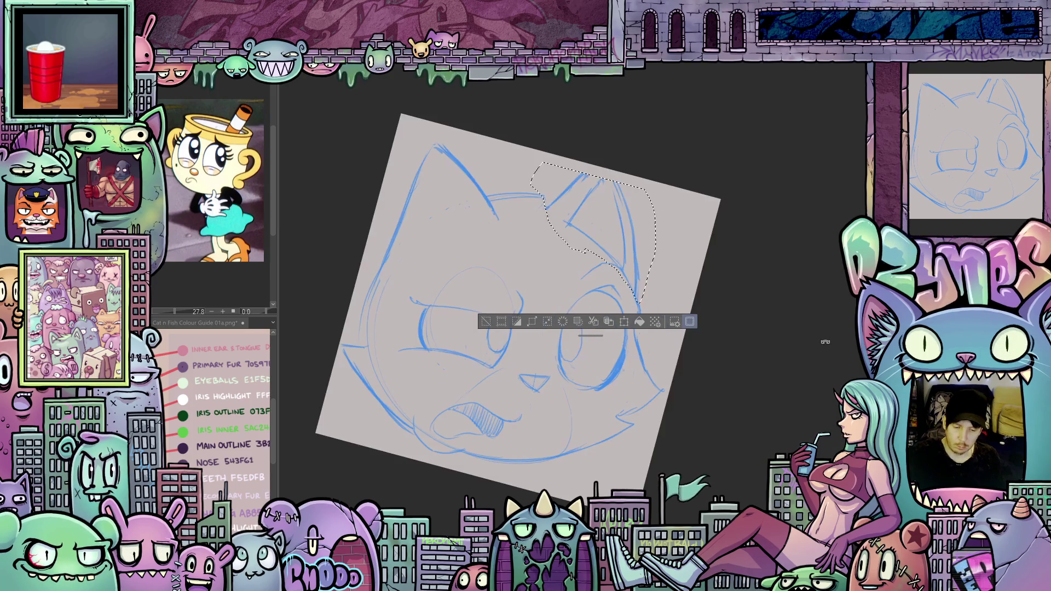
pyautogui.hotkey('ctrl', 'd')
pyautogui.press('-')
pyautogui.press('-')
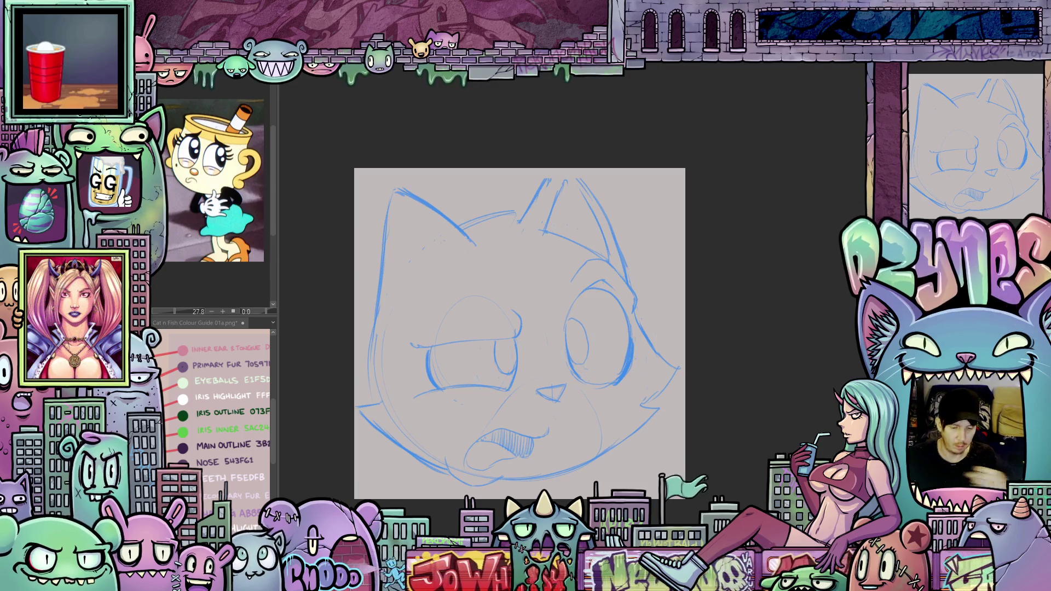
# Pencil firmer lines over the left head outline and upper-left ear, undoing a stray stroke.
pyautogui.moveTo(679, 455)
pyautogui.mouseDown()
pyautogui.moveTo(717, 383)
pyautogui.moveTo(708, 456)
pyautogui.moveTo(728, 435)
pyautogui.moveTo(719, 439)
pyautogui.mouseUp()
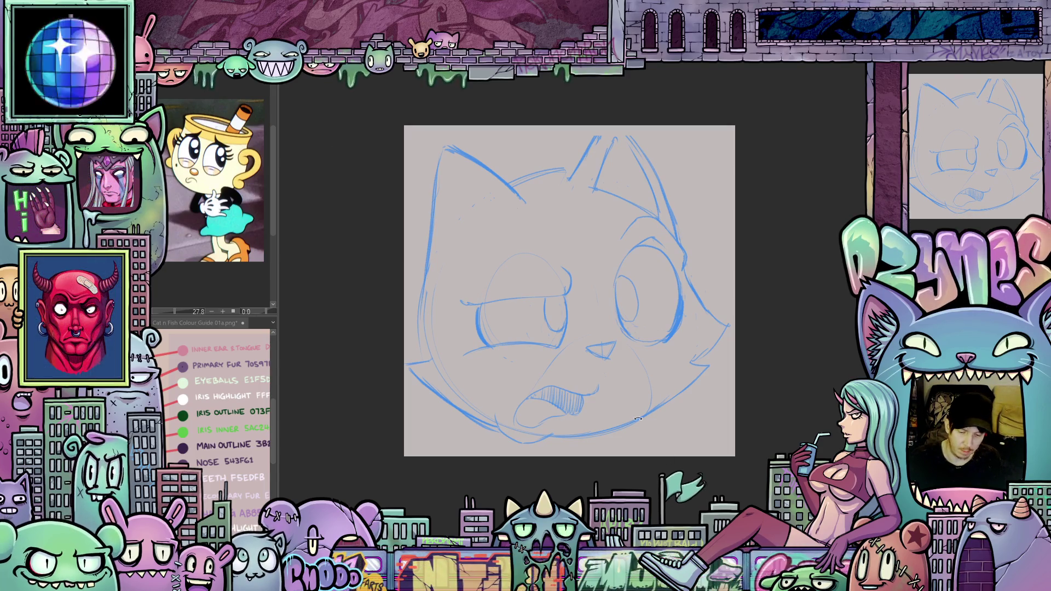
pyautogui.moveTo(638, 419); pyautogui.dragTo(639, 411)
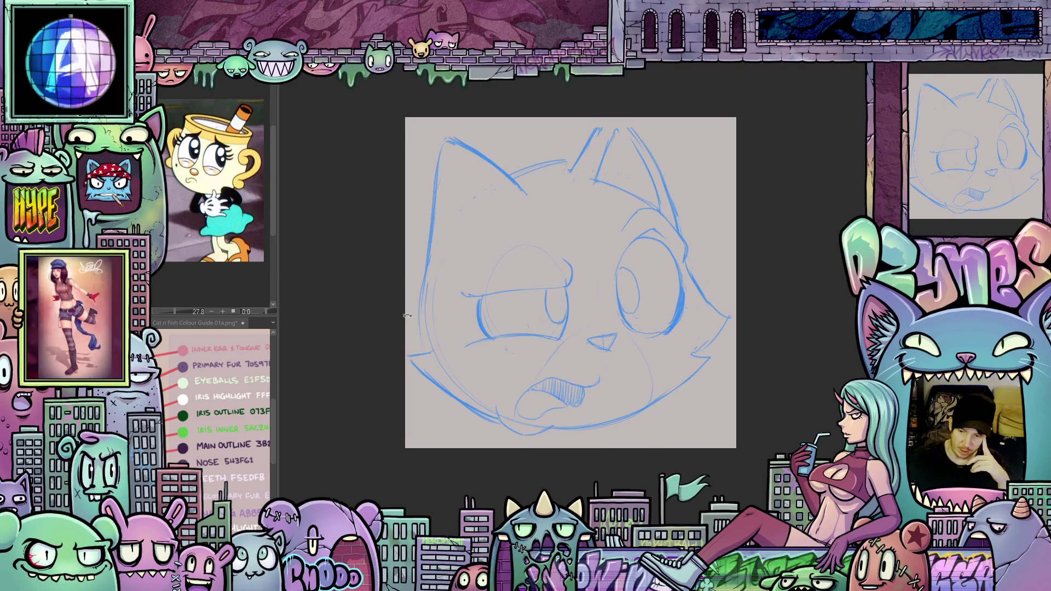
pyautogui.press('h')
pyautogui.press('h')
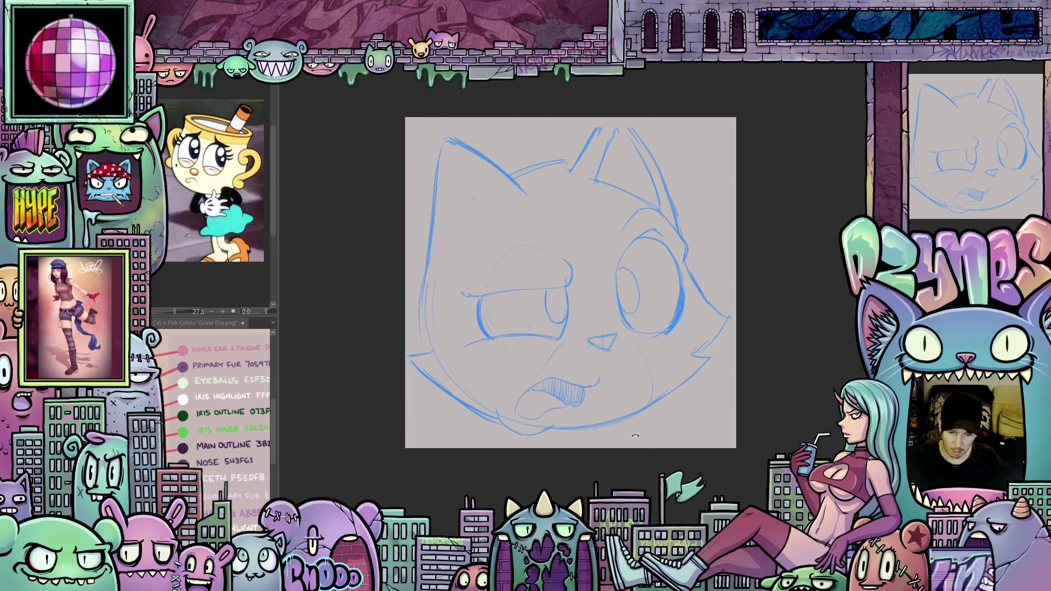
pyautogui.moveTo(621, 460); pyautogui.dragTo(618, 433)
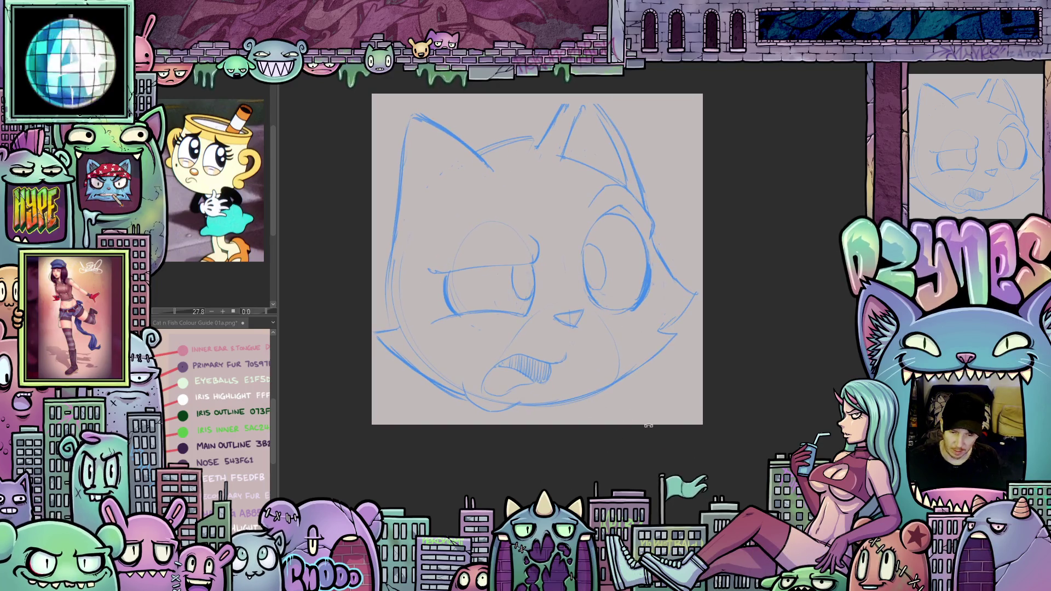
pyautogui.moveTo(535, 452); pyautogui.dragTo(678, 491)
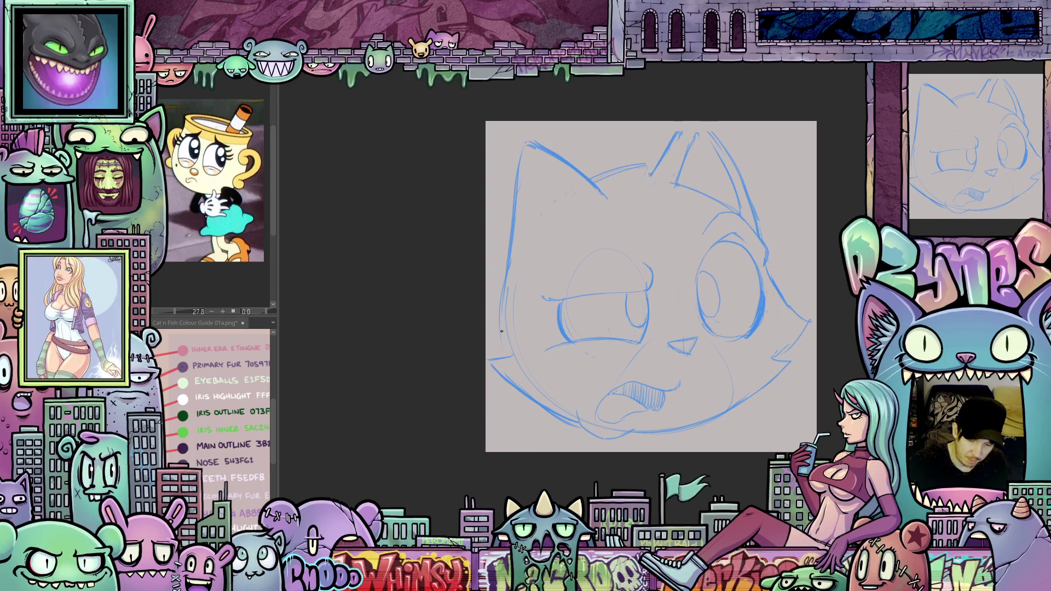
pyautogui.moveTo(502, 331); pyautogui.dragTo(506, 227)
pyautogui.moveTo(499, 293)
pyautogui.mouseDown()
pyautogui.moveTo(509, 222)
pyautogui.moveTo(549, 153)
pyautogui.moveTo(610, 207)
pyautogui.mouseUp()
pyautogui.moveTo(584, 159); pyautogui.dragTo(611, 202)
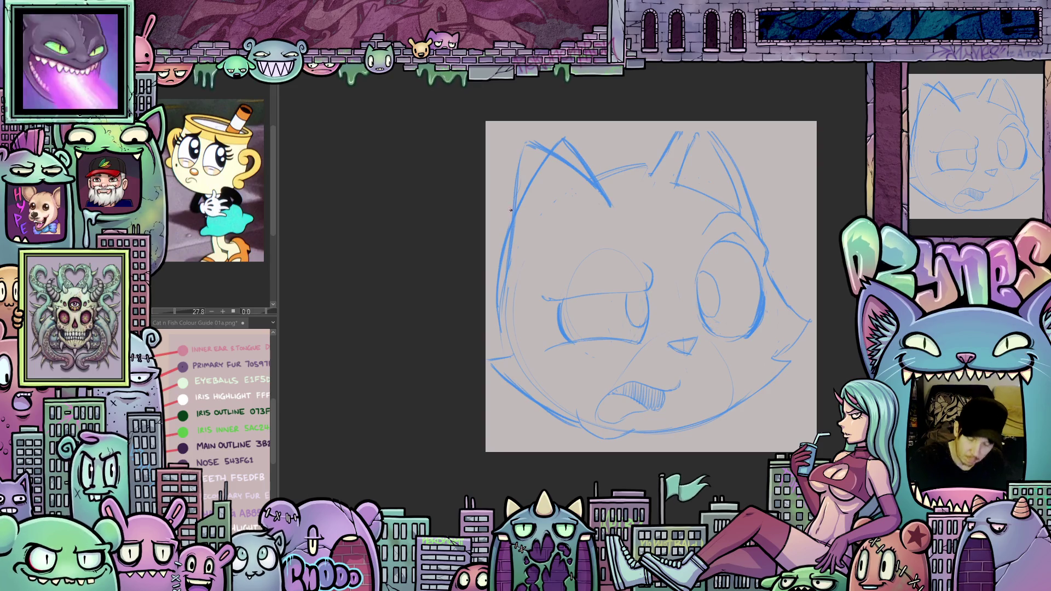
pyautogui.hotkey('ctrl', 'z')
pyautogui.hotkey('ctrl', 'z')
pyautogui.hotkey('ctrl', 'z')
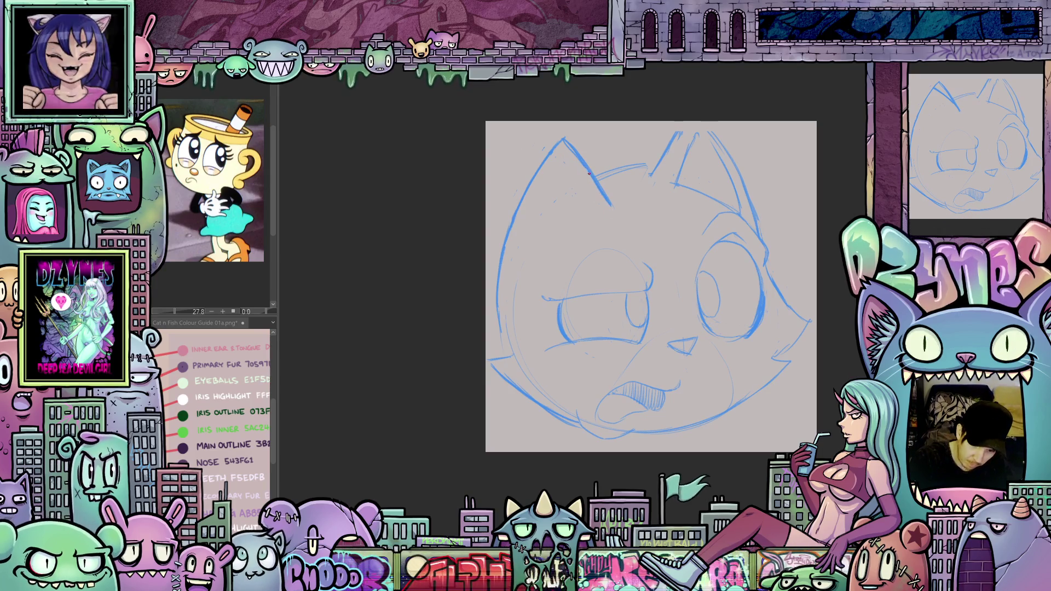
pyautogui.press('^')
pyautogui.press('^')
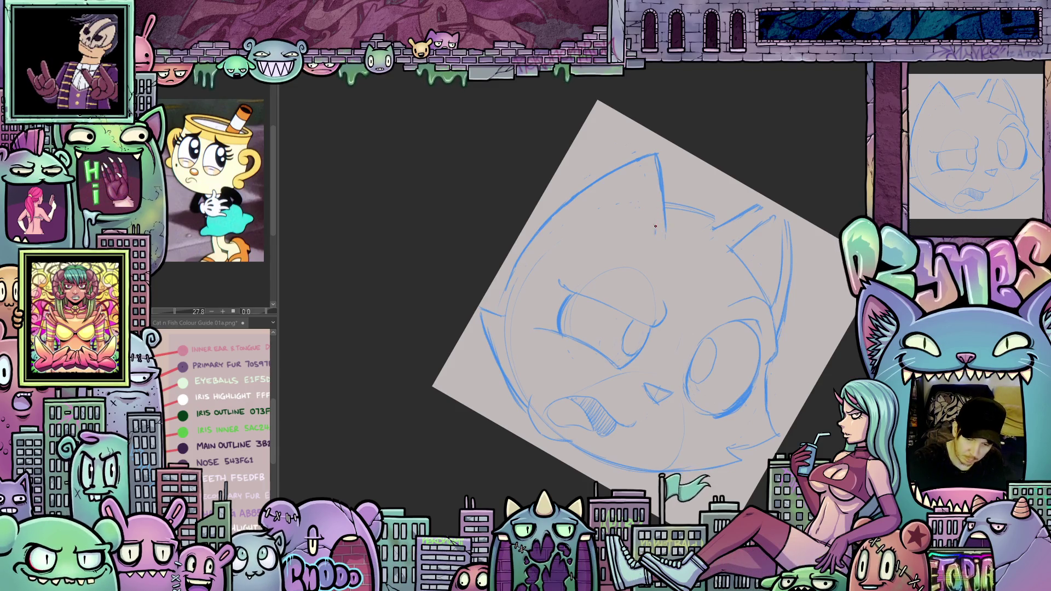
# Undo and erase the old right-ear strokes, then sketch new right-ear lines.
pyautogui.moveTo(656, 226); pyautogui.dragTo(547, 398)
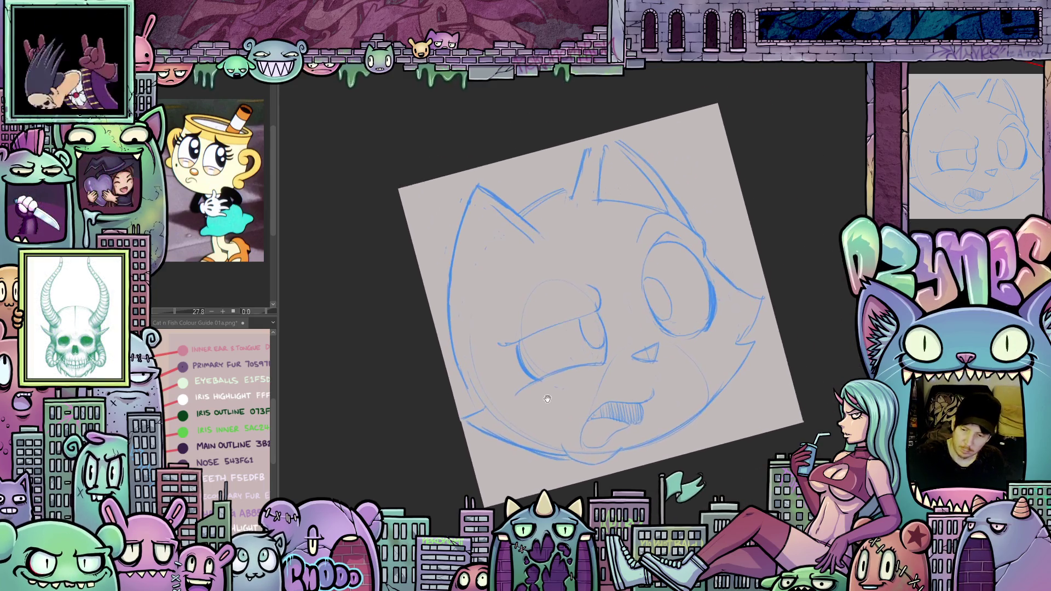
pyautogui.scroll(2, 547, 399)
pyautogui.moveTo(560, 243); pyautogui.dragTo(528, 310)
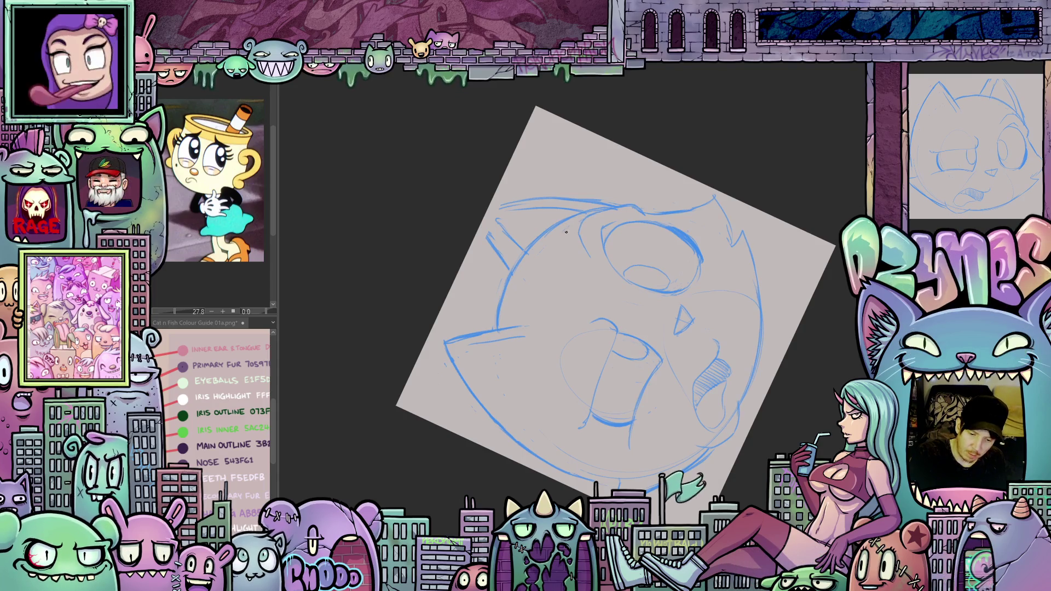
pyautogui.hotkey('ctrl', '@')
pyautogui.hotkey('ctrl', 'z')
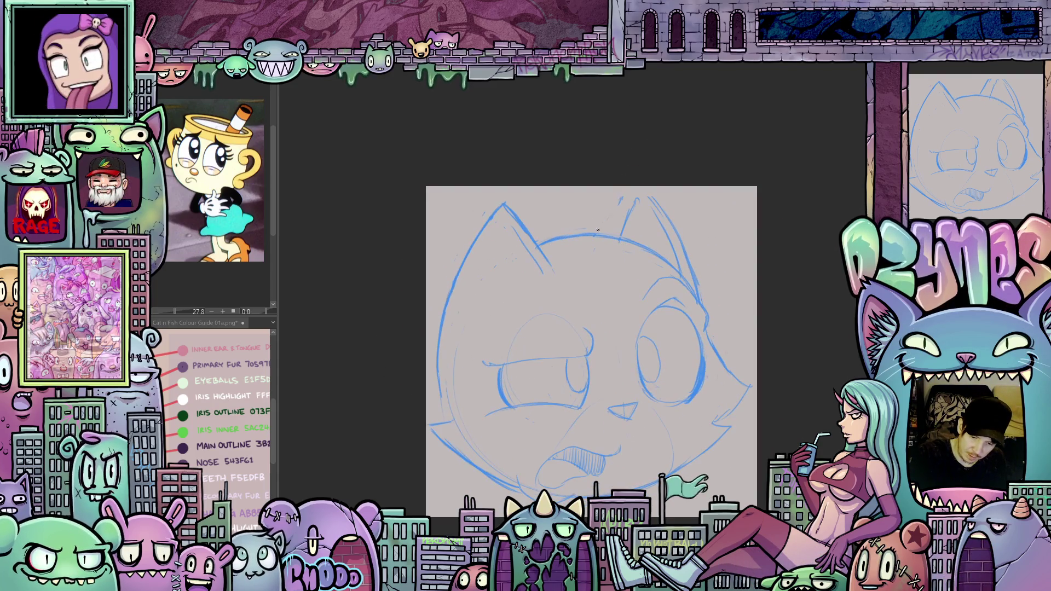
pyautogui.hotkey('ctrl', 'z')
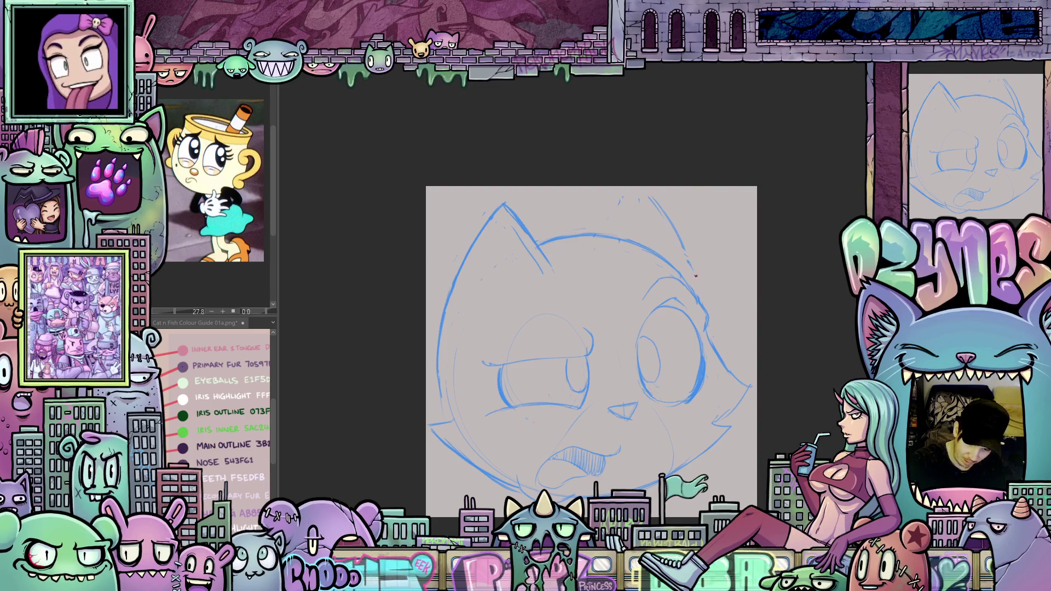
pyautogui.moveTo(696, 276); pyautogui.dragTo(654, 198)
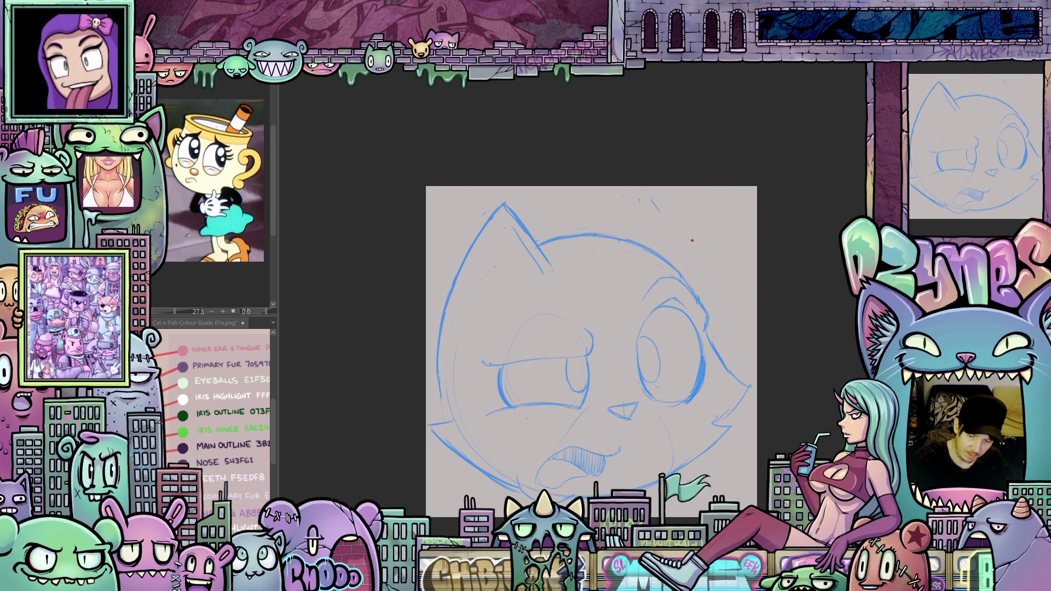
pyautogui.moveTo(724, 274); pyautogui.dragTo(773, 298)
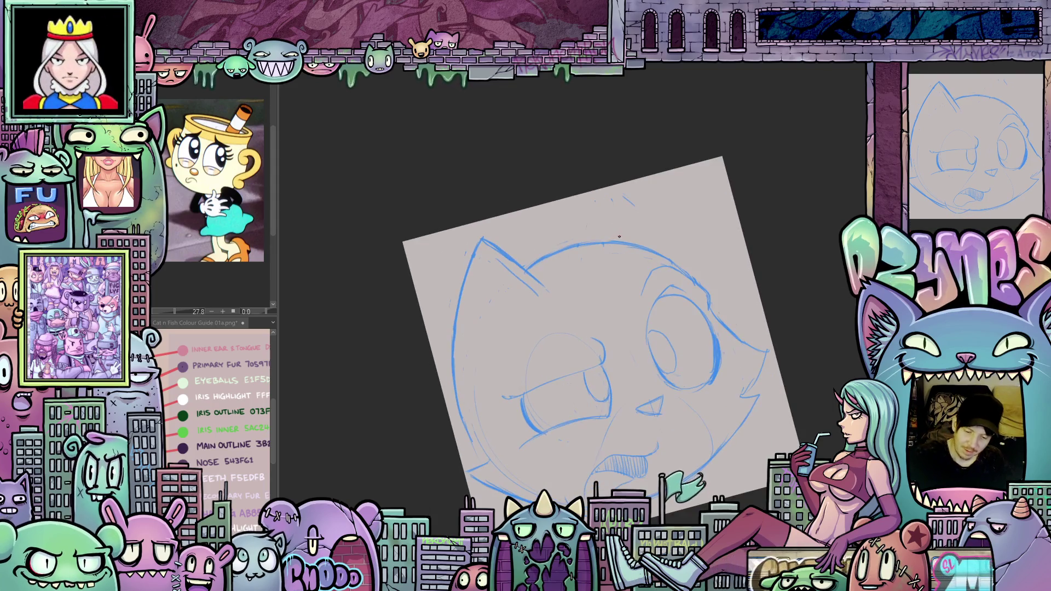
pyautogui.moveTo(618, 217)
pyautogui.mouseDown()
pyautogui.moveTo(642, 188)
pyautogui.moveTo(599, 241)
pyautogui.mouseUp()
# Draw and reinforce a line along the cat's right cheek.
pyautogui.moveTo(803, 401)
pyautogui.mouseDown()
pyautogui.moveTo(789, 435)
pyautogui.moveTo(812, 346)
pyautogui.moveTo(810, 365)
pyautogui.mouseUp()
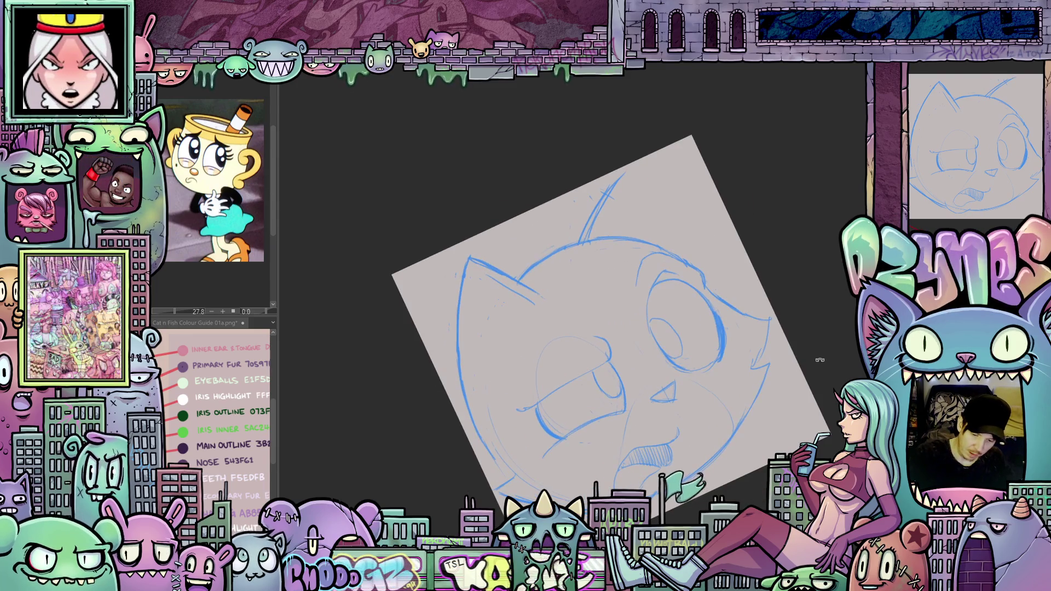
pyautogui.hotkey('ctrl', '0')
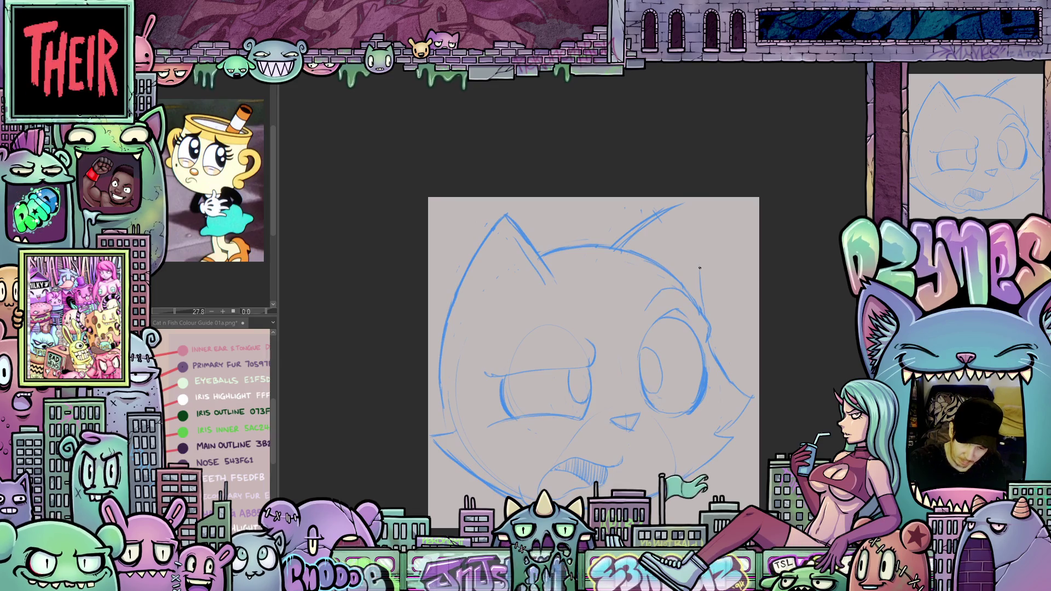
pyautogui.moveTo(700, 242); pyautogui.dragTo(706, 317)
pyautogui.moveTo(698, 219); pyautogui.dragTo(705, 296)
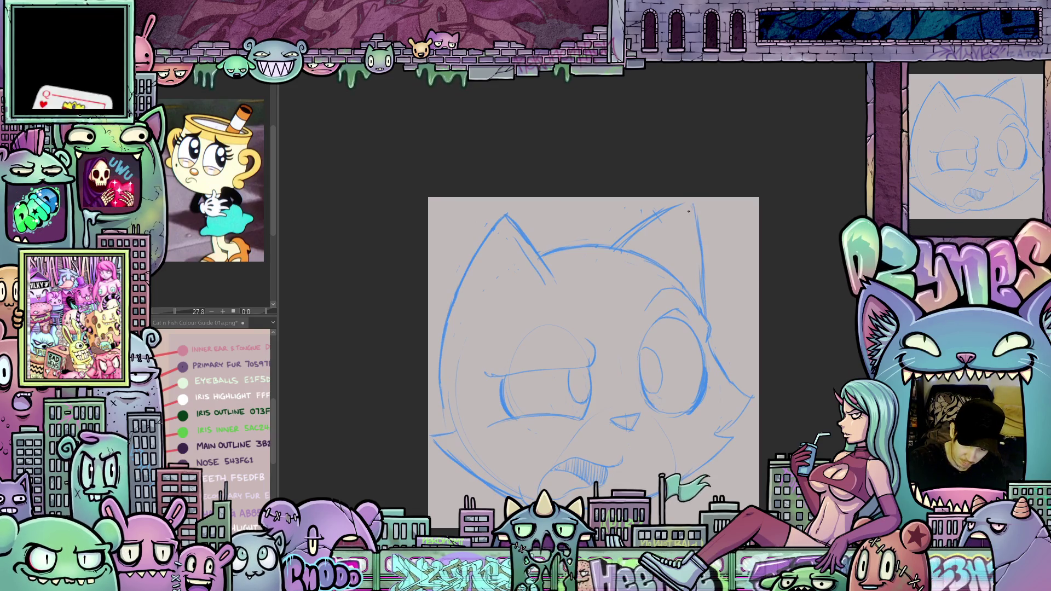
pyautogui.moveTo(689, 211)
pyautogui.mouseDown()
pyautogui.moveTo(769, 267)
pyautogui.moveTo(646, 453)
pyautogui.mouseUp()
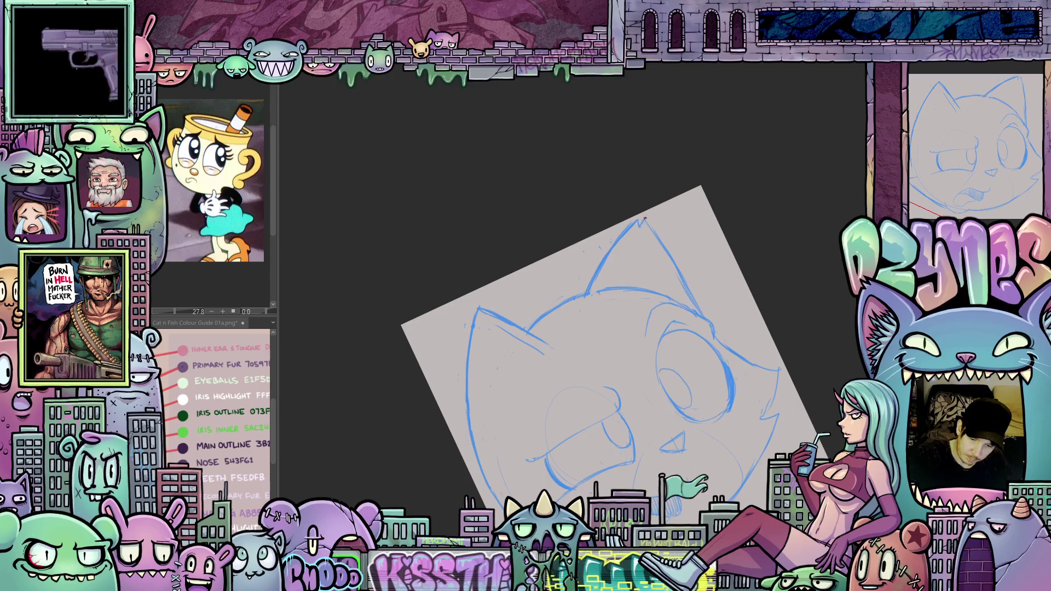
pyautogui.moveTo(780, 297); pyautogui.dragTo(689, 260)
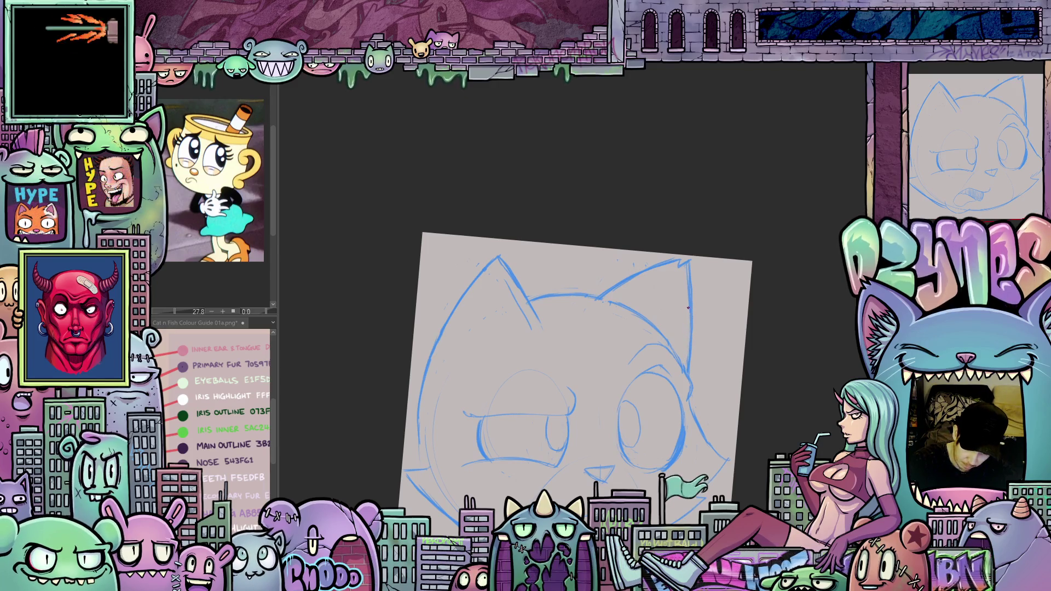
pyautogui.moveTo(689, 325)
pyautogui.mouseDown()
pyautogui.moveTo(656, 378)
pyautogui.moveTo(642, 278)
pyautogui.moveTo(738, 254)
pyautogui.moveTo(785, 368)
pyautogui.moveTo(753, 328)
pyautogui.mouseUp()
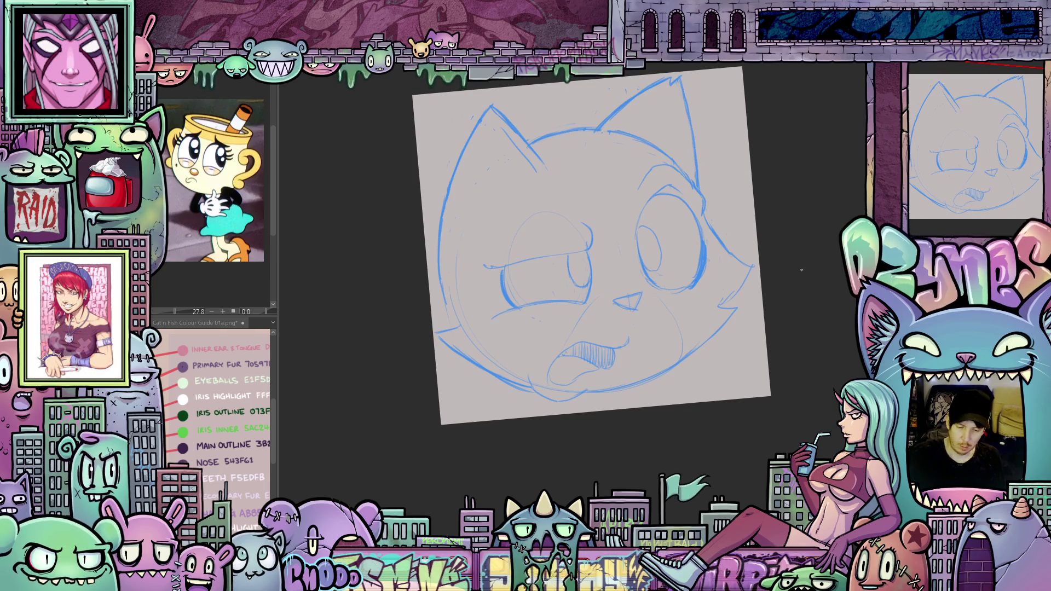
# Resize the whole cat head sketch layer with a Ctrl+T transform and apply it.
pyautogui.hotkey('ctrl', 't')
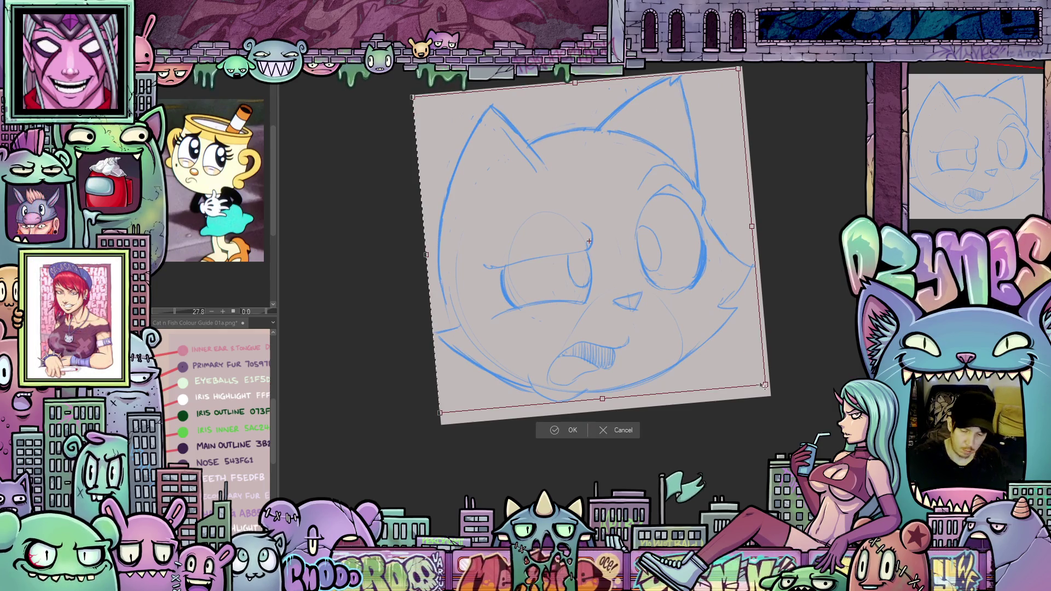
pyautogui.moveTo(766, 385)
pyautogui.mouseDown()
pyautogui.moveTo(714, 375)
pyautogui.moveTo(726, 382)
pyautogui.mouseUp()
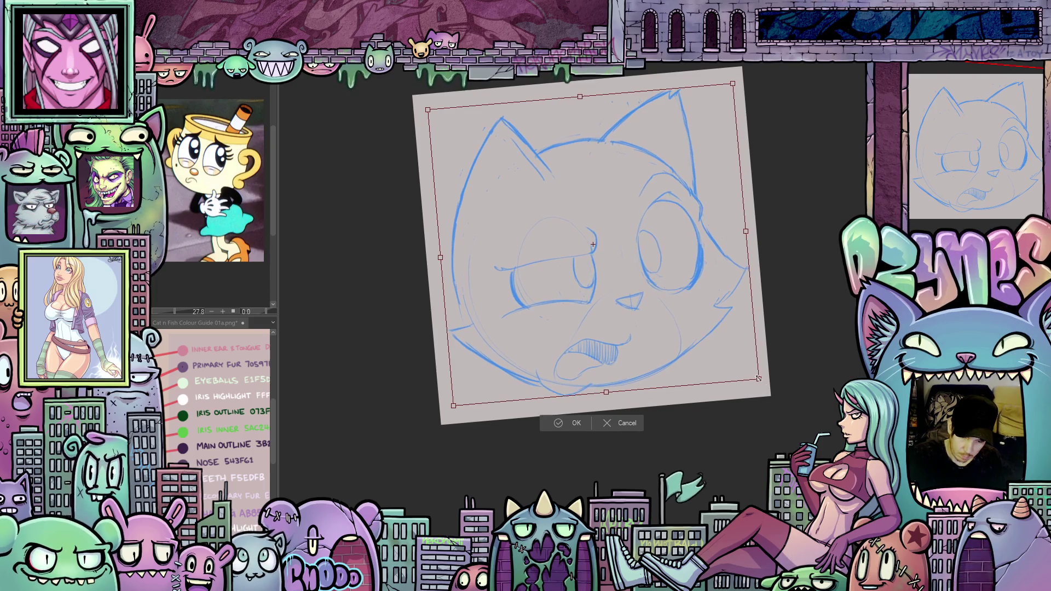
pyautogui.click(577, 425)
pyautogui.moveTo(617, 465)
pyautogui.mouseDown()
pyautogui.moveTo(726, 466)
pyautogui.moveTo(674, 454)
pyautogui.moveTo(678, 436)
pyautogui.moveTo(679, 453)
pyautogui.mouseUp()
pyautogui.moveTo(753, 434)
pyautogui.mouseDown()
pyautogui.moveTo(692, 437)
pyautogui.moveTo(742, 432)
pyautogui.moveTo(674, 393)
pyautogui.mouseUp()
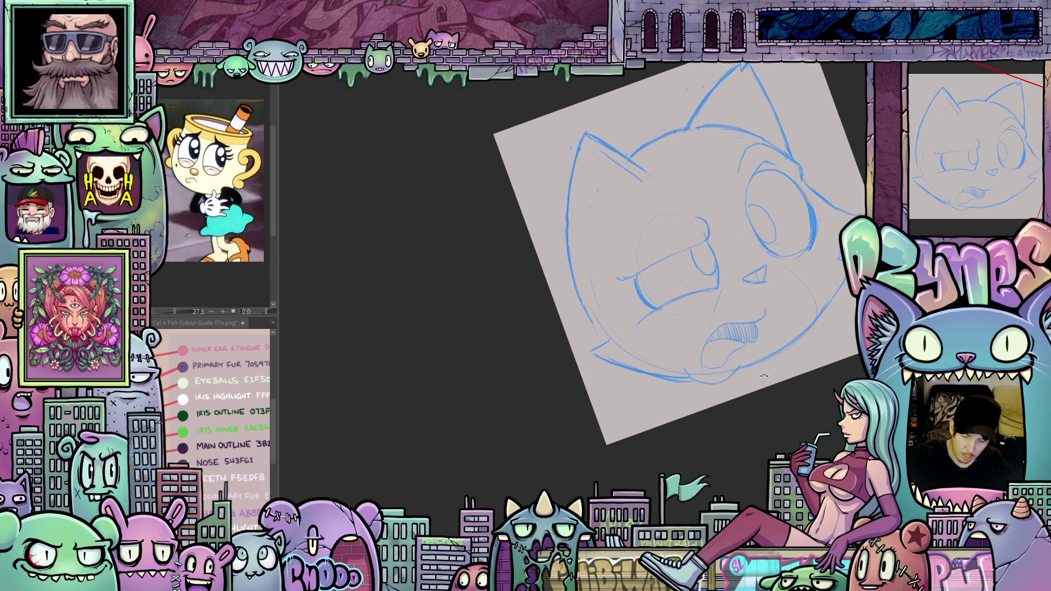
# Darken the left ear outline and draw two inner-ear lines in the left ear.
pyautogui.moveTo(608, 342); pyautogui.dragTo(587, 487)
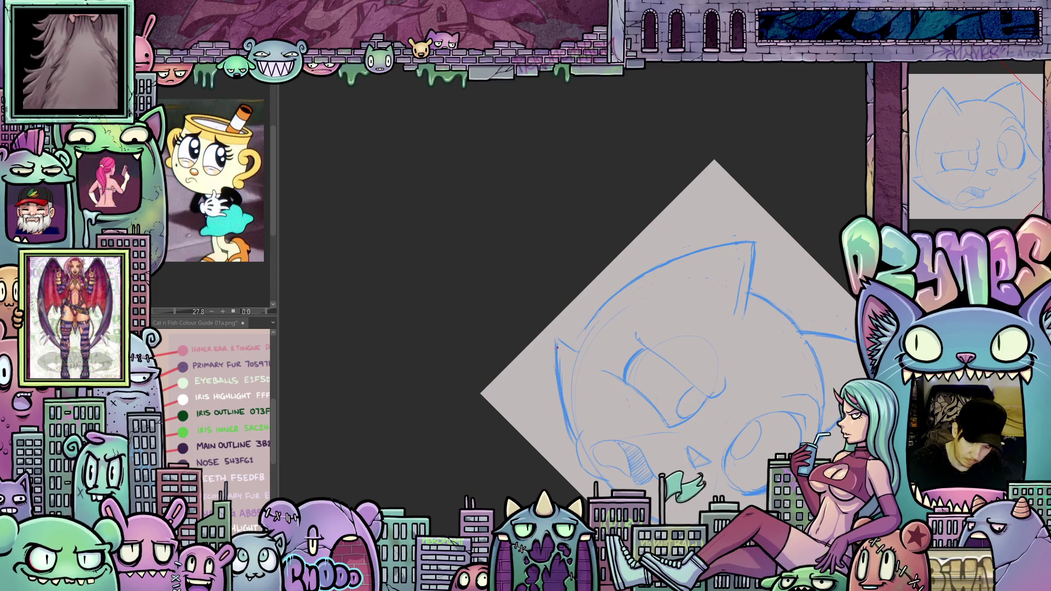
pyautogui.moveTo(705, 344); pyautogui.dragTo(610, 297)
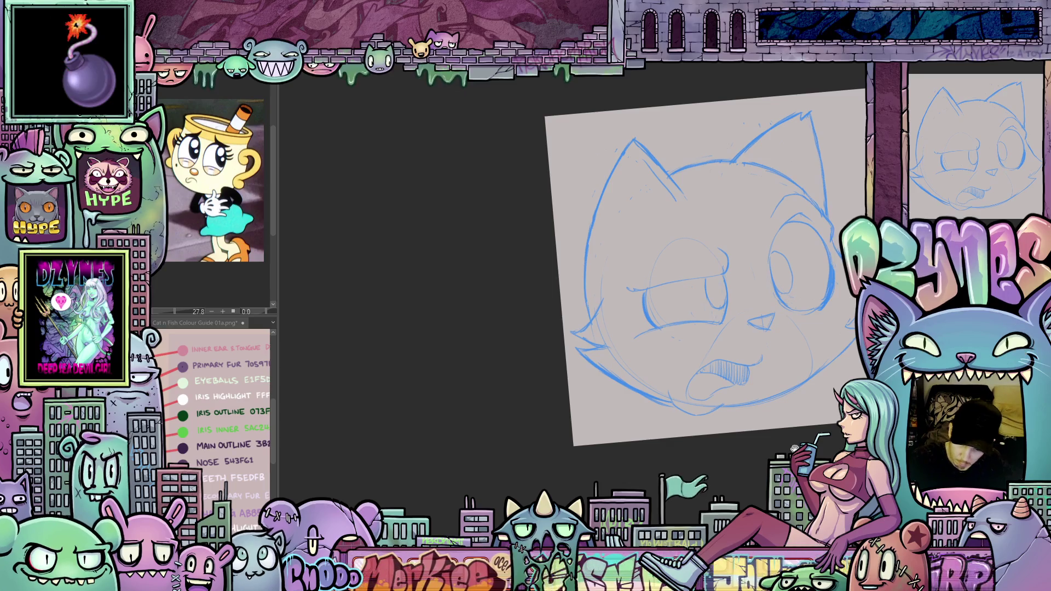
pyautogui.moveTo(795, 449)
pyautogui.mouseDown()
pyautogui.moveTo(704, 460)
pyautogui.moveTo(711, 446)
pyautogui.moveTo(712, 454)
pyautogui.mouseUp()
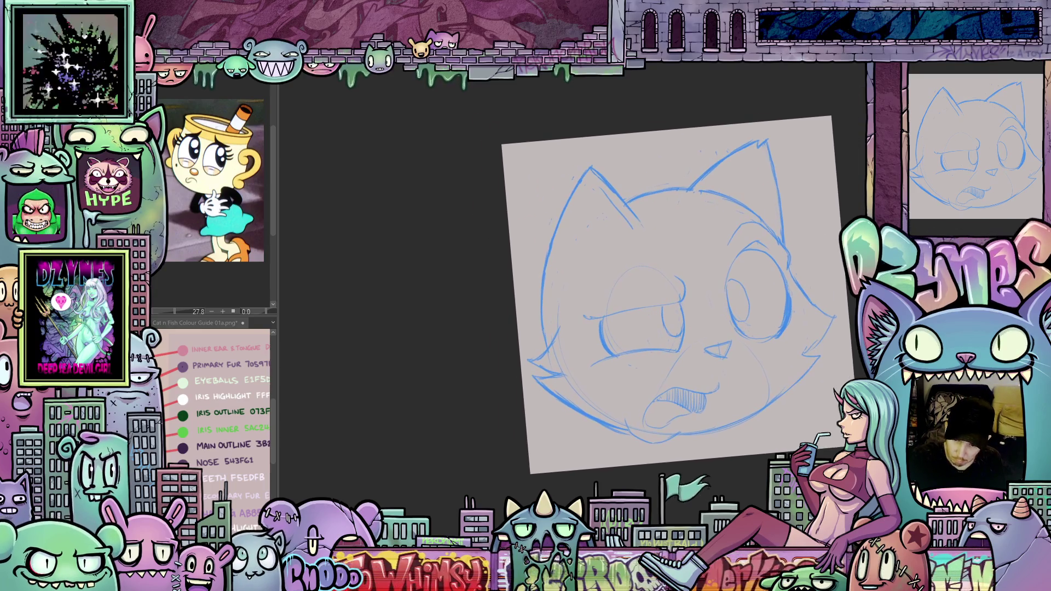
pyautogui.moveTo(610, 216); pyautogui.dragTo(610, 248)
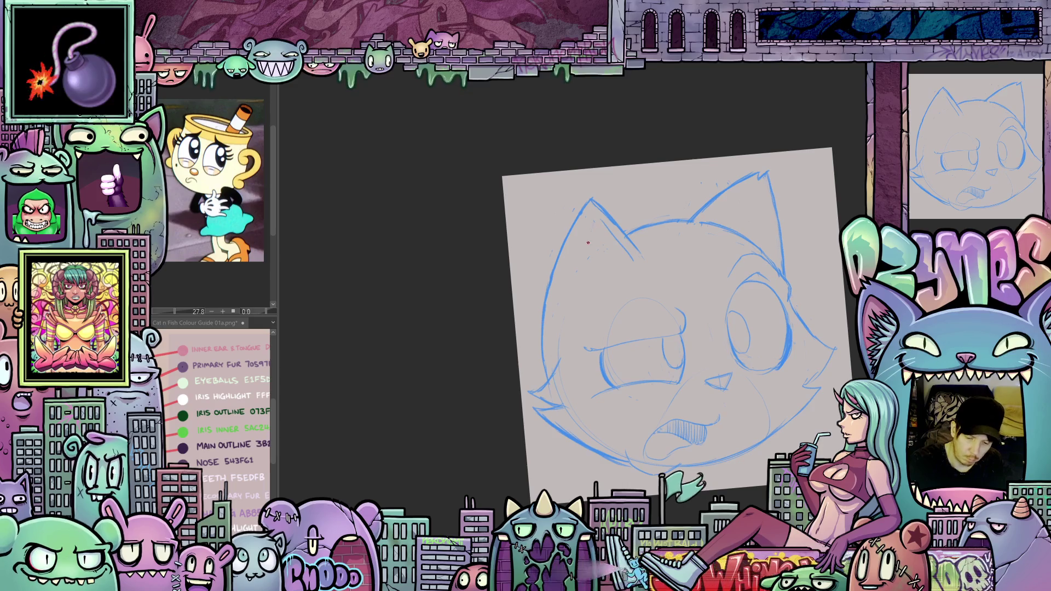
pyautogui.moveTo(582, 299); pyautogui.dragTo(592, 221)
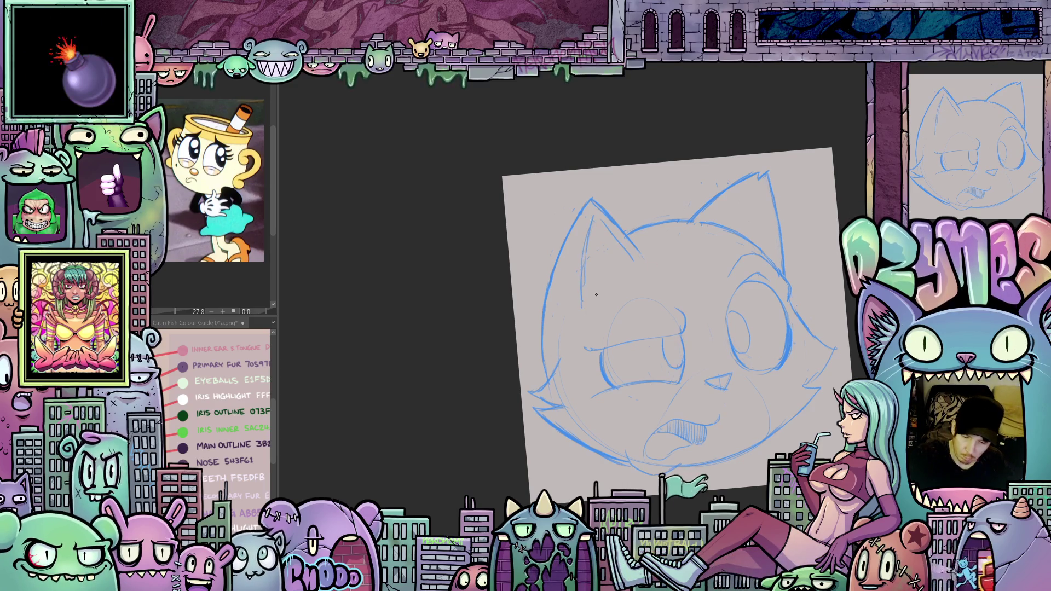
pyautogui.moveTo(576, 277)
pyautogui.mouseDown()
pyautogui.moveTo(577, 302)
pyautogui.moveTo(626, 262)
pyautogui.mouseUp()
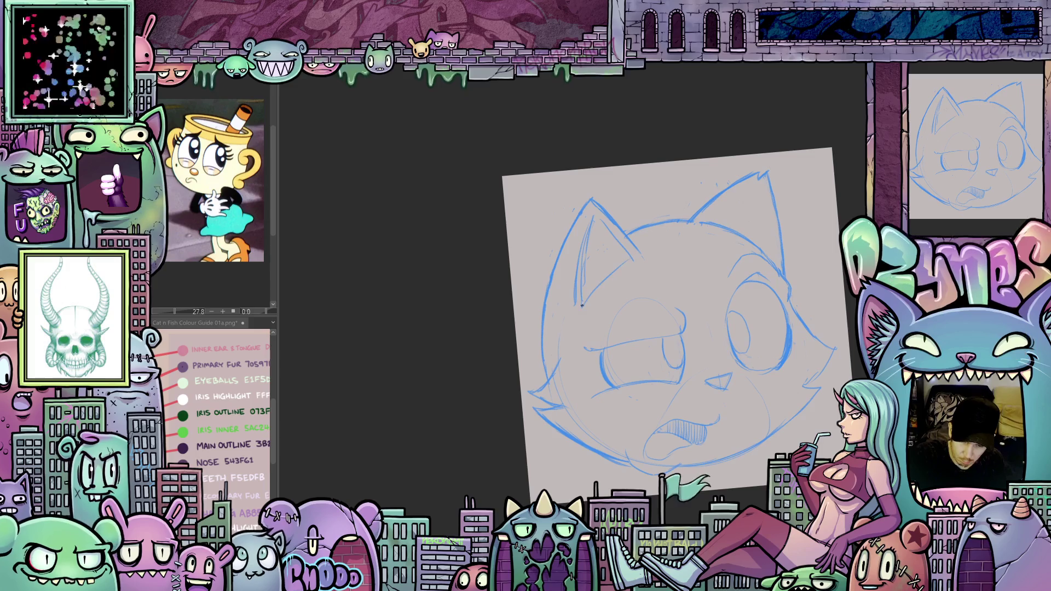
pyautogui.moveTo(580, 307)
pyautogui.mouseDown()
pyautogui.moveTo(635, 265)
pyautogui.moveTo(590, 303)
pyautogui.mouseUp()
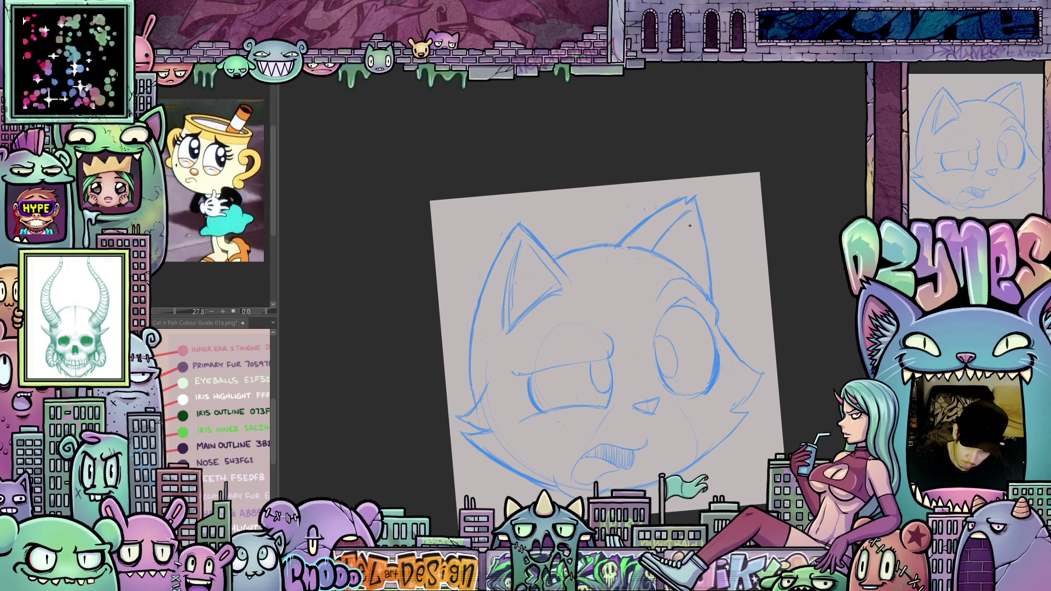
# Add a stroke along the right ear outline.
pyautogui.moveTo(703, 244); pyautogui.dragTo(702, 282)
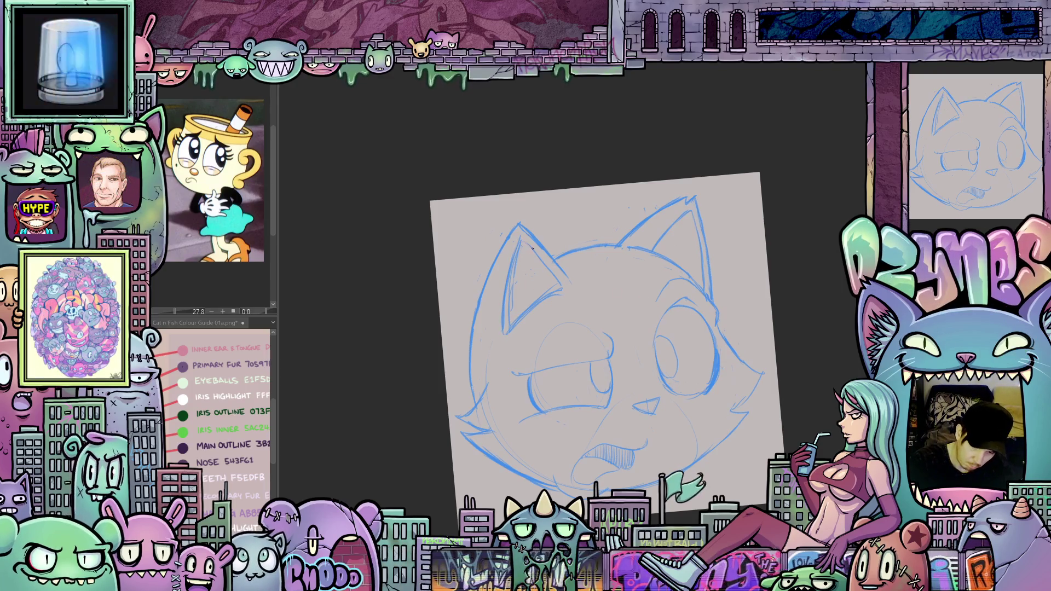
pyautogui.moveTo(565, 293); pyautogui.dragTo(617, 284)
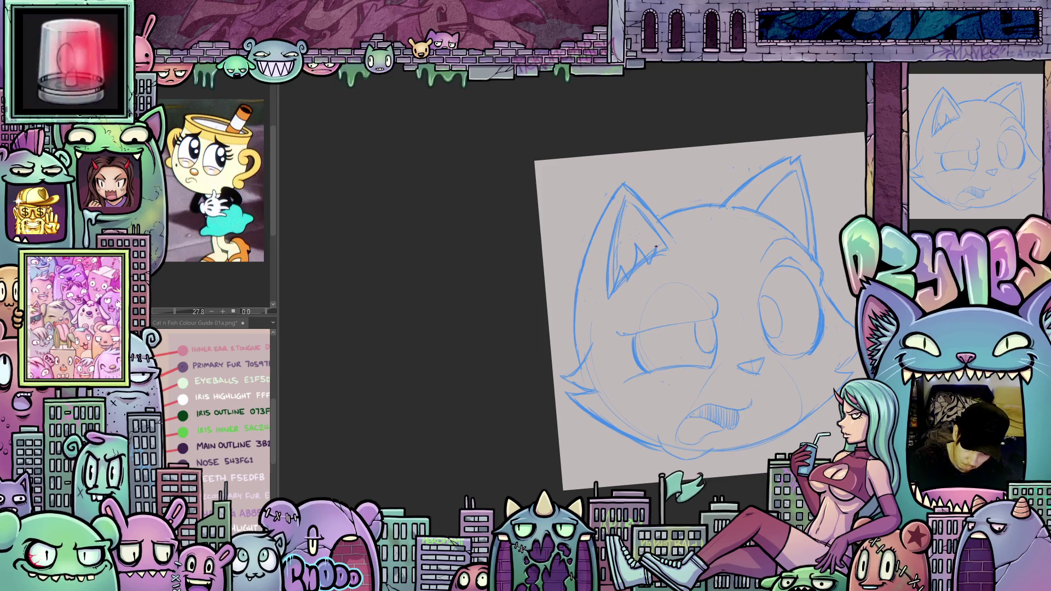
pyautogui.moveTo(775, 220); pyautogui.dragTo(685, 260)
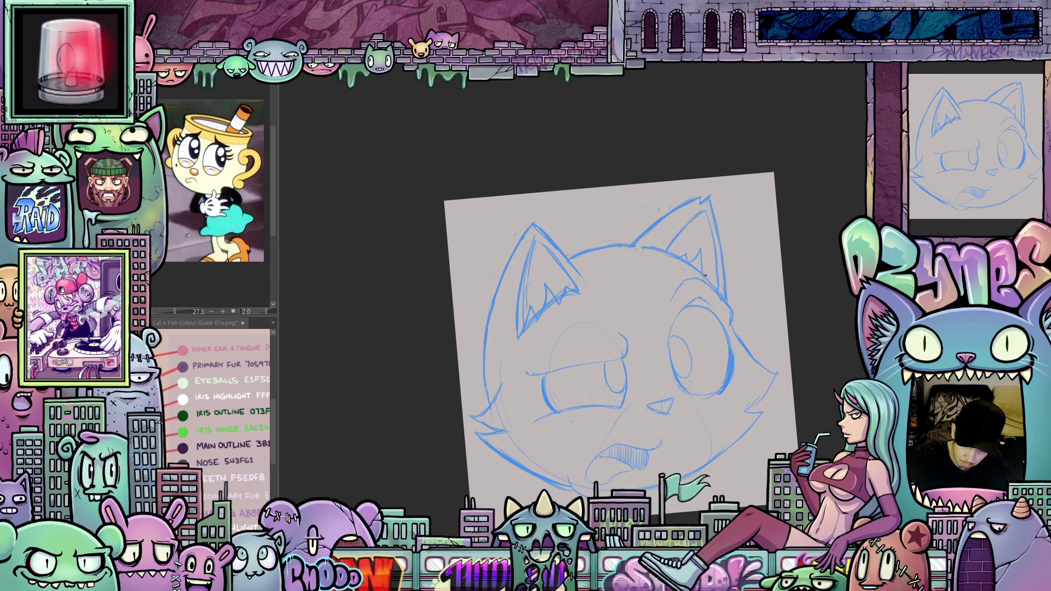
pyautogui.moveTo(714, 290)
pyautogui.mouseDown()
pyautogui.moveTo(705, 281)
pyautogui.moveTo(779, 274)
pyautogui.moveTo(747, 378)
pyautogui.mouseUp()
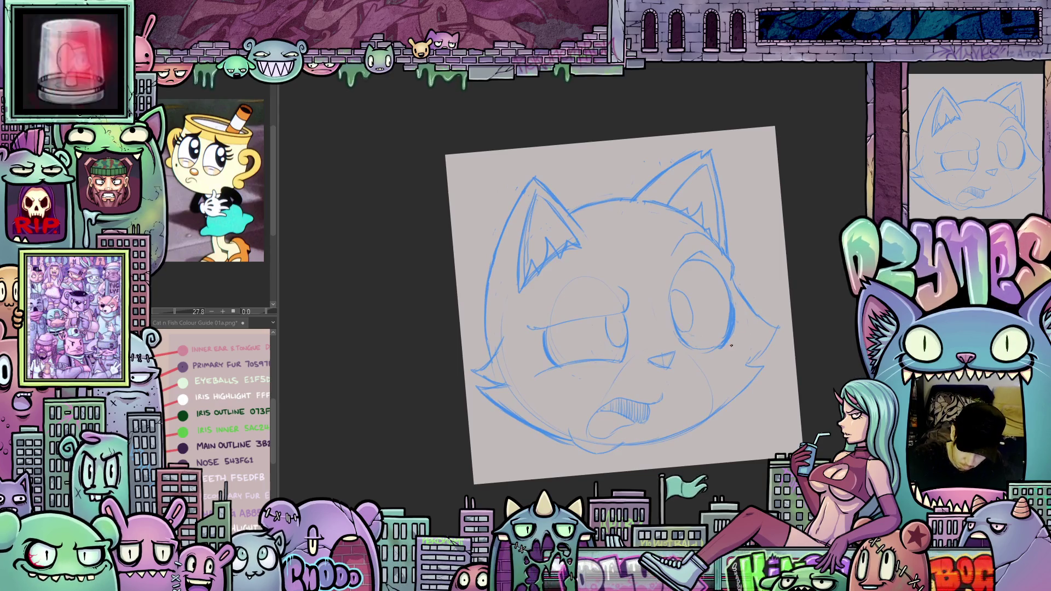
pyautogui.moveTo(735, 447); pyautogui.dragTo(712, 463)
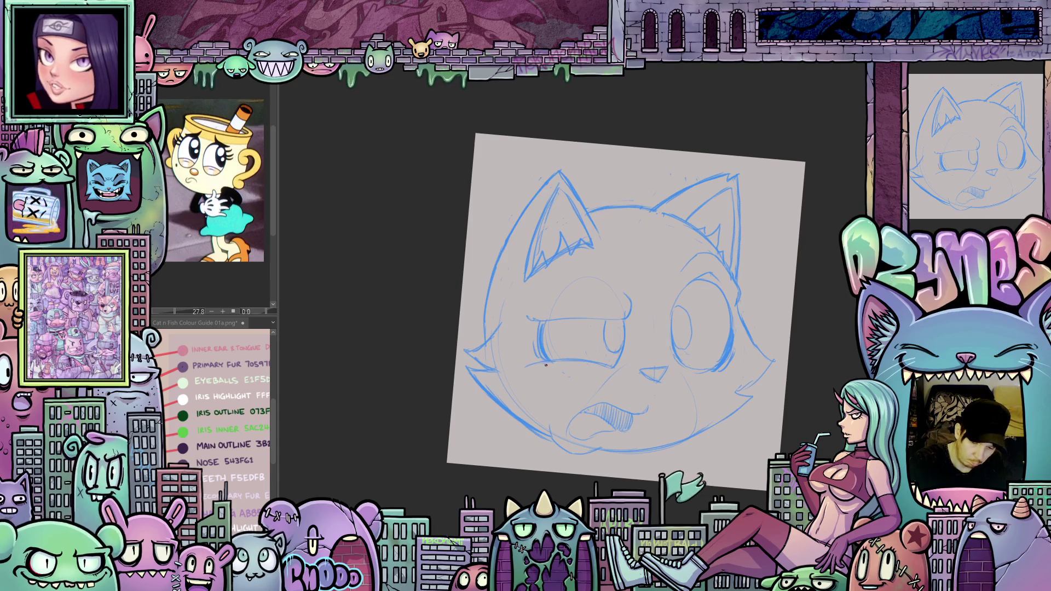
pyautogui.moveTo(698, 445)
pyautogui.mouseDown()
pyautogui.moveTo(732, 453)
pyautogui.moveTo(661, 362)
pyautogui.mouseUp()
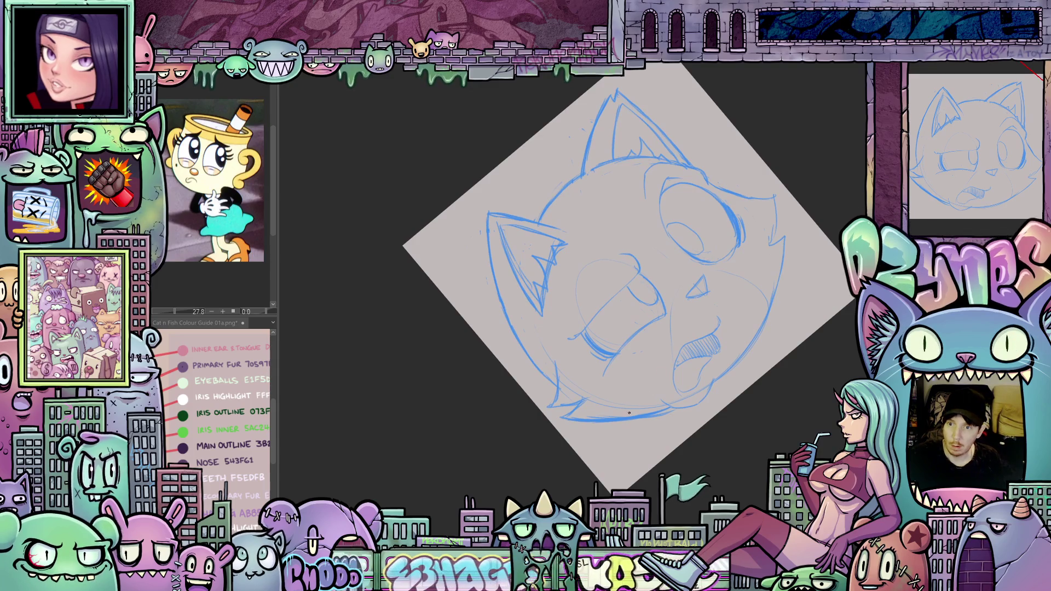
pyautogui.moveTo(637, 429); pyautogui.dragTo(642, 478)
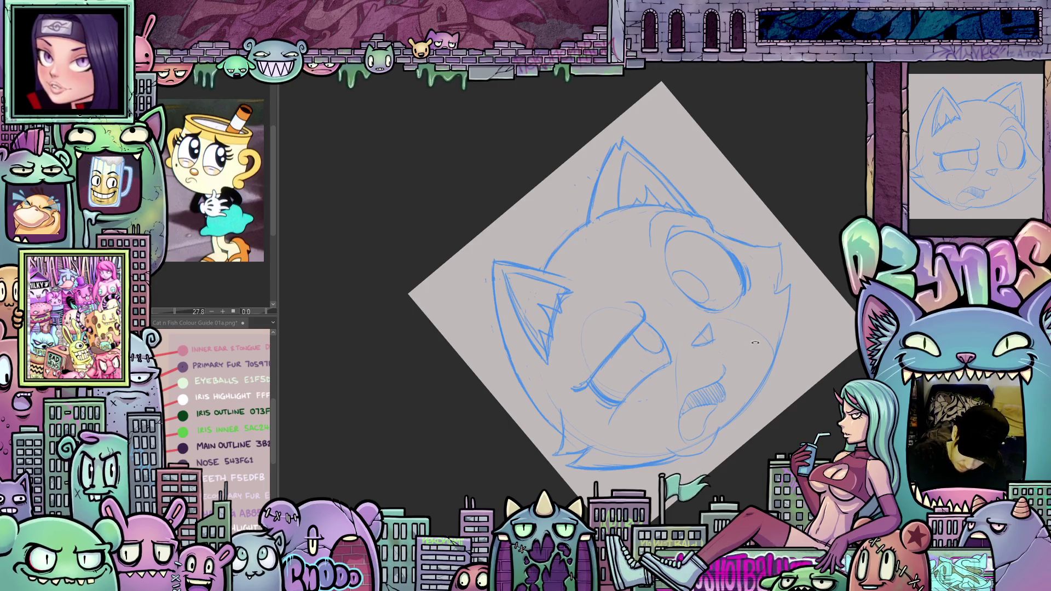
pyautogui.moveTo(755, 343)
pyautogui.mouseDown()
pyautogui.moveTo(728, 416)
pyautogui.moveTo(675, 454)
pyautogui.mouseUp()
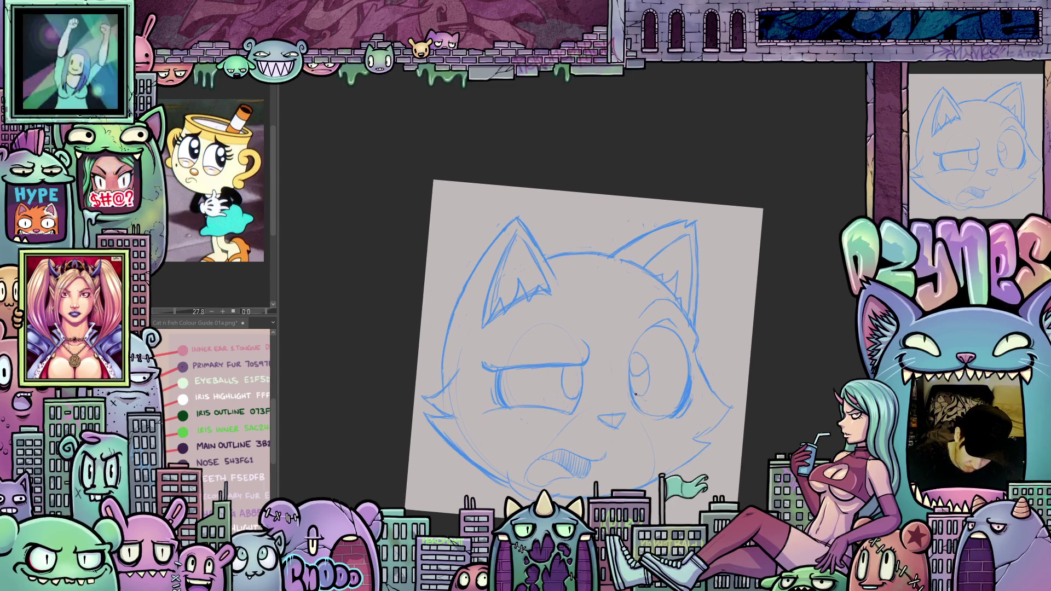
# Sketch pupil and highlight detail inside the cat's right eye.
pyautogui.moveTo(637, 381)
pyautogui.mouseDown()
pyautogui.moveTo(639, 393)
pyautogui.moveTo(698, 344)
pyautogui.mouseUp()
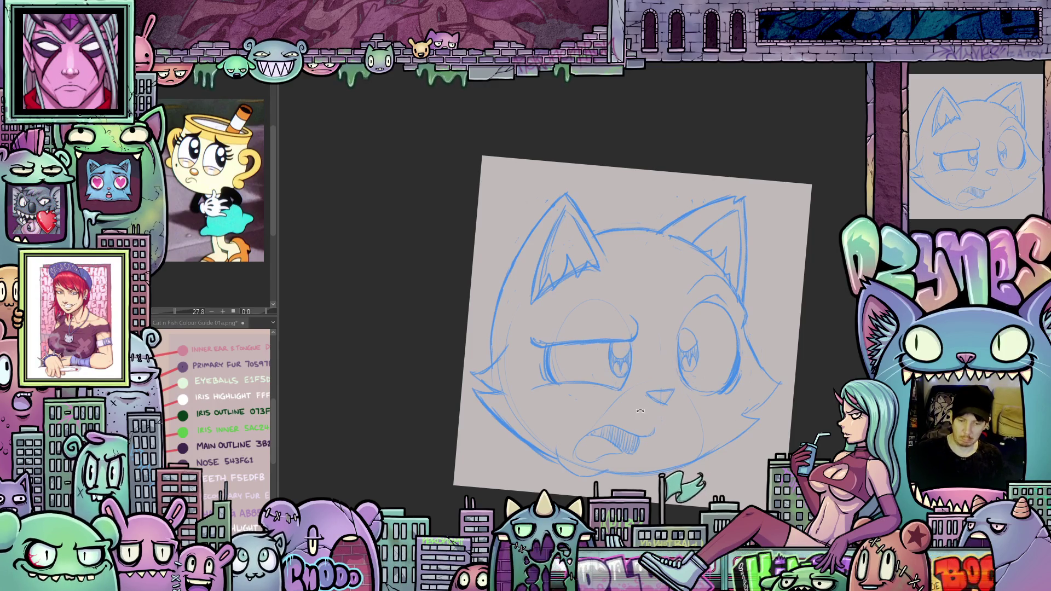
pyautogui.press('-')
pyautogui.press('-')
pyautogui.press('-')
pyautogui.press('^')
pyautogui.press('^')
pyautogui.press('^')
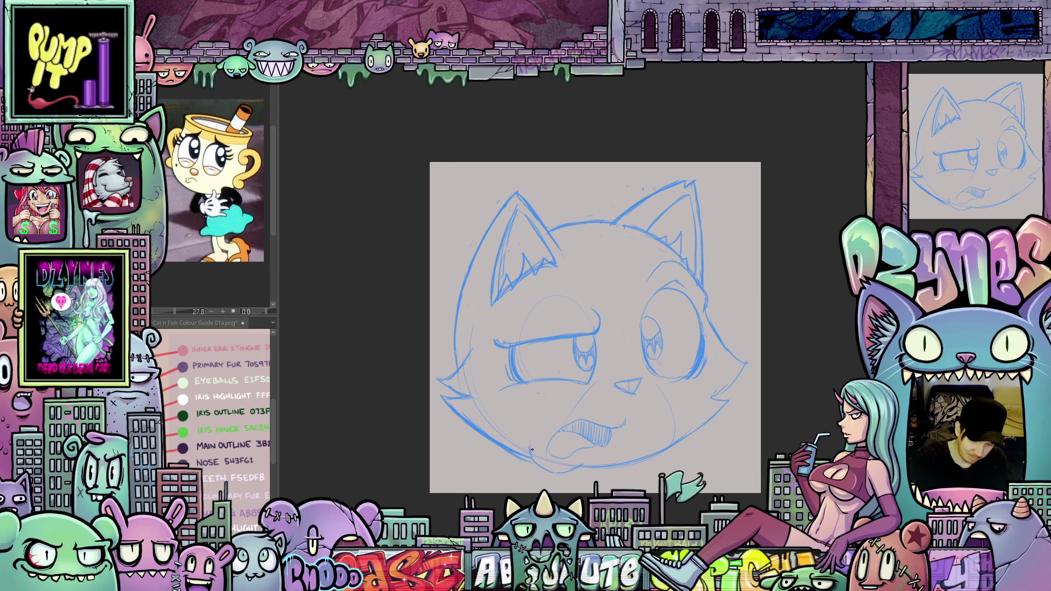
pyautogui.moveTo(698, 457); pyautogui.dragTo(761, 352)
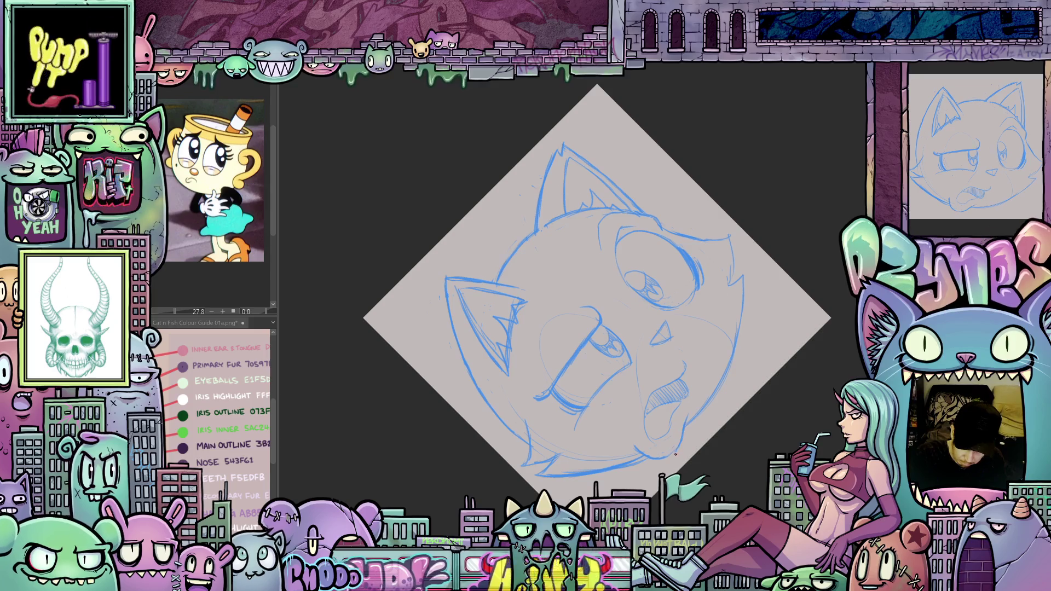
pyautogui.moveTo(665, 458)
pyautogui.mouseDown()
pyautogui.moveTo(739, 391)
pyautogui.moveTo(755, 296)
pyautogui.mouseUp()
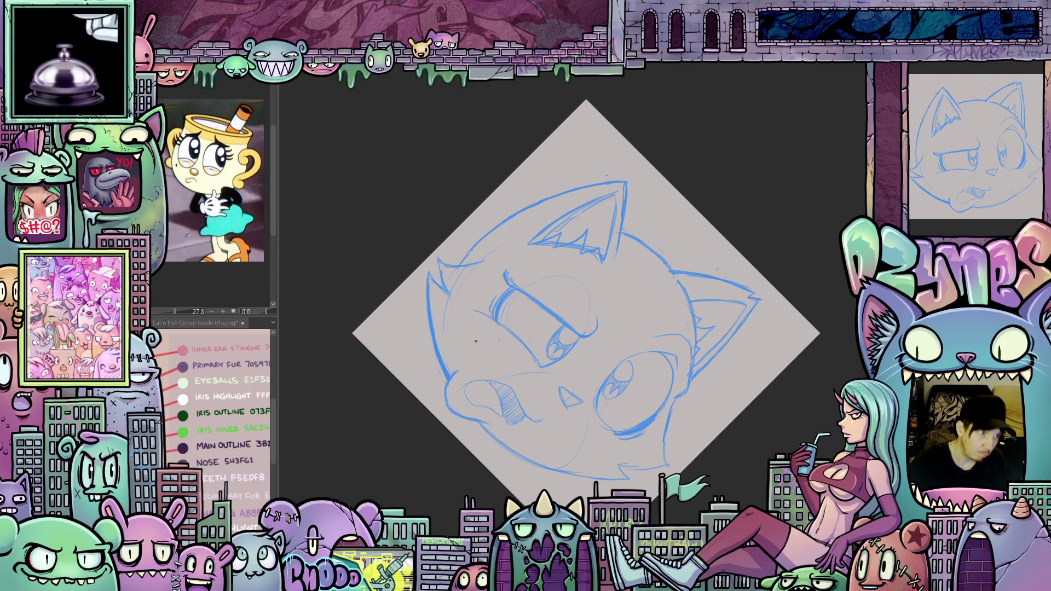
pyautogui.moveTo(725, 440)
pyautogui.mouseDown()
pyautogui.moveTo(589, 462)
pyautogui.moveTo(476, 421)
pyautogui.moveTo(437, 308)
pyautogui.mouseUp()
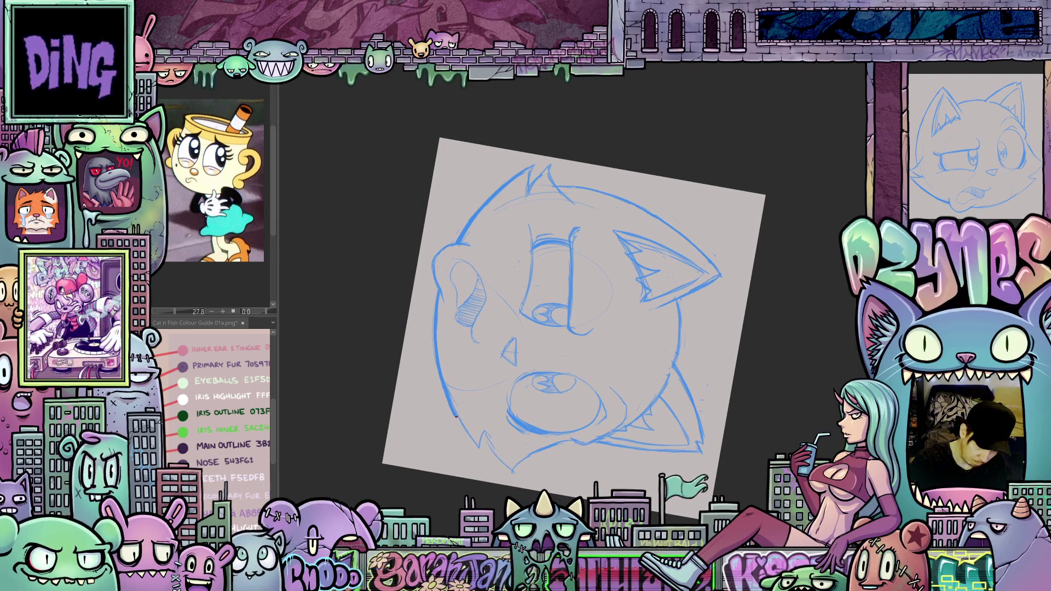
pyautogui.moveTo(479, 450)
pyautogui.mouseDown()
pyautogui.moveTo(755, 263)
pyautogui.moveTo(778, 326)
pyautogui.moveTo(746, 345)
pyautogui.mouseUp()
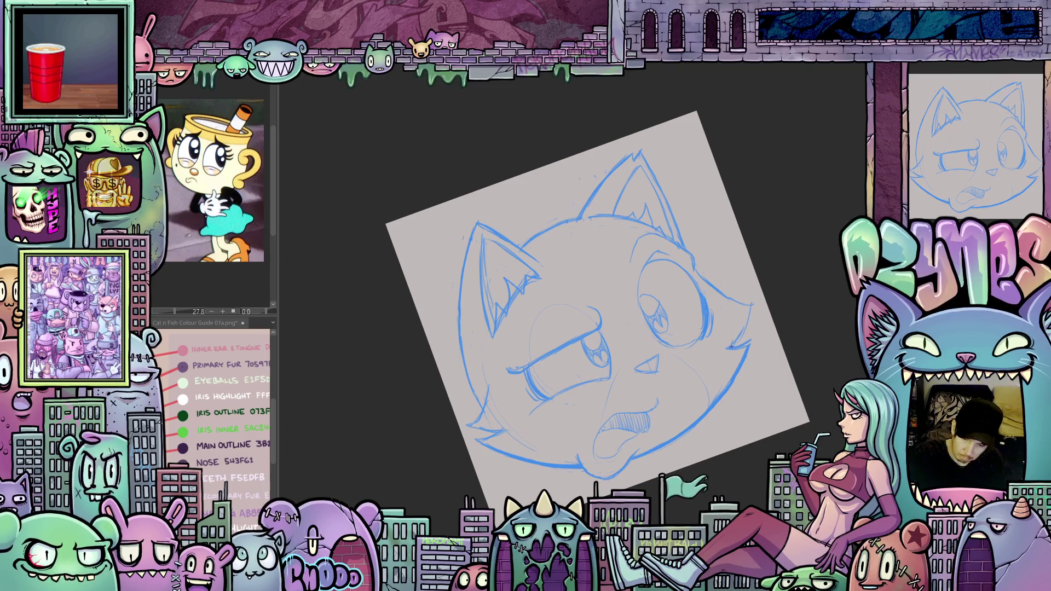
pyautogui.press('h')
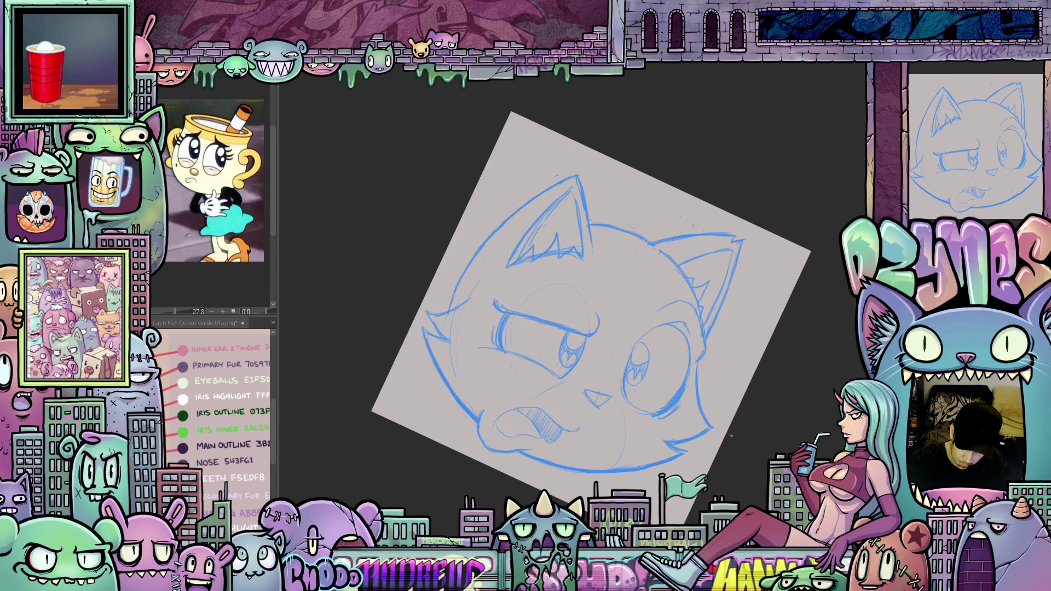
pyautogui.press('-')
pyautogui.press('-')
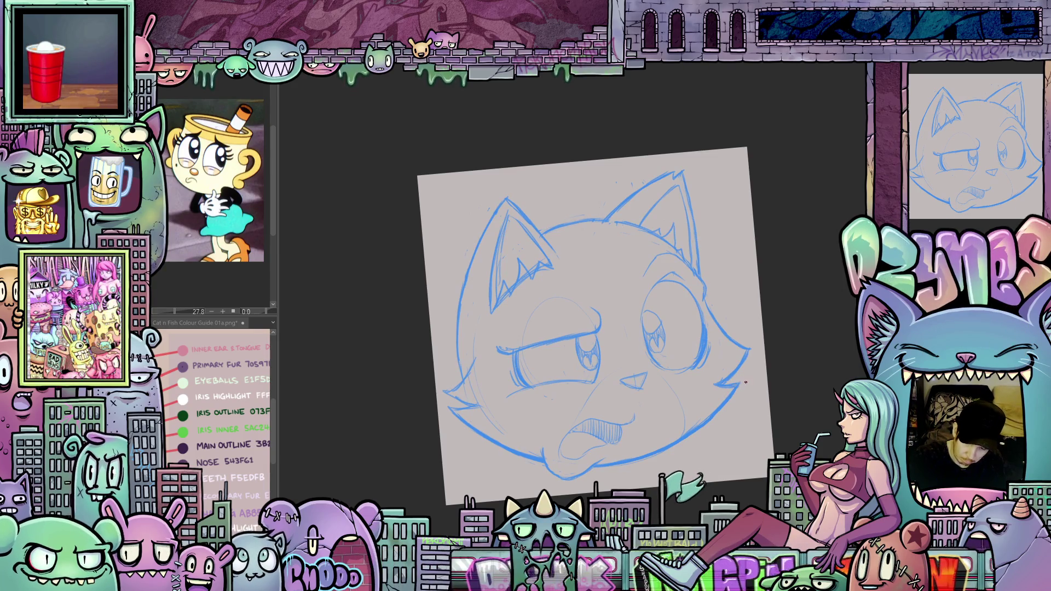
pyautogui.moveTo(737, 386); pyautogui.dragTo(793, 341)
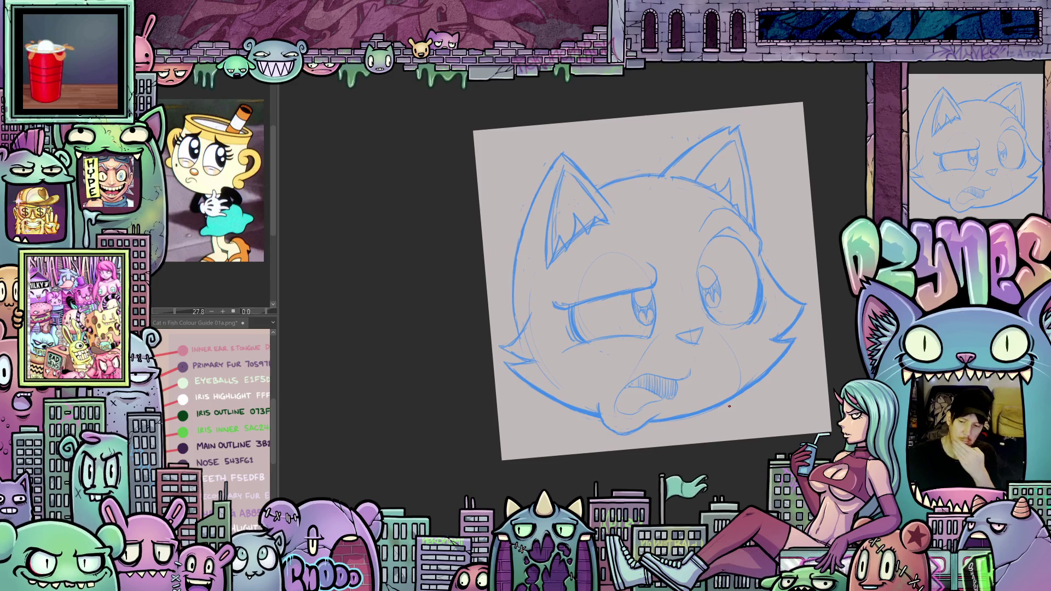
pyautogui.hotkey('ctrl', '0')
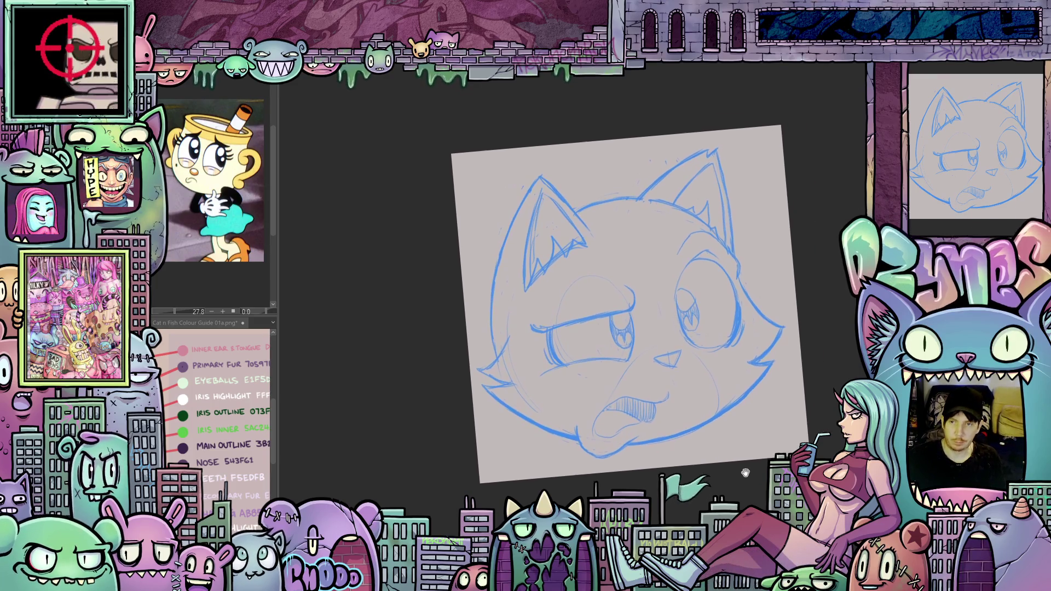
pyautogui.hotkey('ctrl', 'z')
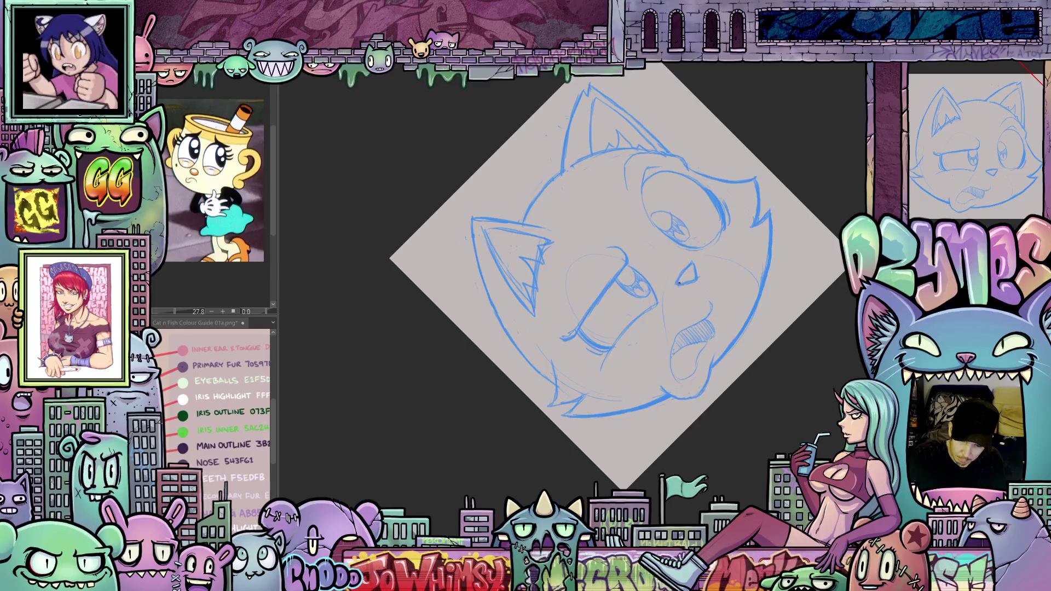
pyautogui.moveTo(677, 306)
pyautogui.mouseDown()
pyautogui.moveTo(734, 438)
pyautogui.moveTo(726, 434)
pyautogui.moveTo(755, 448)
pyautogui.moveTo(733, 430)
pyautogui.moveTo(745, 462)
pyautogui.mouseUp()
pyautogui.hotkey('ctrl', '0')
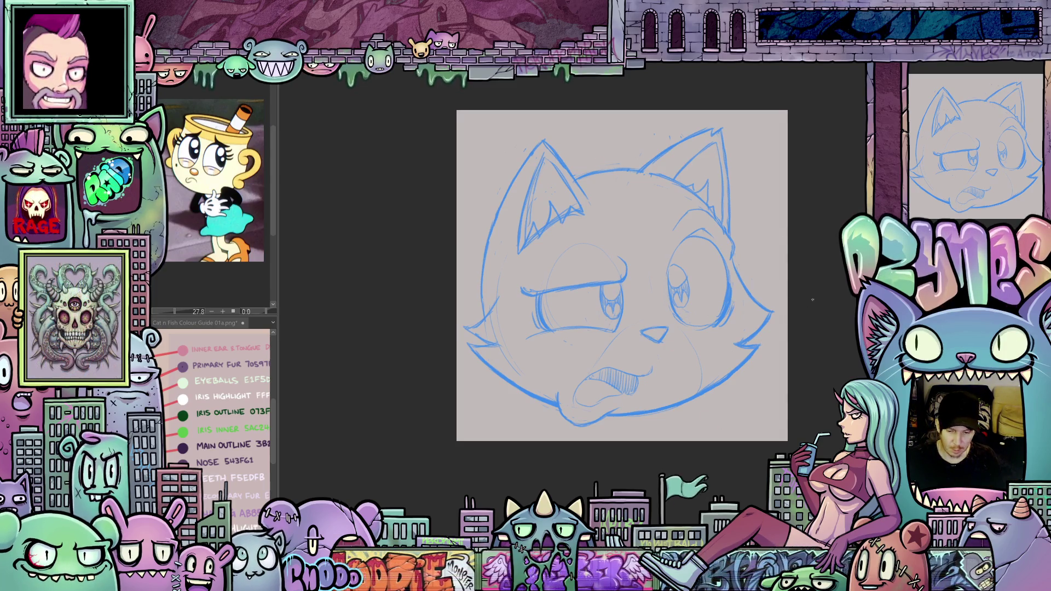
pyautogui.press('-')
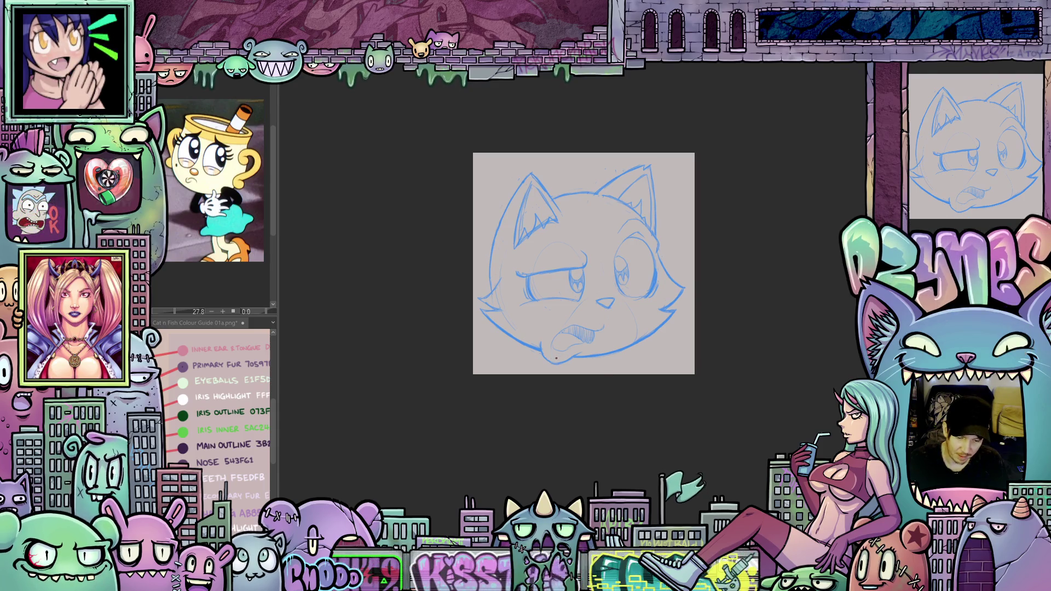
# Draw a short stroke on the sad cat sketch's left cheek.
pyautogui.scroll(2, 549, 354)
pyautogui.scroll(1, 549, 354)
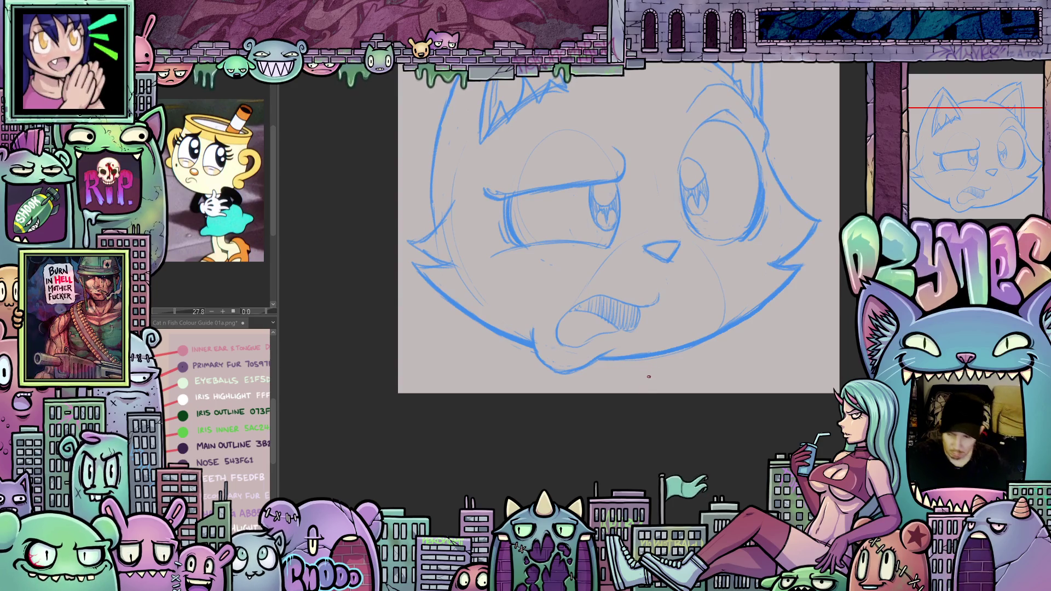
pyautogui.press('-')
pyautogui.press('-')
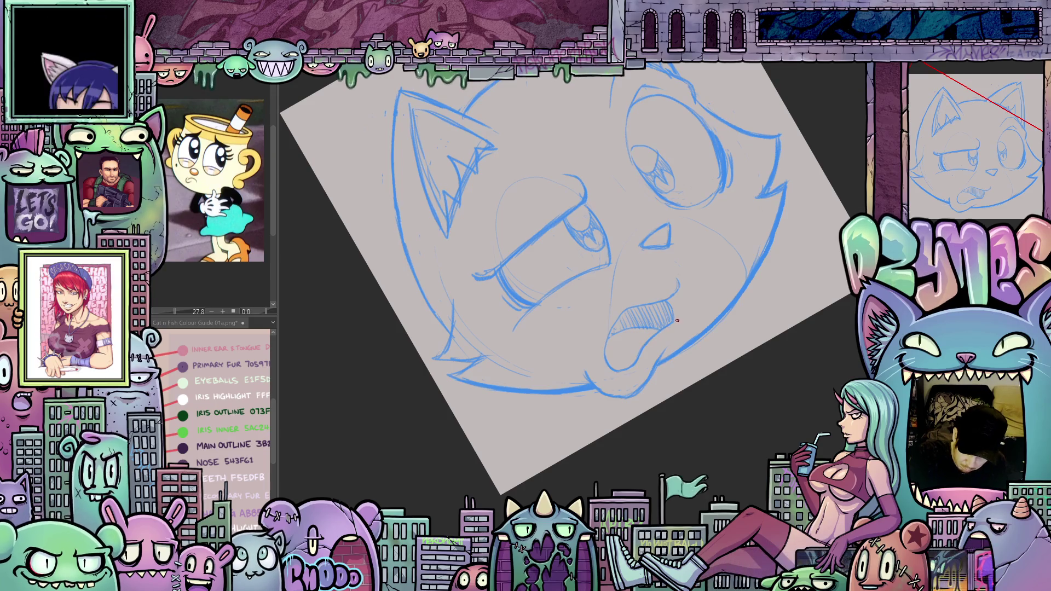
pyautogui.moveTo(643, 356)
pyautogui.mouseDown()
pyautogui.moveTo(749, 374)
pyautogui.moveTo(638, 463)
pyautogui.moveTo(658, 450)
pyautogui.moveTo(746, 482)
pyautogui.mouseUp()
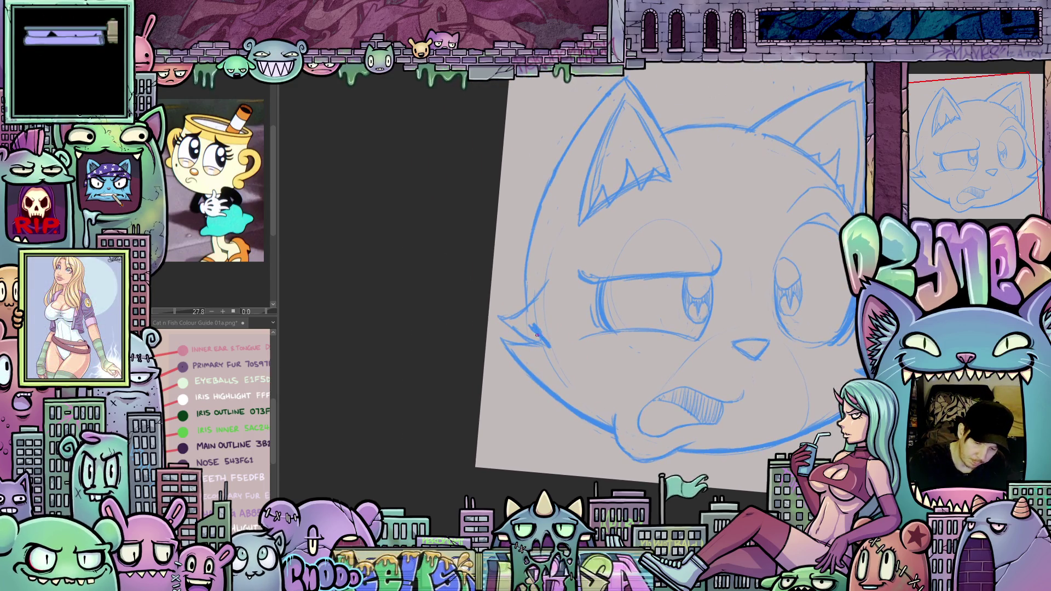
pyautogui.moveTo(537, 335); pyautogui.dragTo(552, 353)
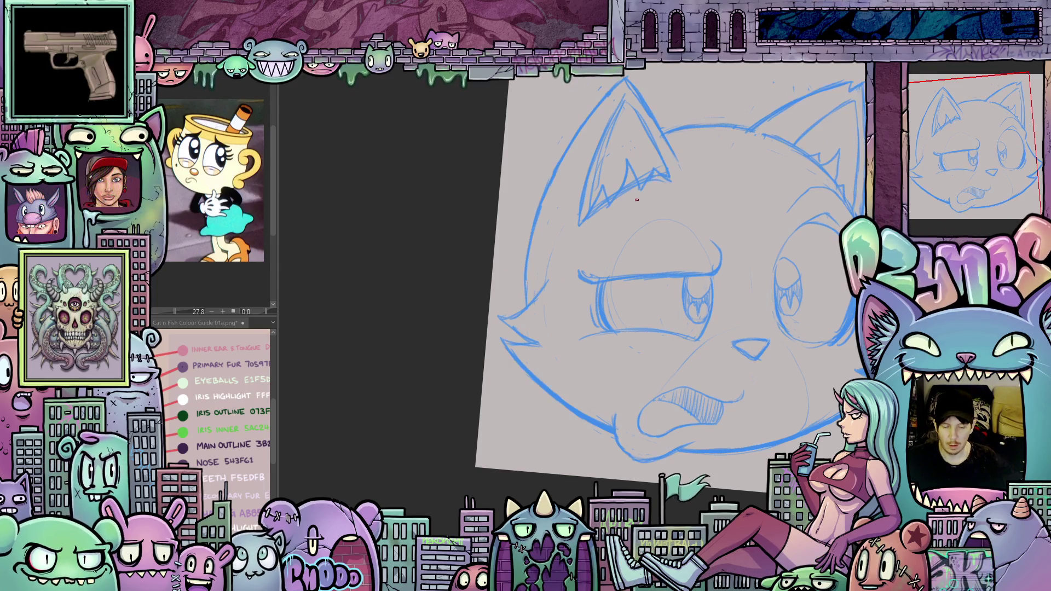
# Reset to the full unrotated canvas and switch to the coloured purple punching-cat document.
pyautogui.hotkey('ctrl', '0')
pyautogui.moveTo(839, 288); pyautogui.dragTo(784, 295)
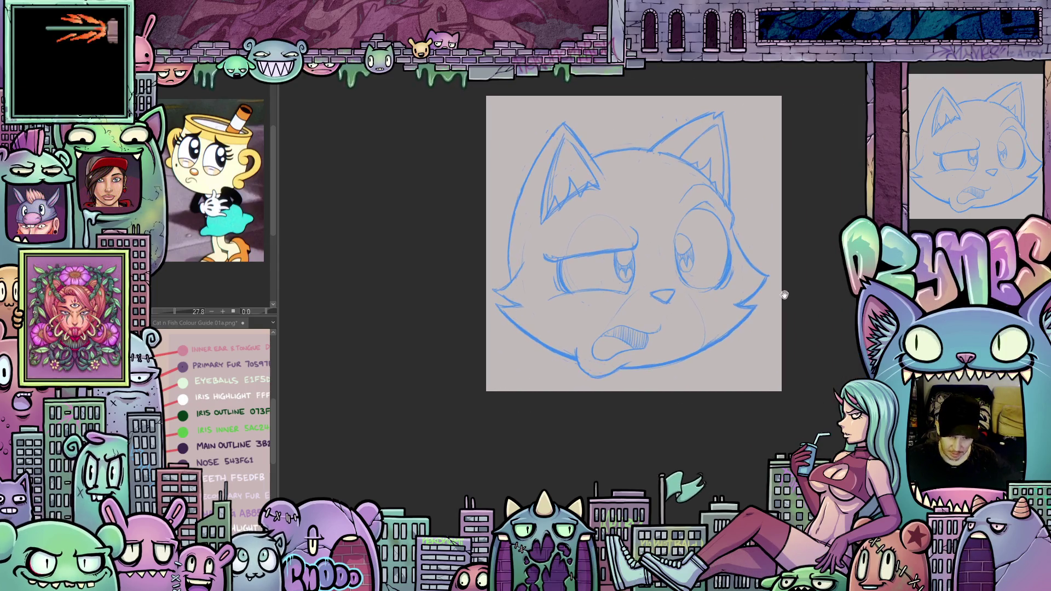
pyautogui.hotkey('ctrl', 'Tab')
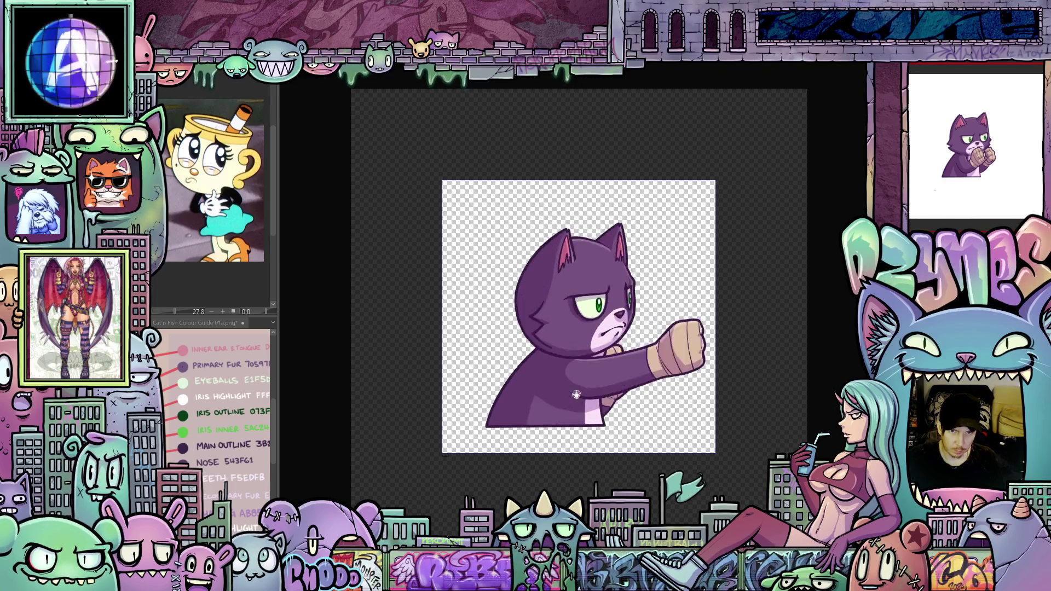
# Cycle through the fists-up cat emote to the animated punching-cat document.
pyautogui.hotkey('ctrl', 'Tab')
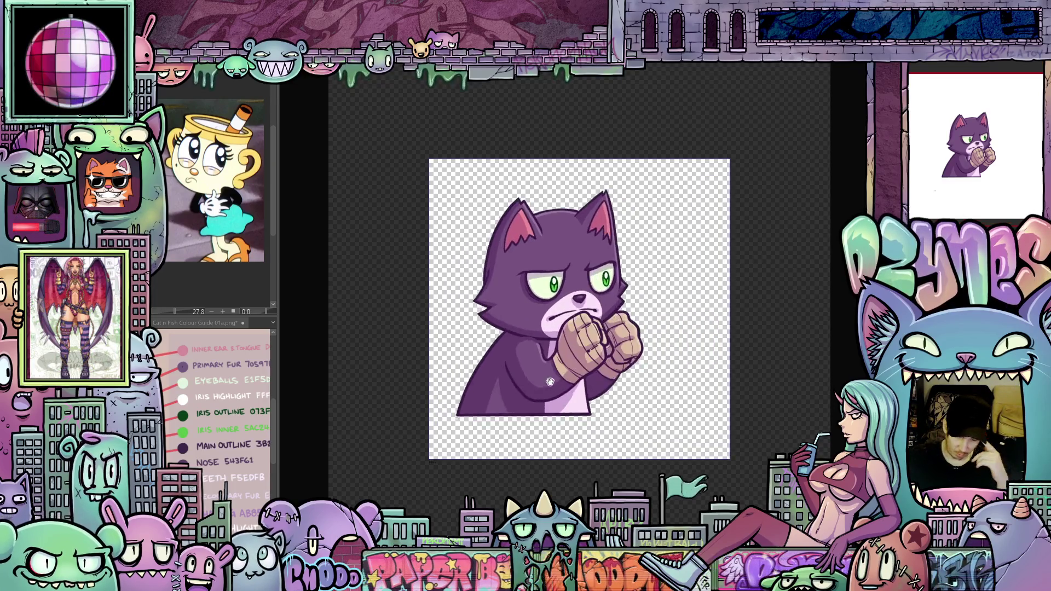
pyautogui.scroll(2, 551, 382)
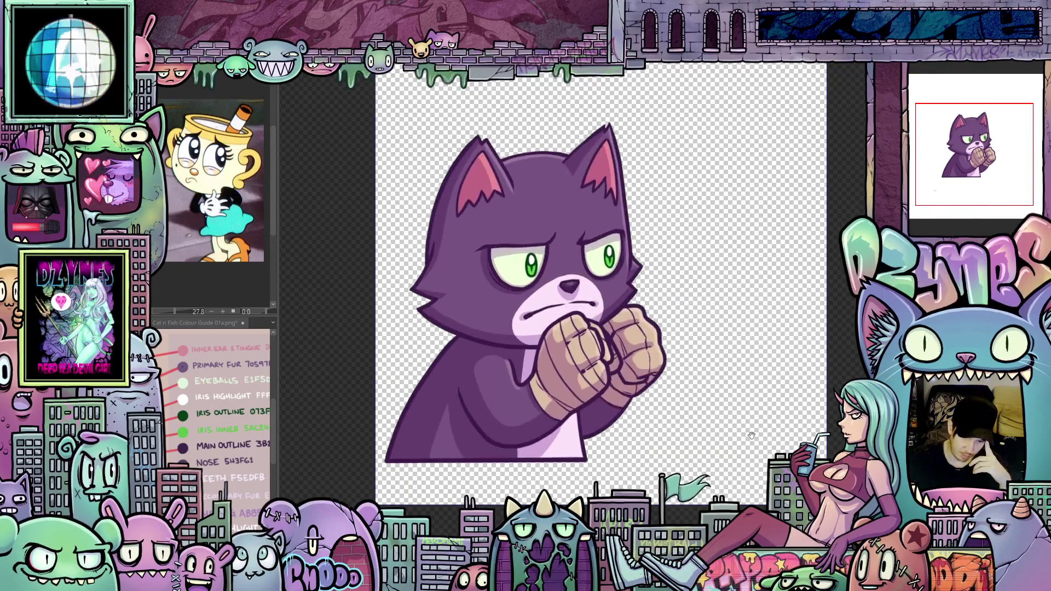
pyautogui.scroll(-2, 752, 435)
pyautogui.hotkey('ctrl', 'Tab')
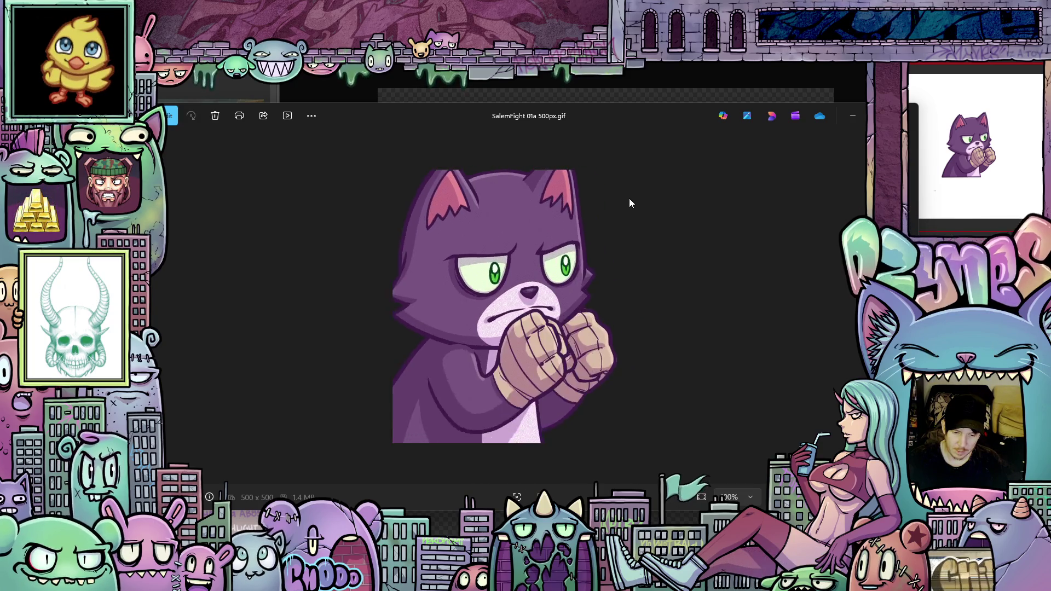
# Close the Photos window previewing the cat GIF.
pyautogui.click(878, 115)
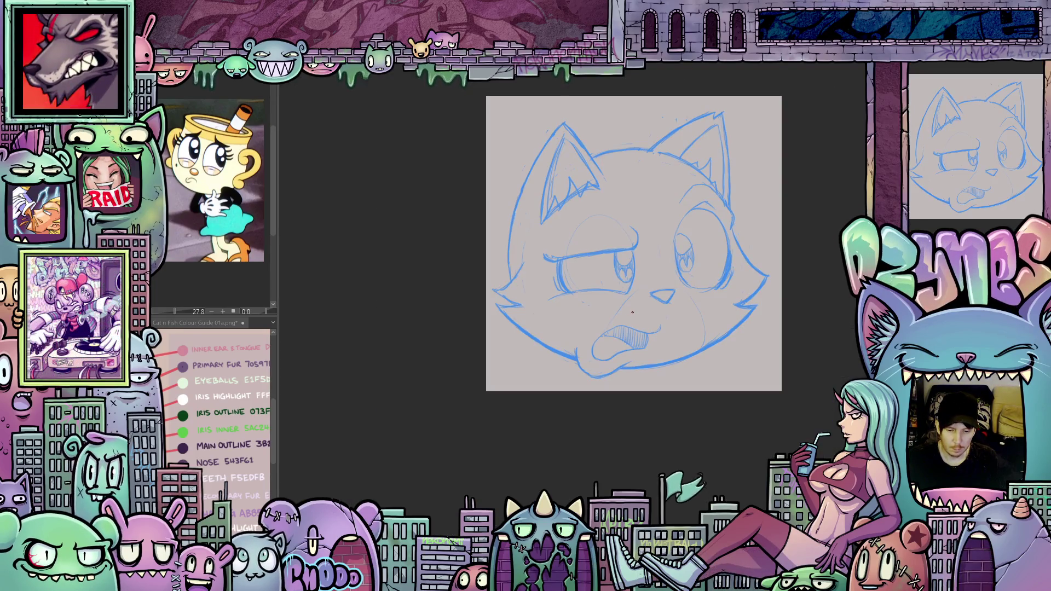
# Draw a short neck line below the chin and a long one from the left cheek to the canvas edge.
pyautogui.scroll(5, 632, 312)
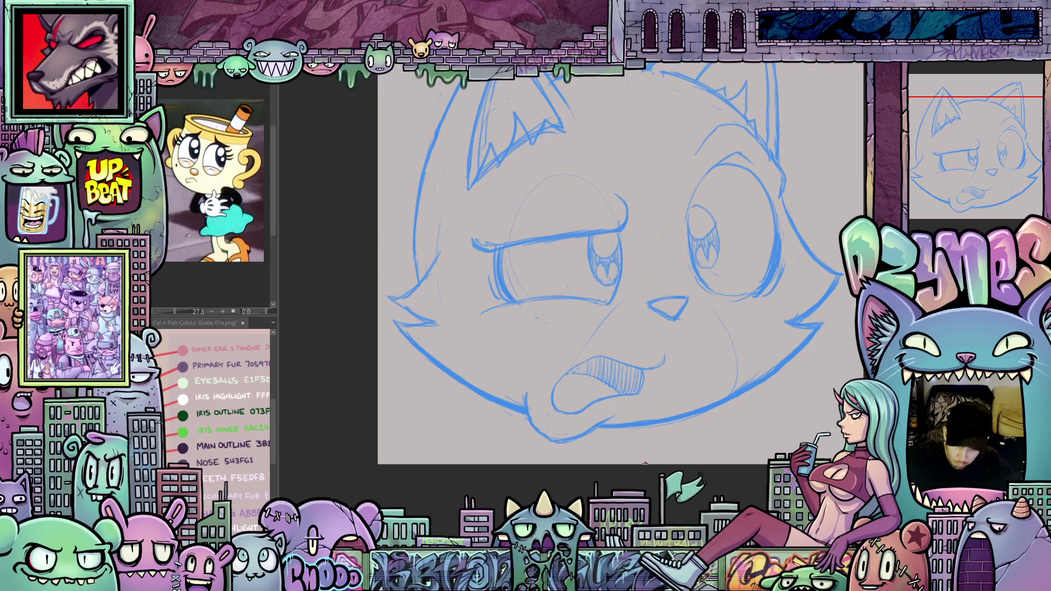
pyautogui.moveTo(648, 463); pyautogui.dragTo(657, 432)
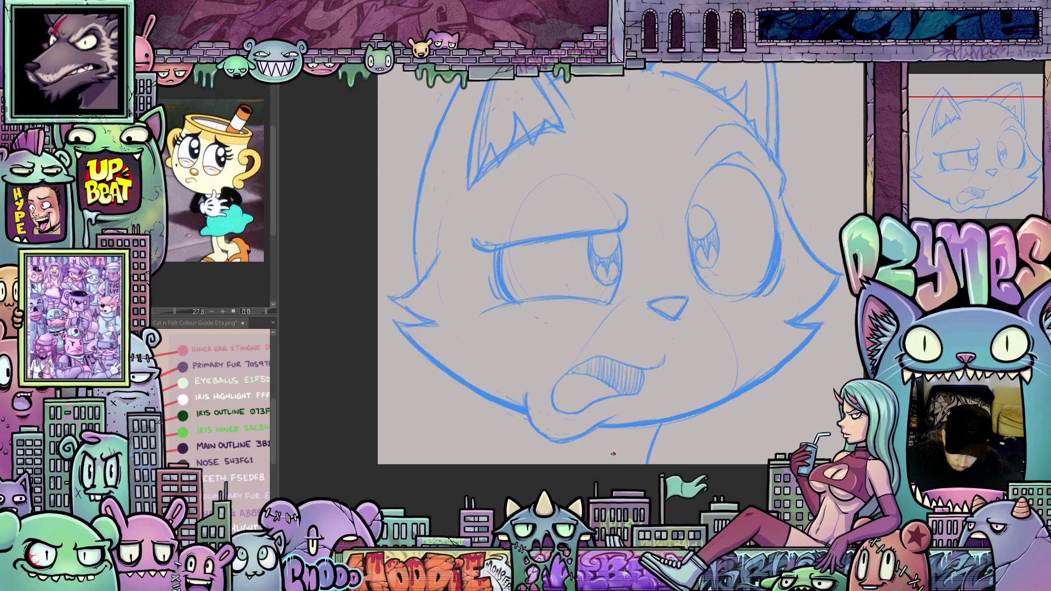
pyautogui.moveTo(486, 462); pyautogui.dragTo(585, 400)
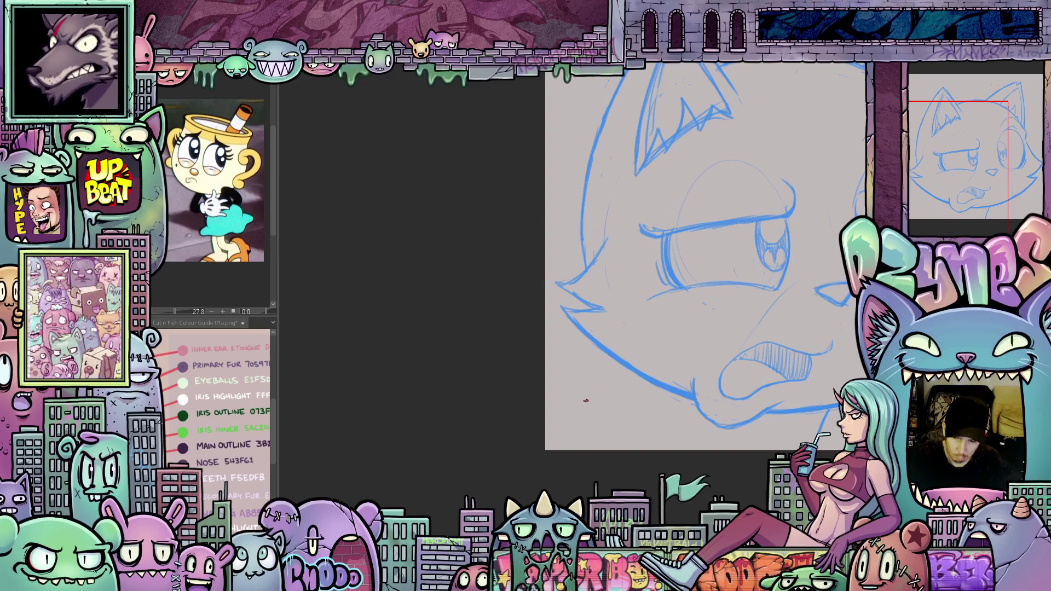
pyautogui.moveTo(607, 353); pyautogui.dragTo(546, 408)
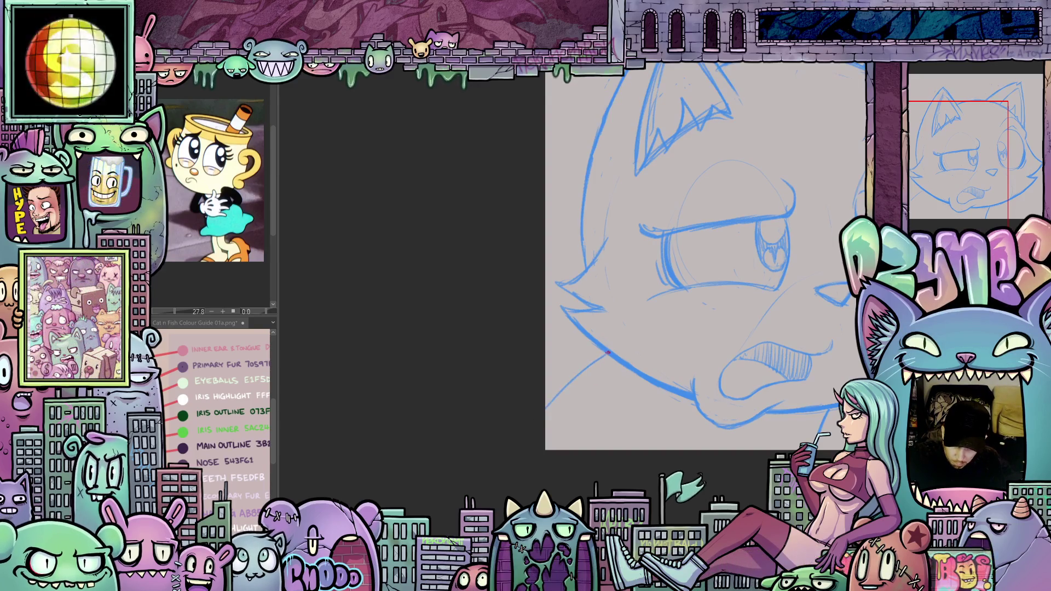
pyautogui.moveTo(605, 353); pyautogui.dragTo(541, 408)
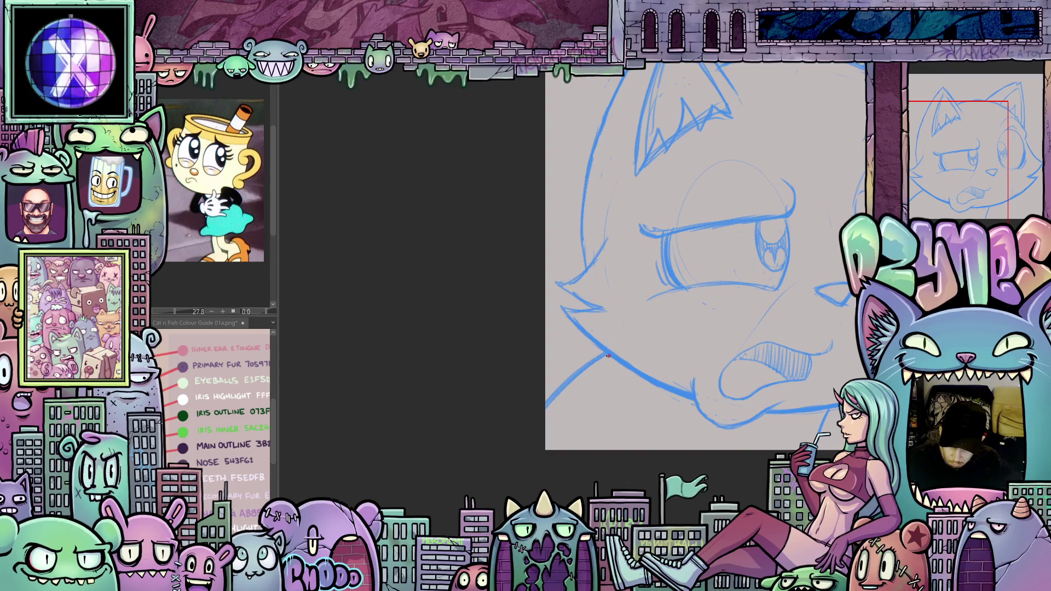
# Zoom and pan around the sketch to review the new neck lines.
pyautogui.scroll(-5, 608, 356)
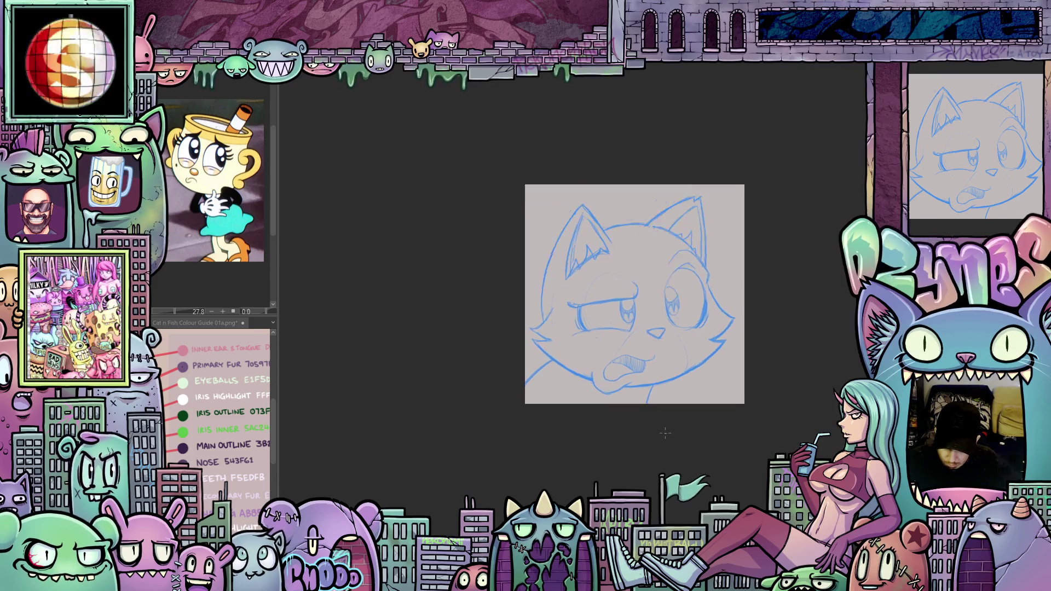
pyautogui.scroll(2, 665, 433)
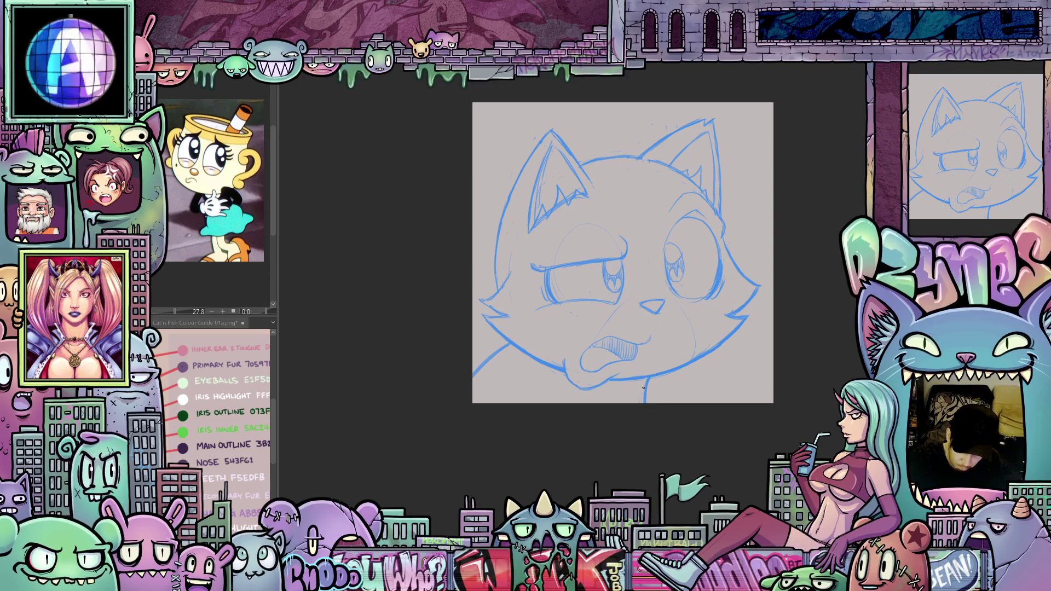
pyautogui.moveTo(704, 461)
pyautogui.mouseDown()
pyautogui.moveTo(684, 465)
pyautogui.moveTo(702, 469)
pyautogui.mouseUp()
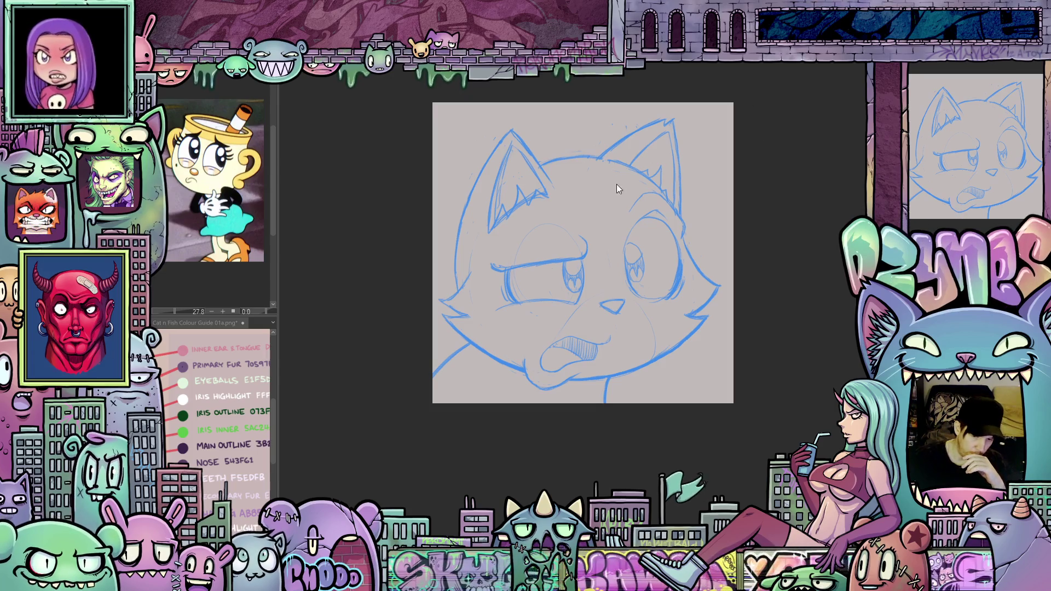
pyautogui.scroll(2, 494, 170)
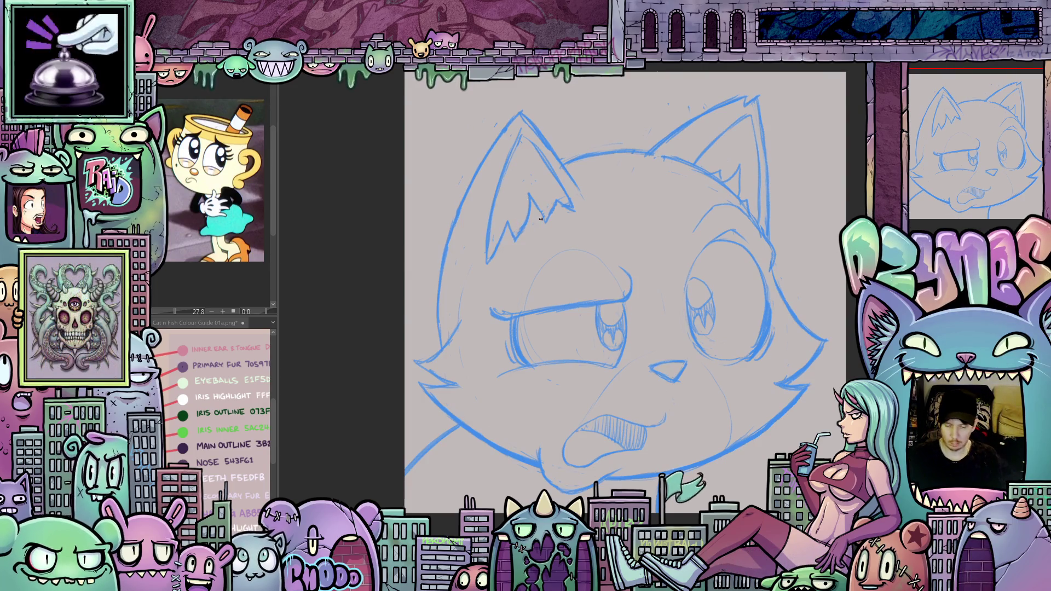
pyautogui.scroll(-2, 541, 219)
pyautogui.moveTo(541, 267); pyautogui.dragTo(553, 237)
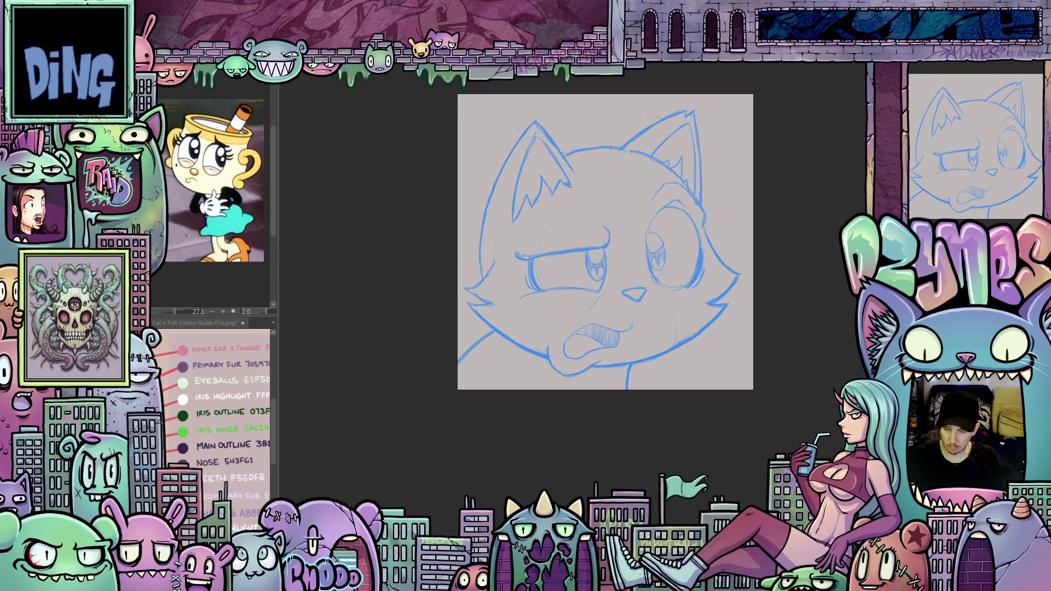
pyautogui.scroll(2, 502, 263)
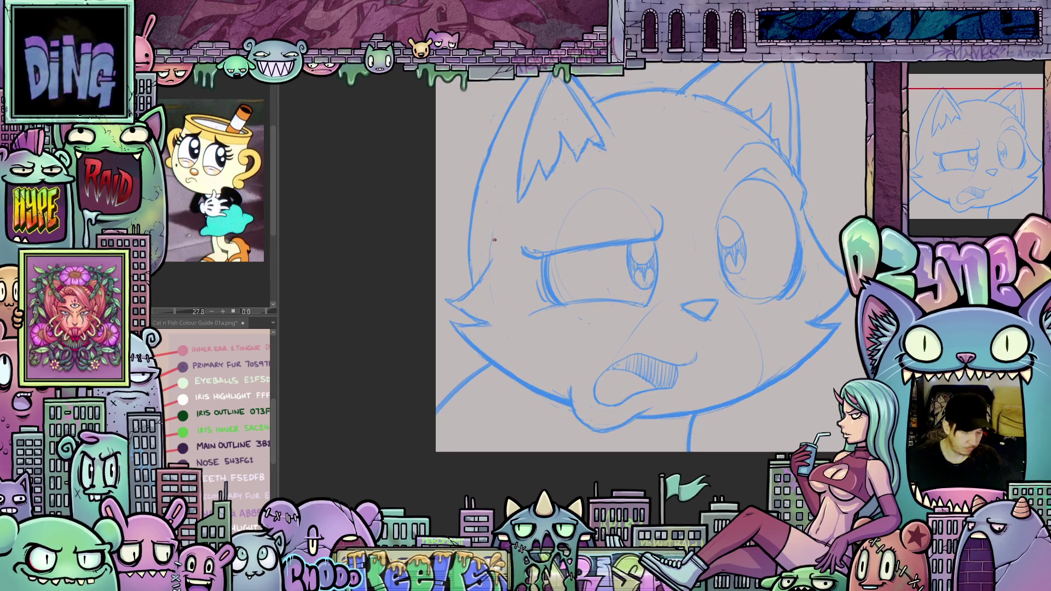
pyautogui.moveTo(523, 296); pyautogui.dragTo(542, 320)
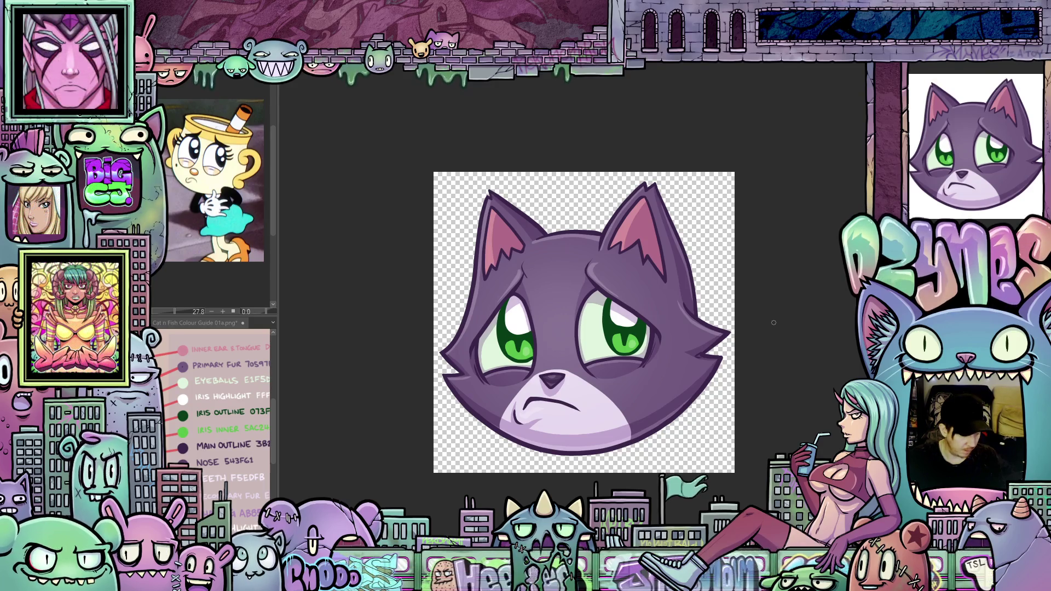
# Paste back the cat's purple neck and pale chest beneath the sad face.
pyautogui.scroll(-2, 779, 328)
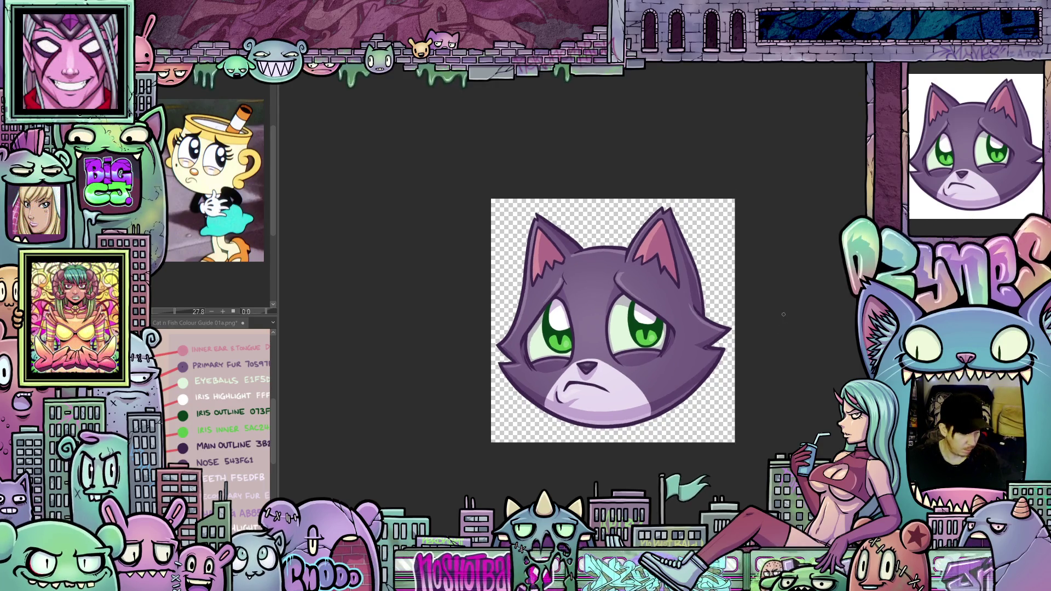
pyautogui.moveTo(793, 301)
pyautogui.mouseDown()
pyautogui.moveTo(735, 322)
pyautogui.moveTo(763, 298)
pyautogui.mouseUp()
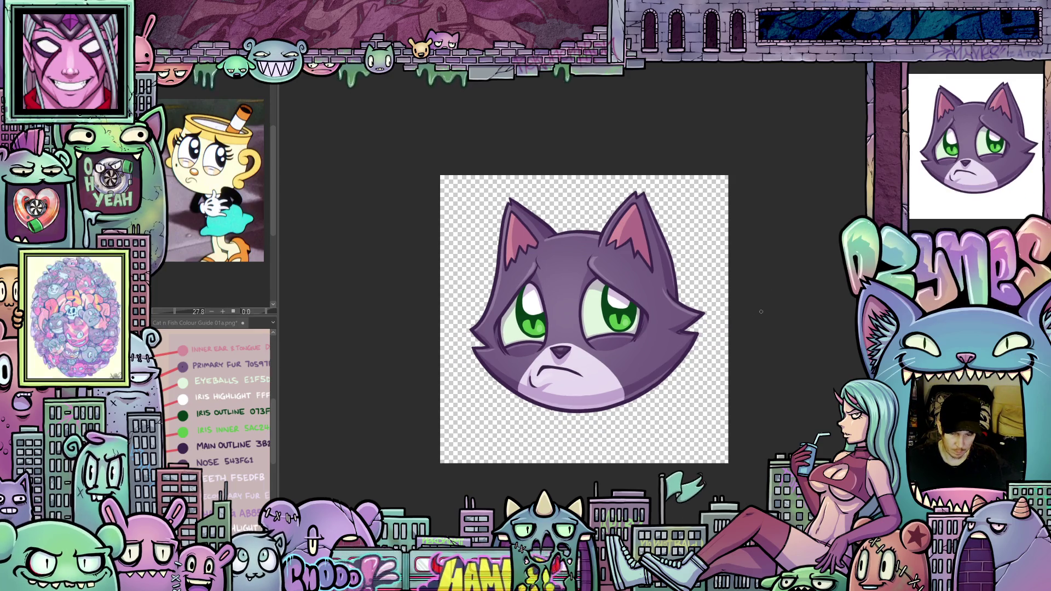
pyautogui.scroll(-1, 765, 309)
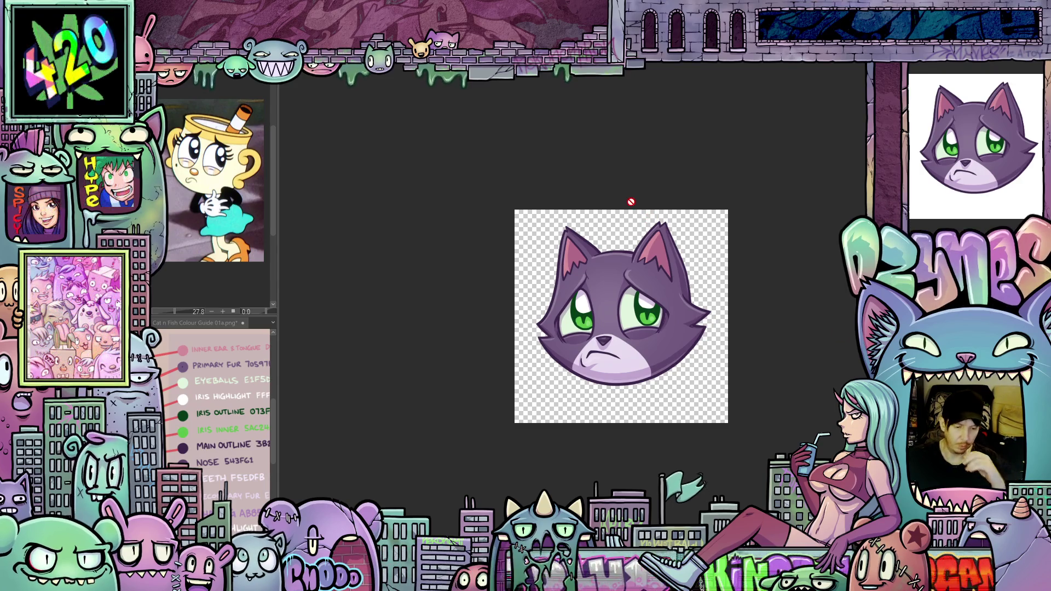
pyautogui.hotkey('ctrl', 'v')
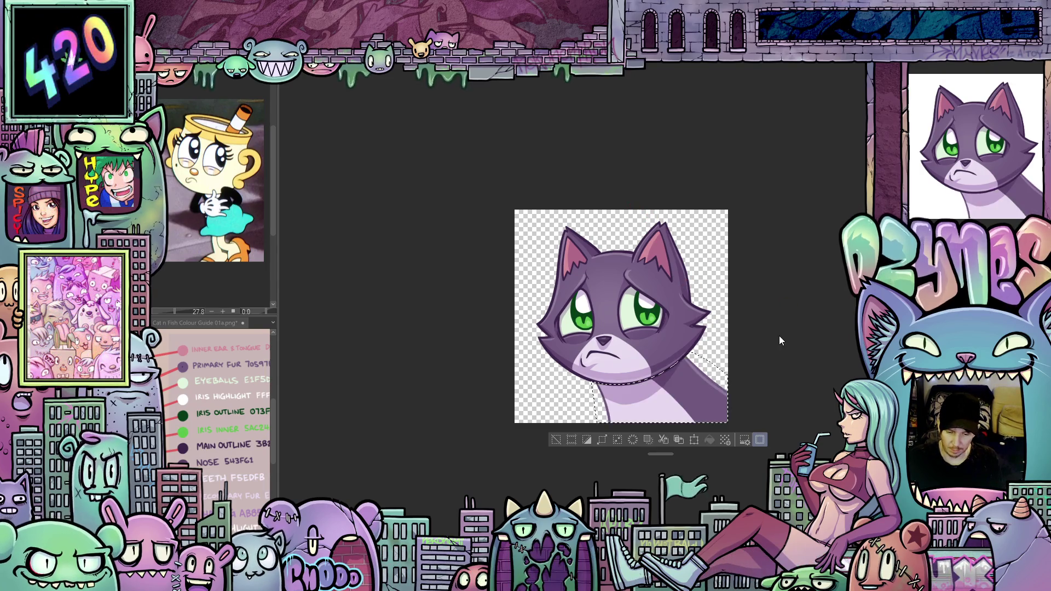
# Deselect the body area and switch to the blue cat line sketch document.
pyautogui.hotkey('ctrl', 'd')
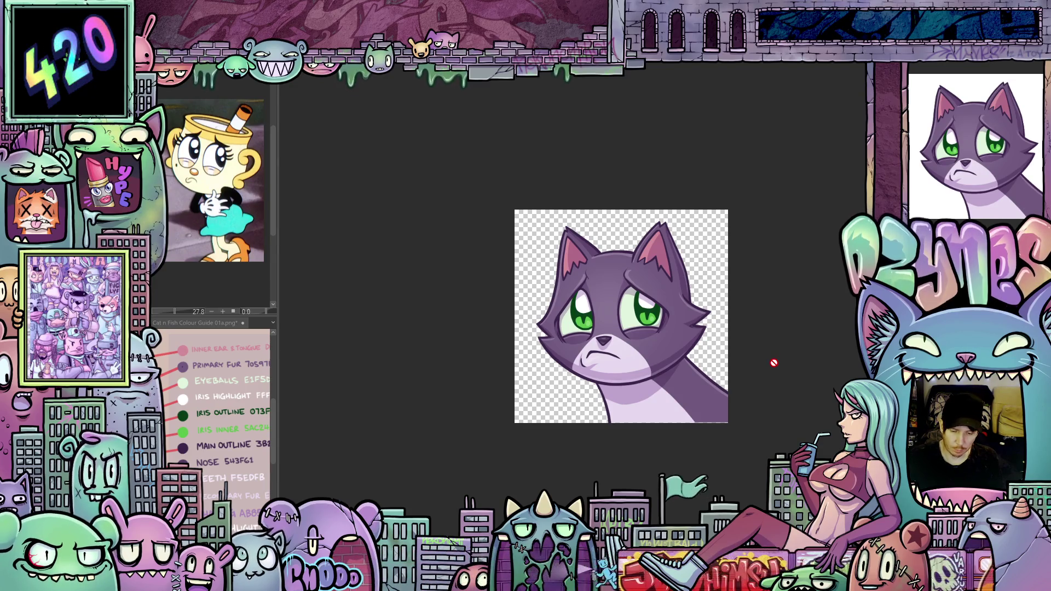
pyautogui.scroll(2, 774, 362)
pyautogui.scroll(-1, 774, 363)
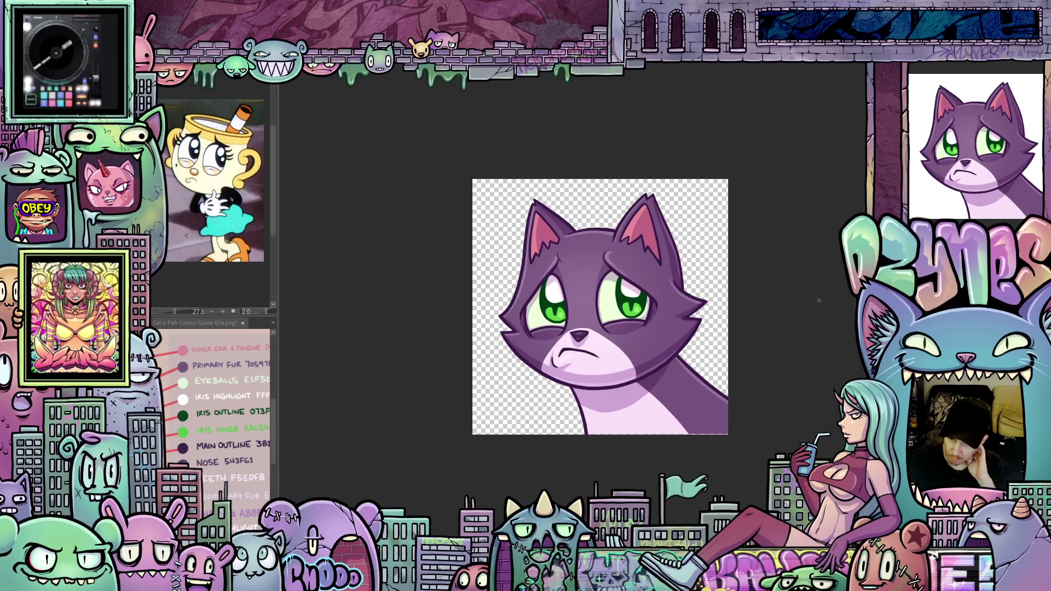
pyautogui.scroll(2, 819, 300)
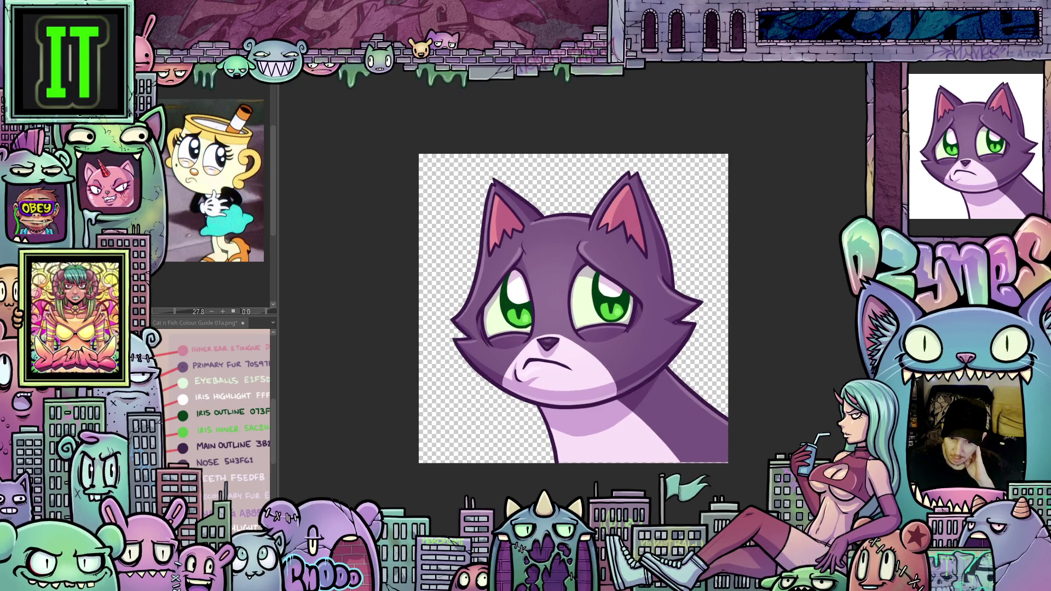
pyautogui.hotkey('ctrl', 'Tab')
pyautogui.scroll(-2, 766, 342)
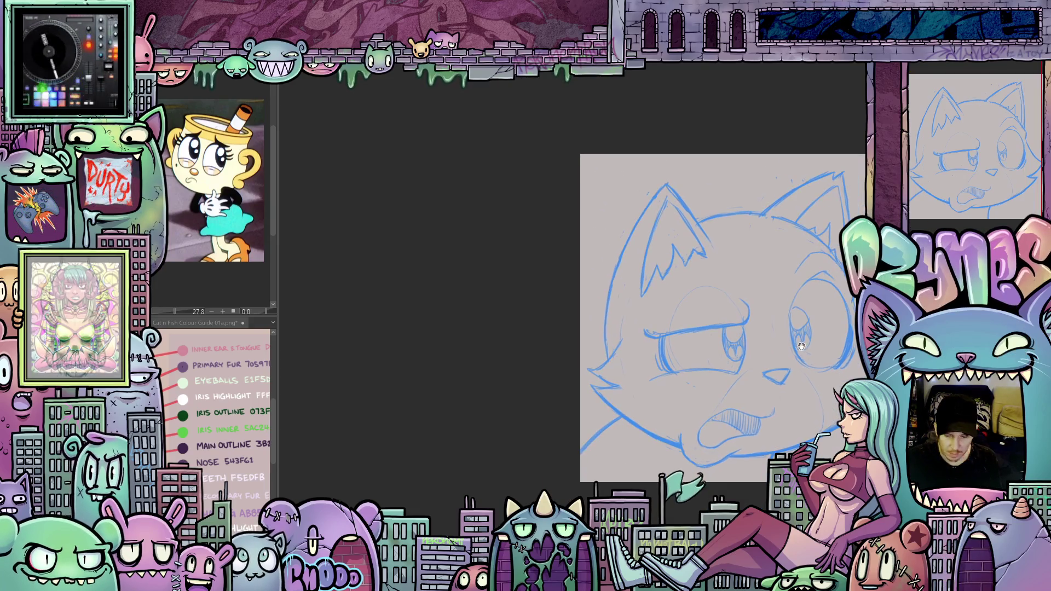
# Pan and zoom out to see the whole blue cat sketch.
pyautogui.moveTo(805, 349)
pyautogui.mouseDown()
pyautogui.moveTo(634, 355)
pyautogui.moveTo(679, 363)
pyautogui.moveTo(692, 392)
pyautogui.mouseUp()
pyautogui.scroll(-1, 679, 364)
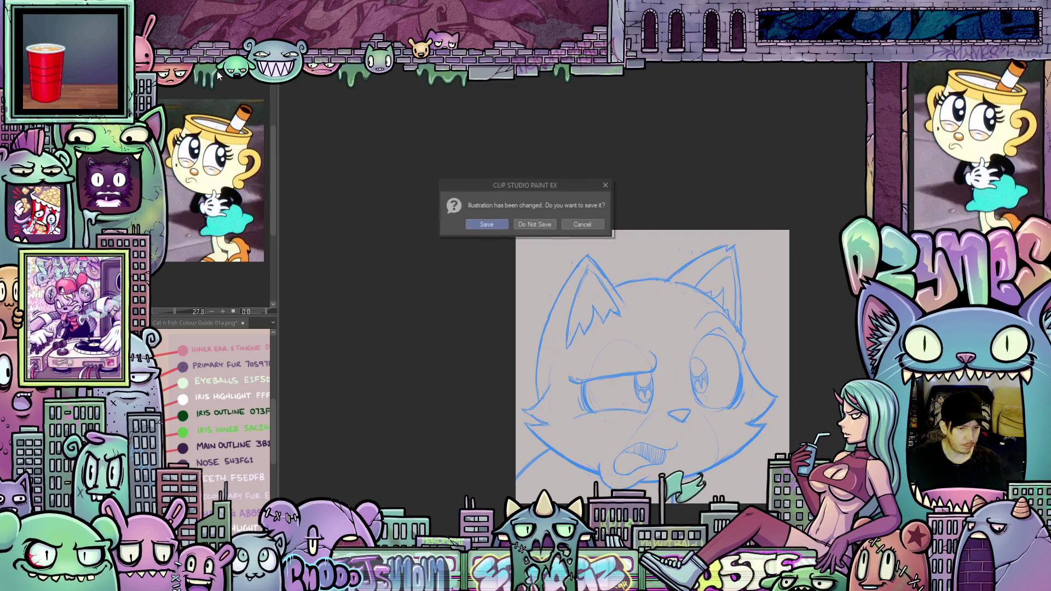
# Close the cup-character reference and widen the colour-guide panel, framing the purple cat's face.
pyautogui.click(536, 228)
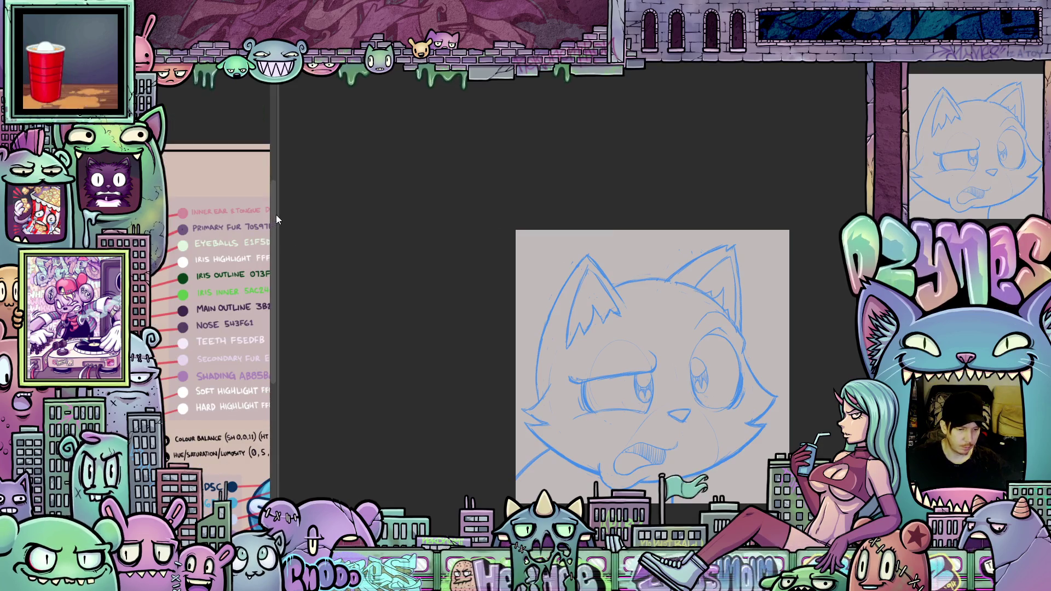
pyautogui.moveTo(276, 215)
pyautogui.mouseDown()
pyautogui.moveTo(293, 214)
pyautogui.moveTo(241, 104)
pyautogui.mouseUp()
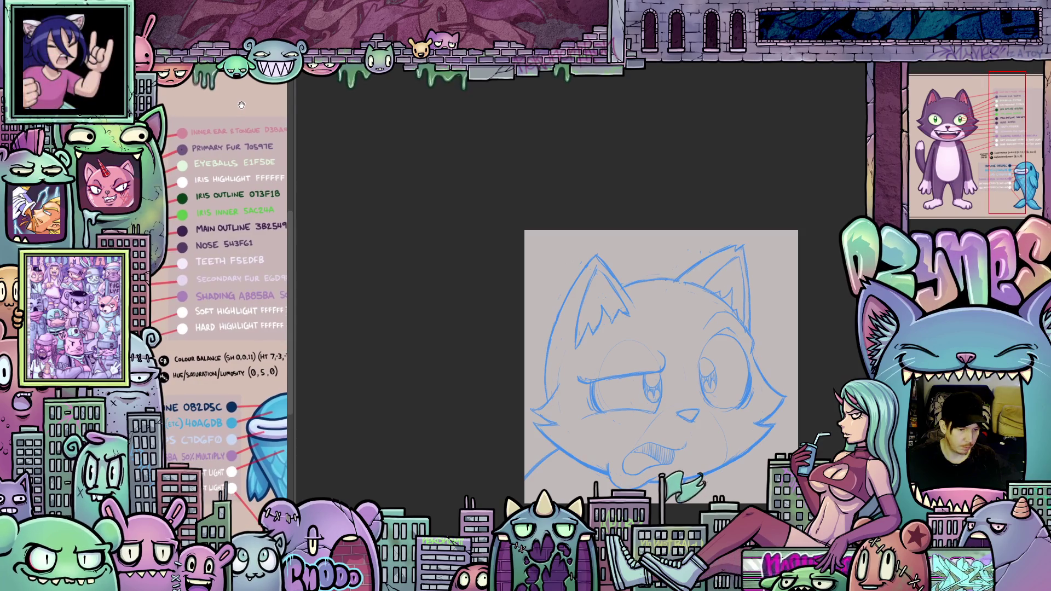
pyautogui.moveTo(297, 196); pyautogui.dragTo(354, 204)
pyautogui.hscroll(-5, 353, 213)
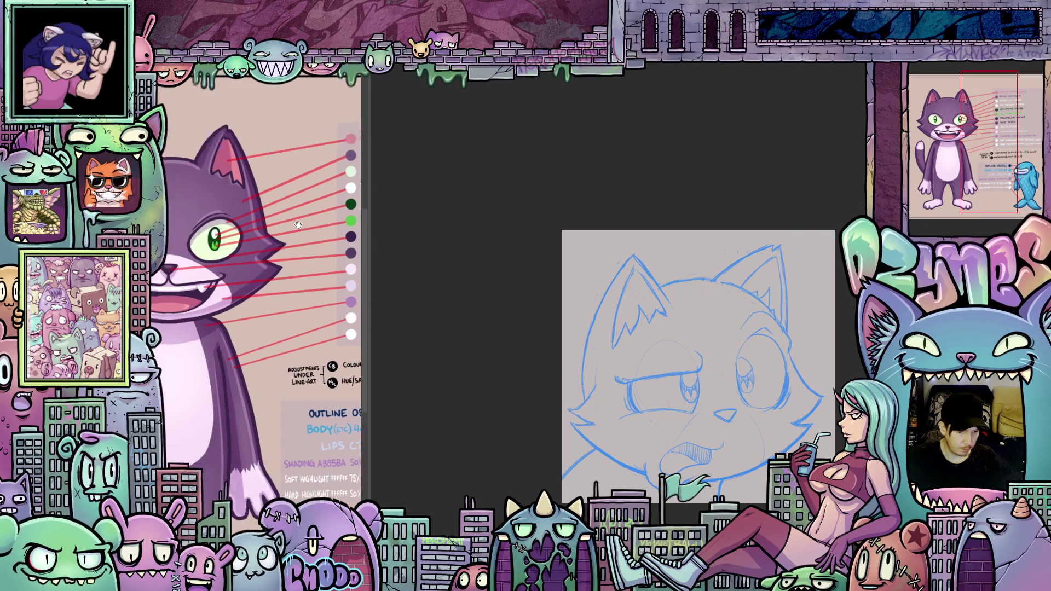
pyautogui.hscroll(-3, 351, 225)
pyautogui.scroll(-2, 307, 214)
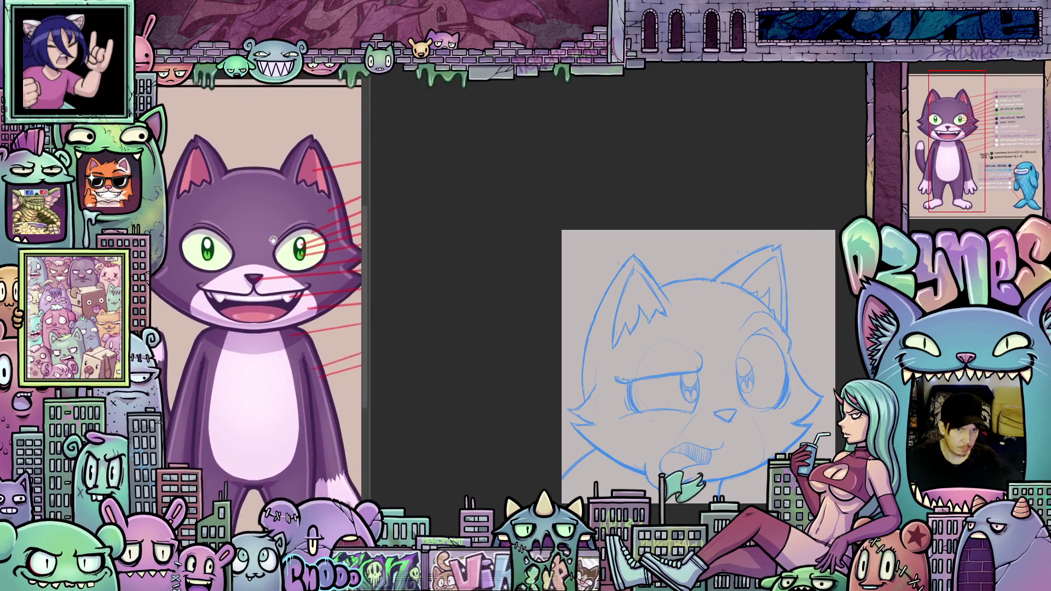
pyautogui.moveTo(273, 205)
pyautogui.mouseDown()
pyautogui.moveTo(308, 216)
pyautogui.moveTo(274, 232)
pyautogui.moveTo(301, 207)
pyautogui.moveTo(282, 160)
pyautogui.moveTo(294, 210)
pyautogui.moveTo(256, 225)
pyautogui.moveTo(301, 188)
pyautogui.moveTo(301, 142)
pyautogui.moveTo(277, 219)
pyautogui.moveTo(300, 203)
pyautogui.moveTo(277, 166)
pyautogui.moveTo(293, 168)
pyautogui.moveTo(312, 230)
pyautogui.moveTo(277, 162)
pyautogui.moveTo(289, 175)
pyautogui.moveTo(237, 223)
pyautogui.moveTo(282, 211)
pyautogui.mouseUp()
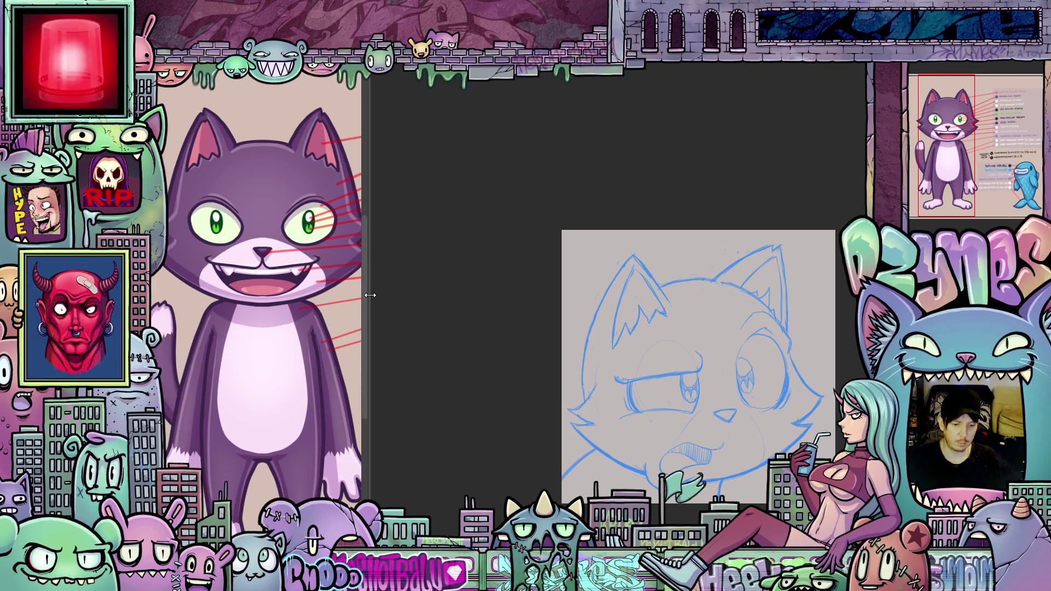
# Narrow the reference panel onto the colour swatch notes and recentre the emote canvas.
pyautogui.moveTo(367, 295); pyautogui.dragTo(269, 295)
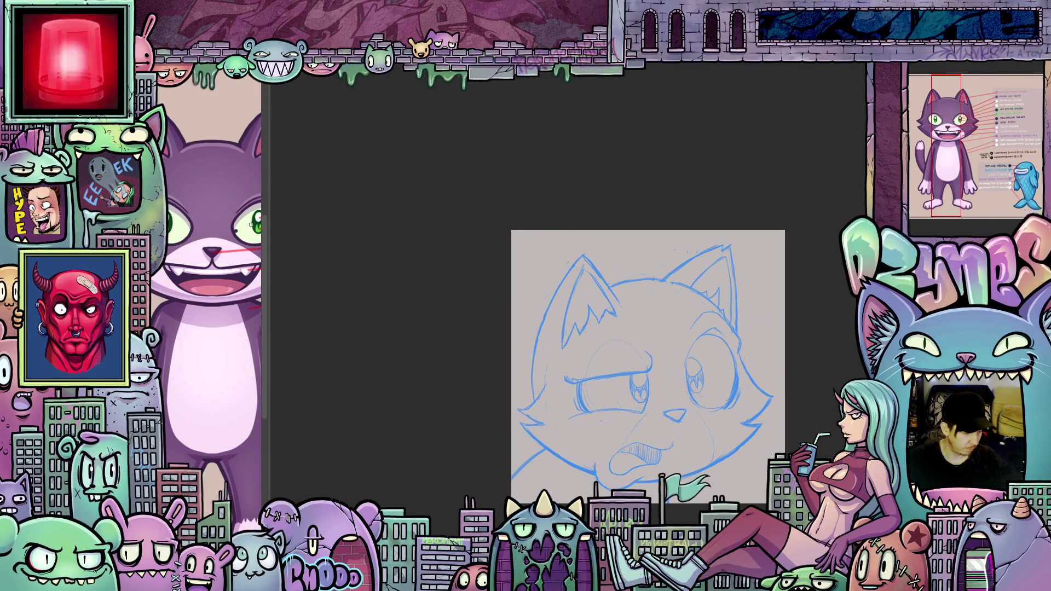
pyautogui.moveTo(241, 226); pyautogui.dragTo(195, 348)
pyautogui.scroll(2, 204, 272)
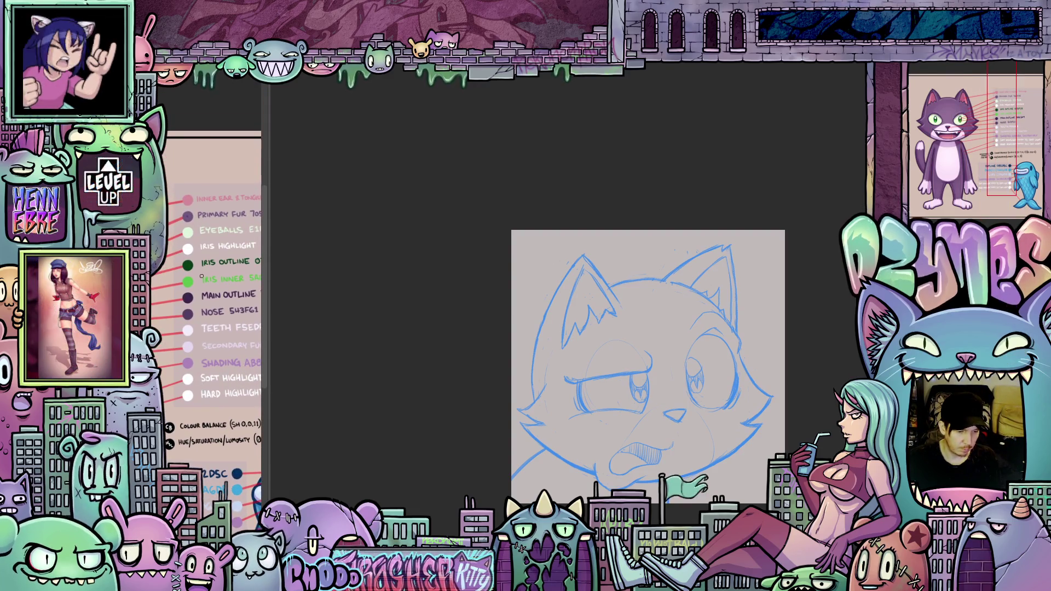
pyautogui.scroll(2, 205, 272)
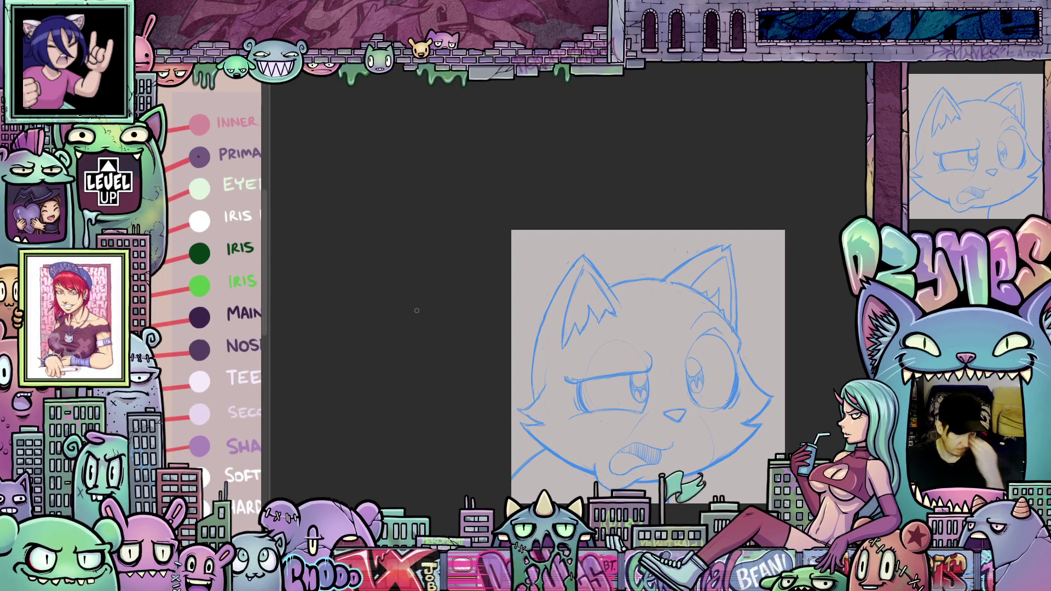
pyautogui.scroll(-2, 395, 320)
pyautogui.moveTo(389, 320)
pyautogui.mouseDown()
pyautogui.moveTo(373, 283)
pyautogui.moveTo(371, 318)
pyautogui.mouseUp()
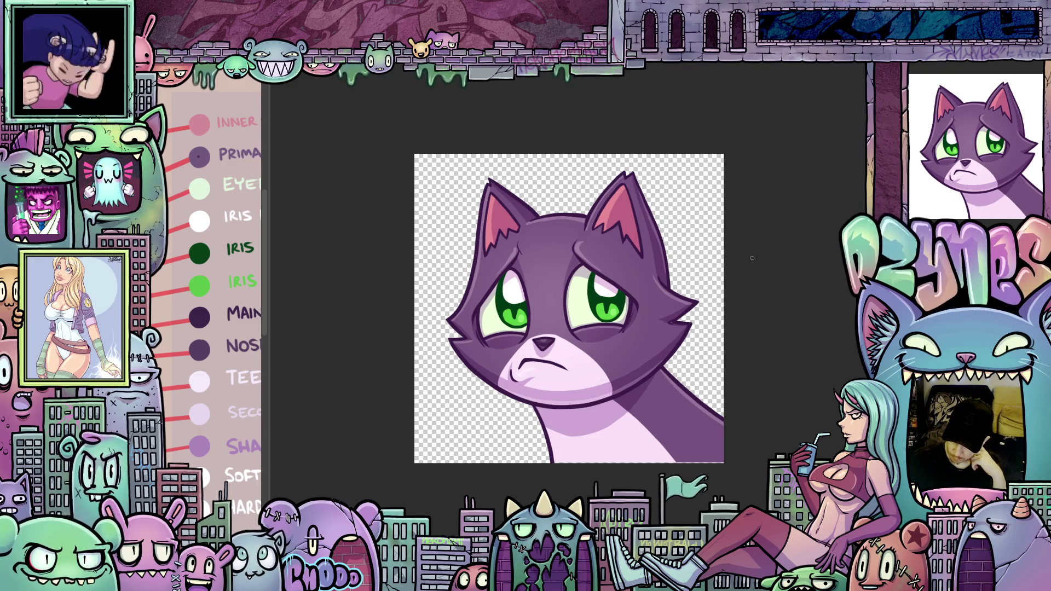
pyautogui.scroll(1, 725, 296)
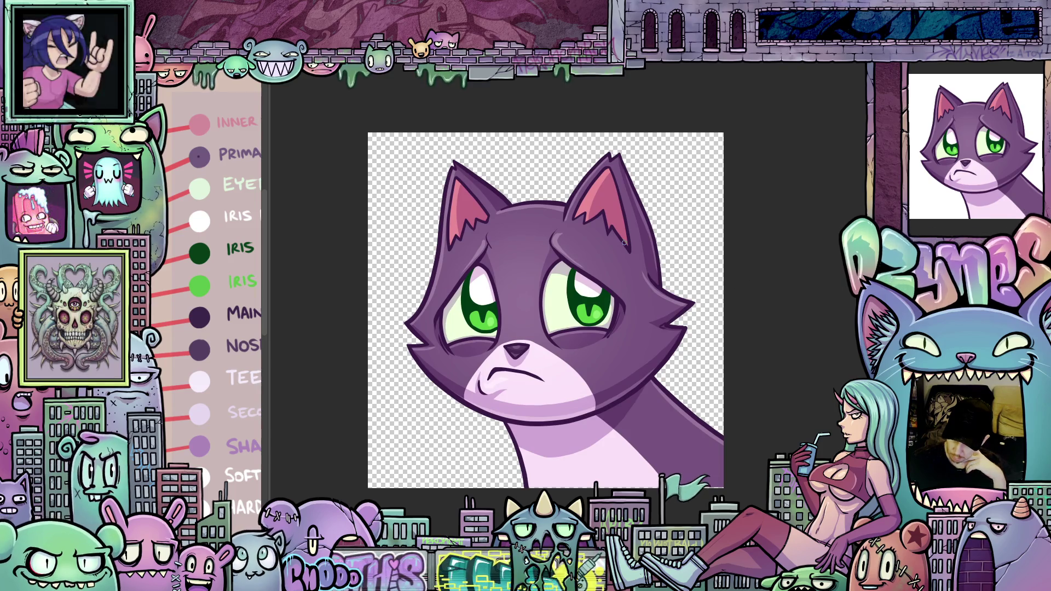
pyautogui.rightClick(211, 279)
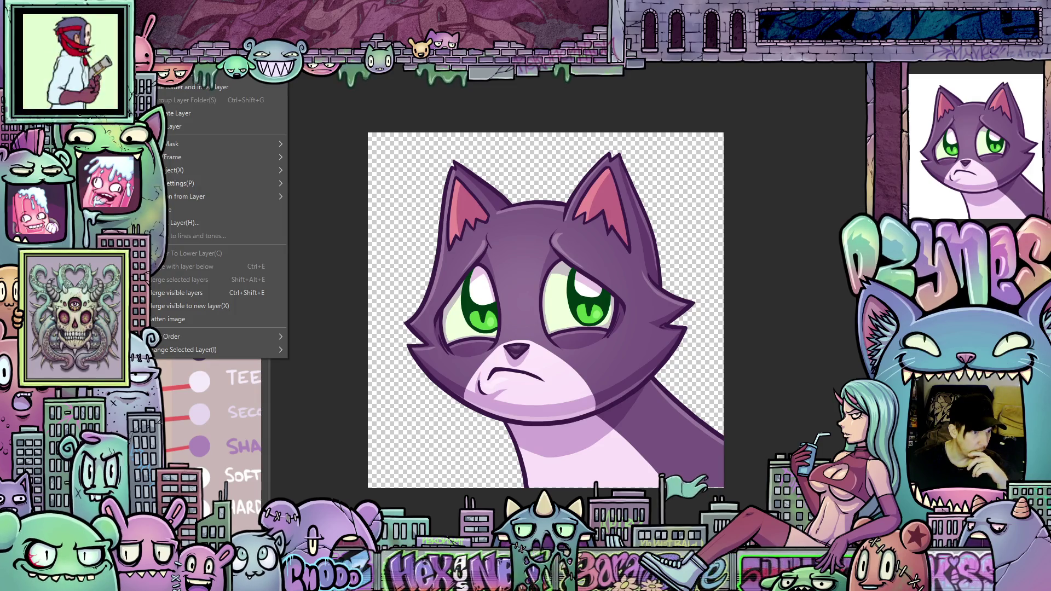
pyautogui.press('Escape')
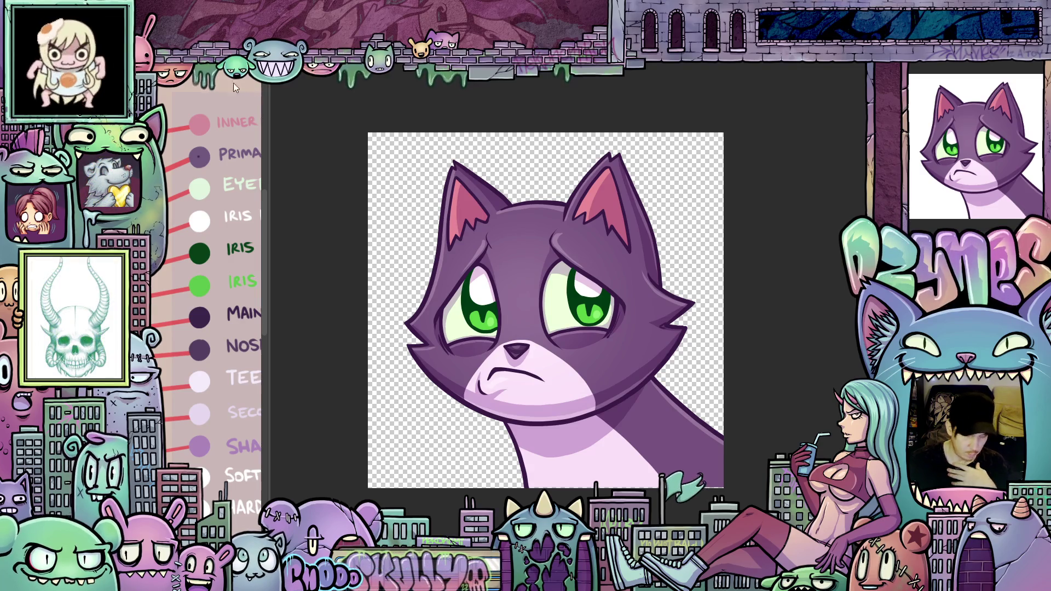
pyautogui.rightClick(152, 76)
# Change the canvas size to 1000 by 1000 pixels, cutting off the cat's body.
pyautogui.click(186, 319)
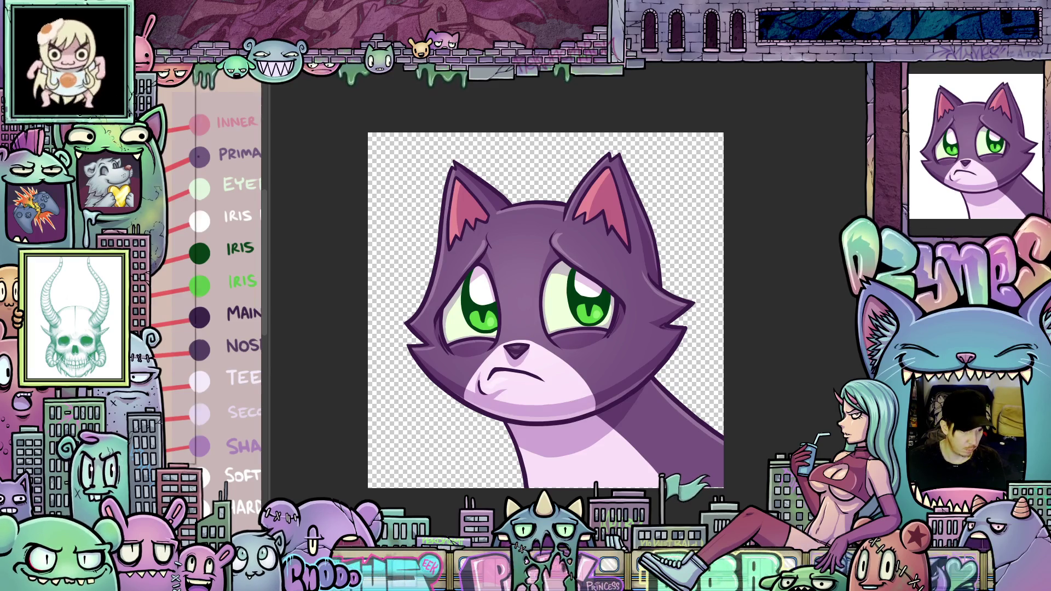
pyautogui.rightClick(152, 82)
pyautogui.click(157, 358)
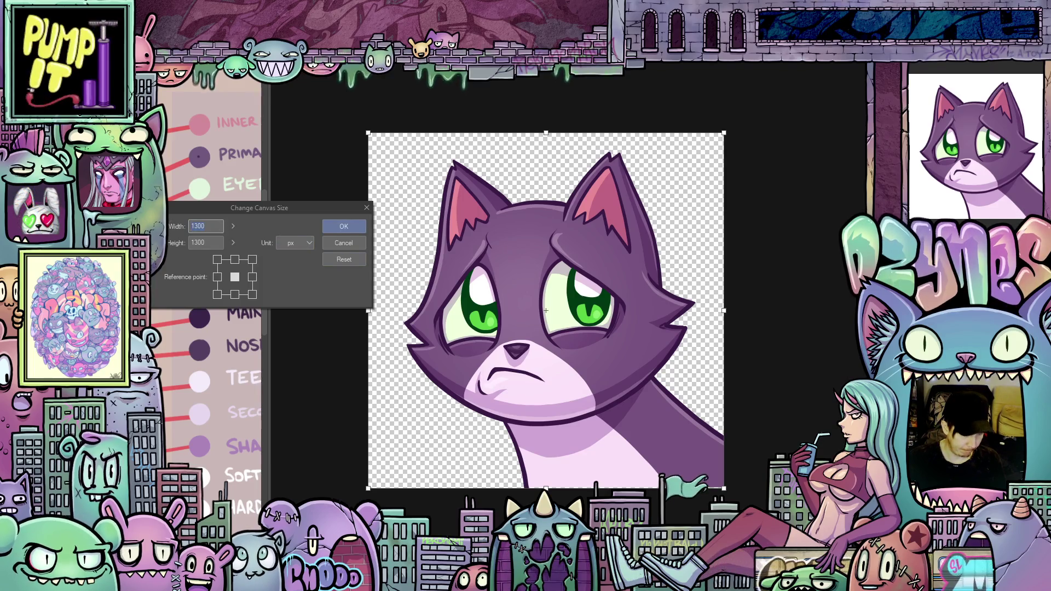
pyautogui.write('1000')
pyautogui.press('Tab')
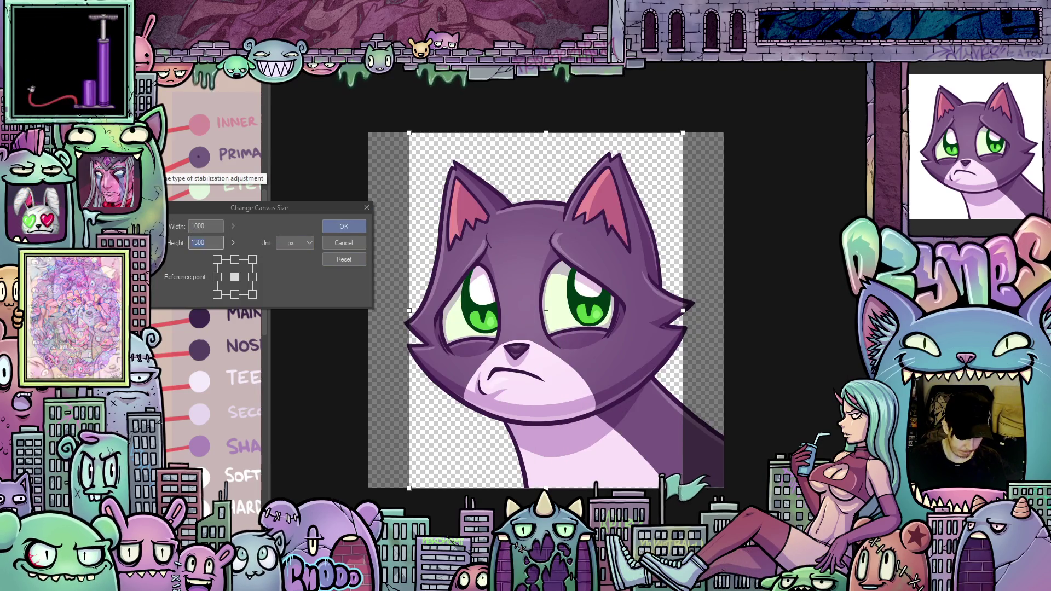
pyautogui.write('1000')
pyautogui.press('Return')
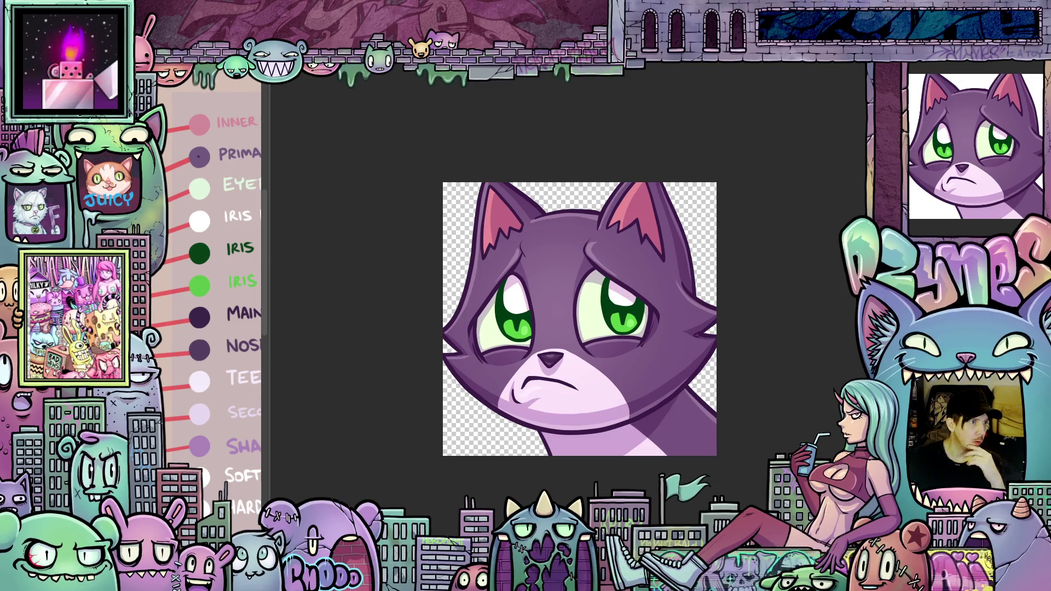
# Save the emote as a flattened image, then scale the image to 150 pixels wide.
pyautogui.hotkey('ctrl', 's')
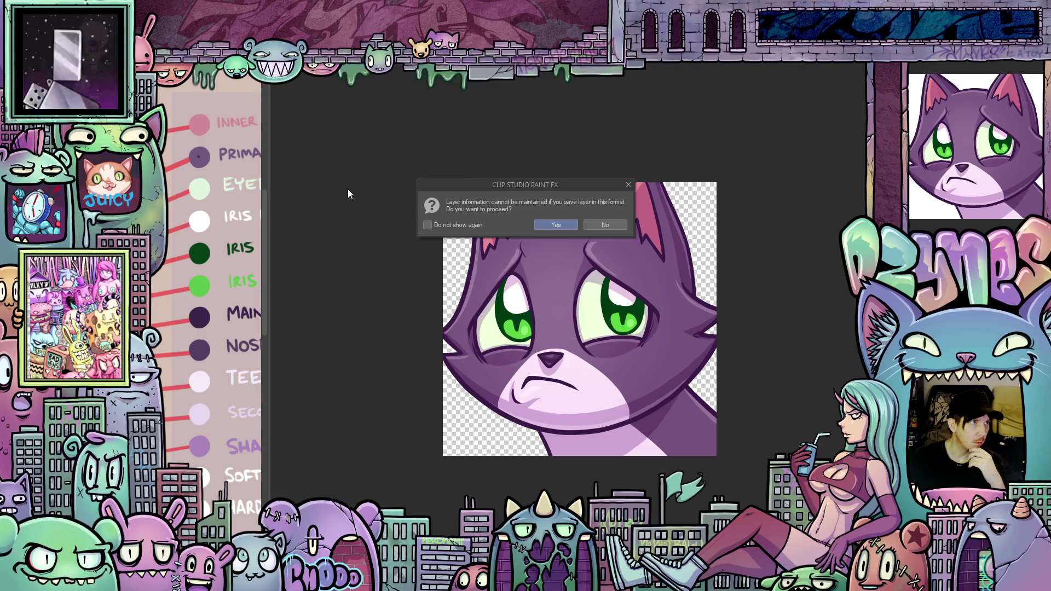
pyautogui.click(557, 225)
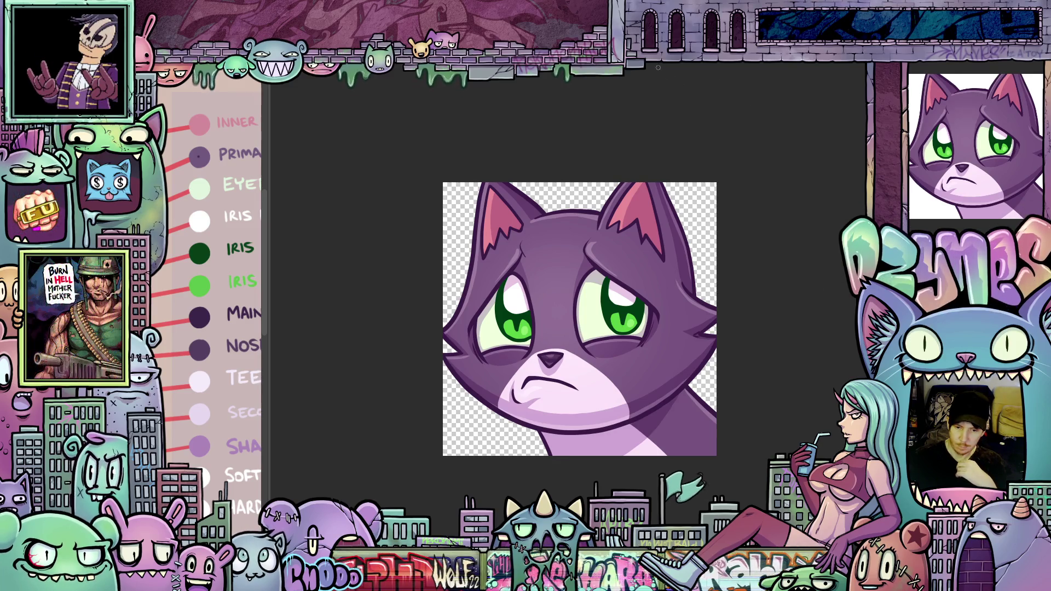
pyautogui.rightClick(159, 88)
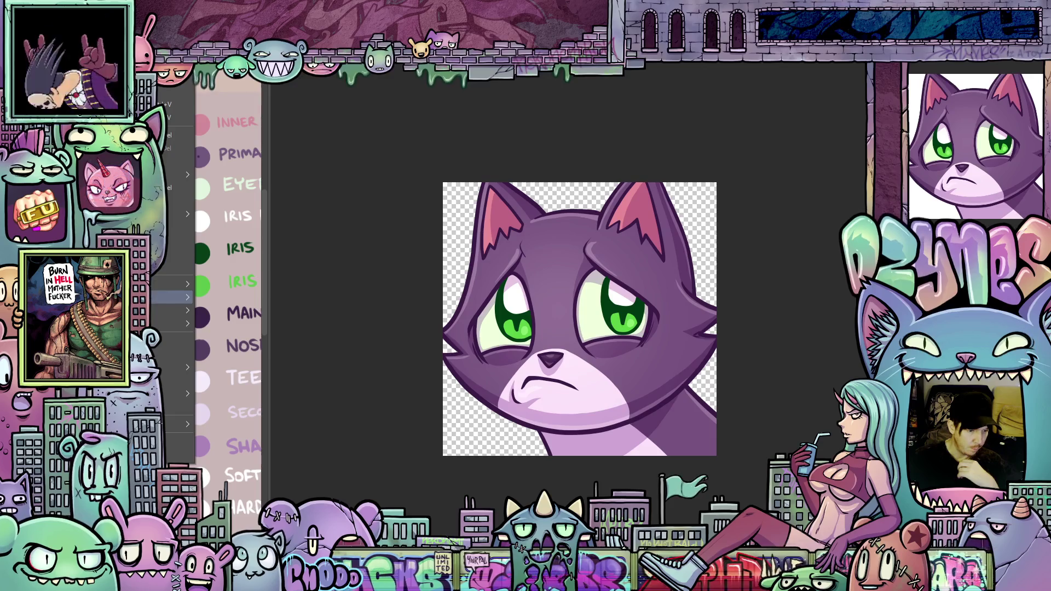
pyautogui.click(157, 342)
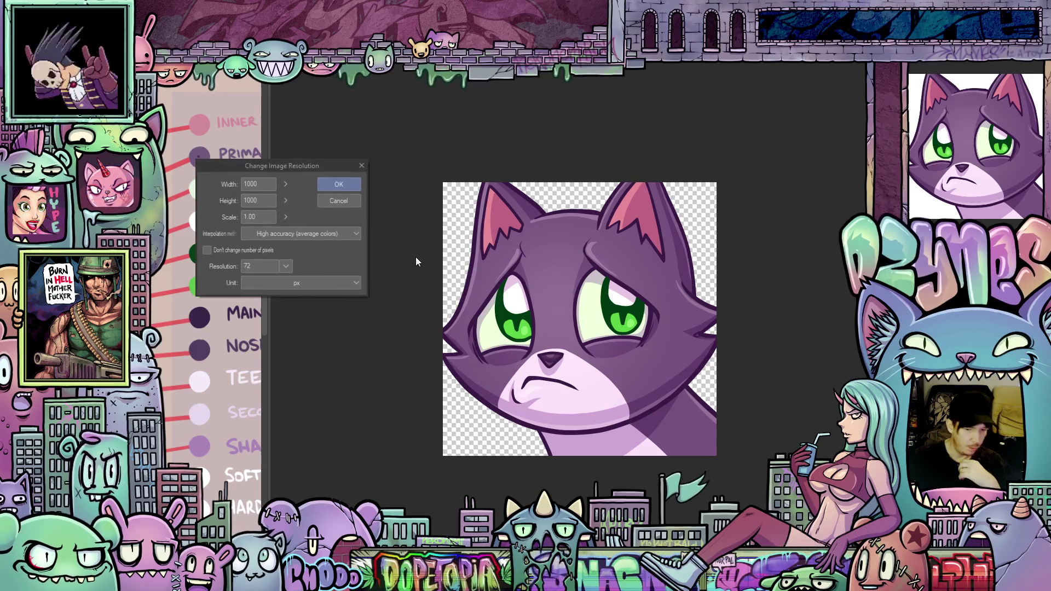
pyautogui.click(260, 185)
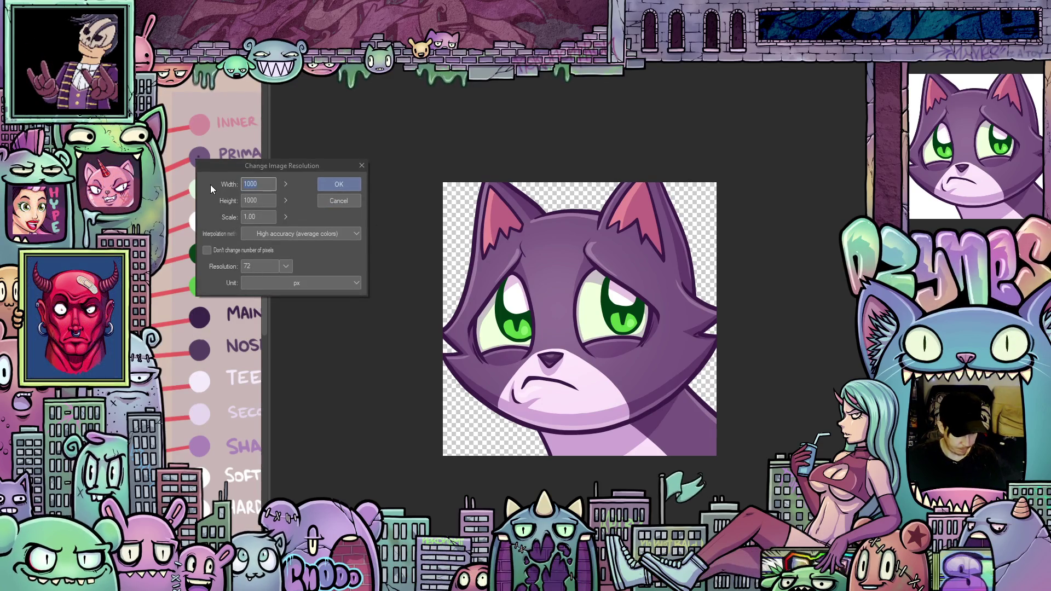
pyautogui.write('150')
pyautogui.click(339, 184)
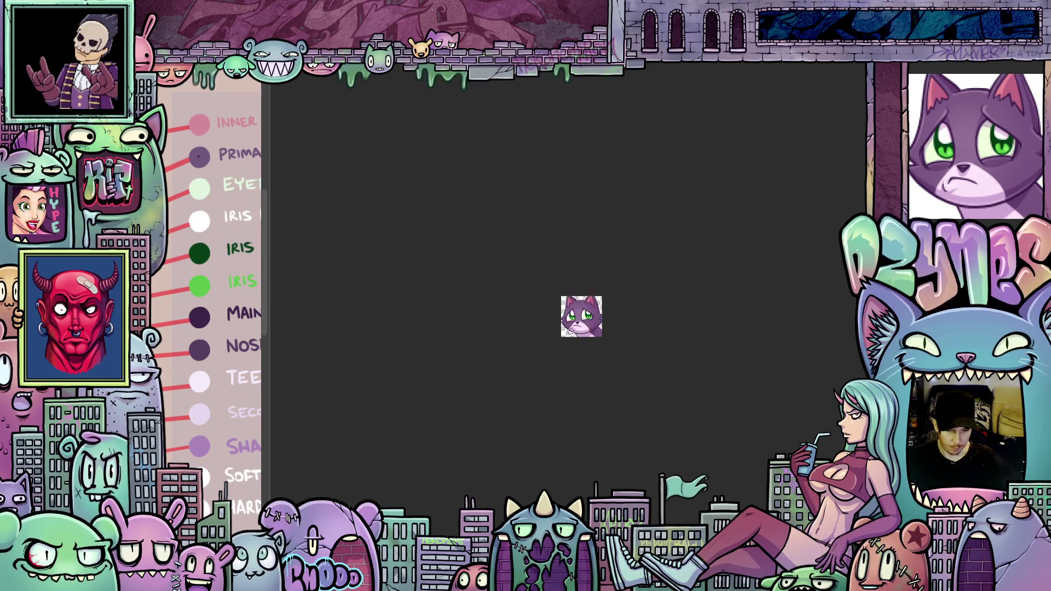
# Save the 150-pixel emote again, accepting the loss of layer information.
pyautogui.hotkey('ctrl', '0')
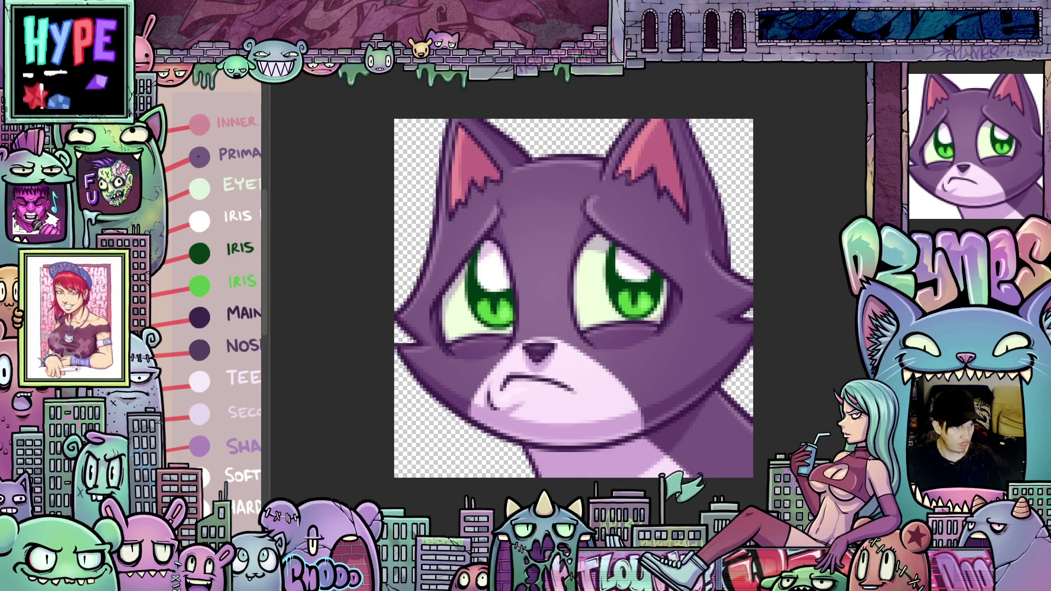
pyautogui.hotkey('ctrl', 's')
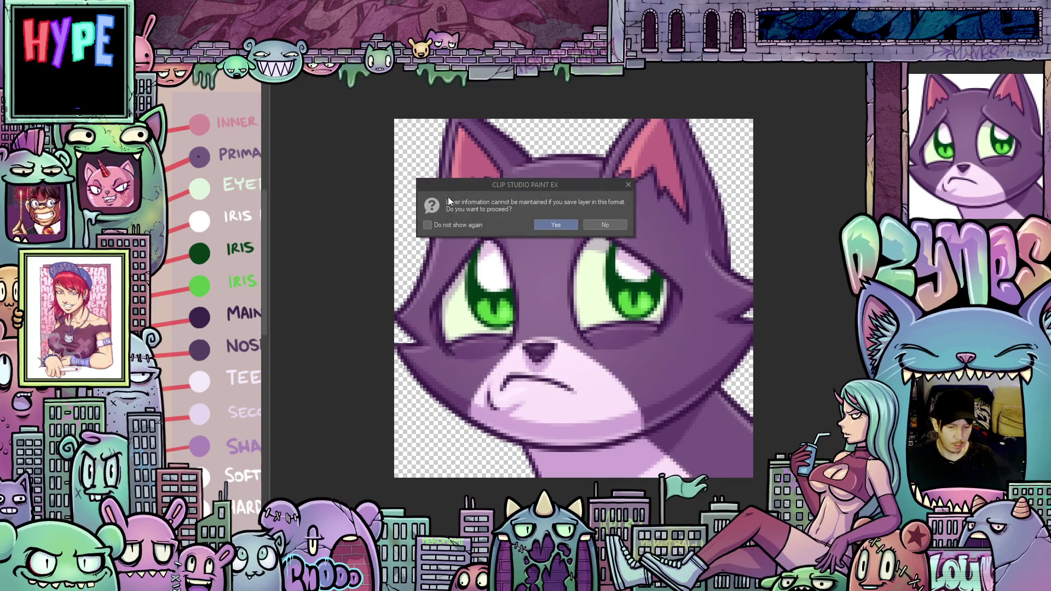
pyautogui.click(565, 224)
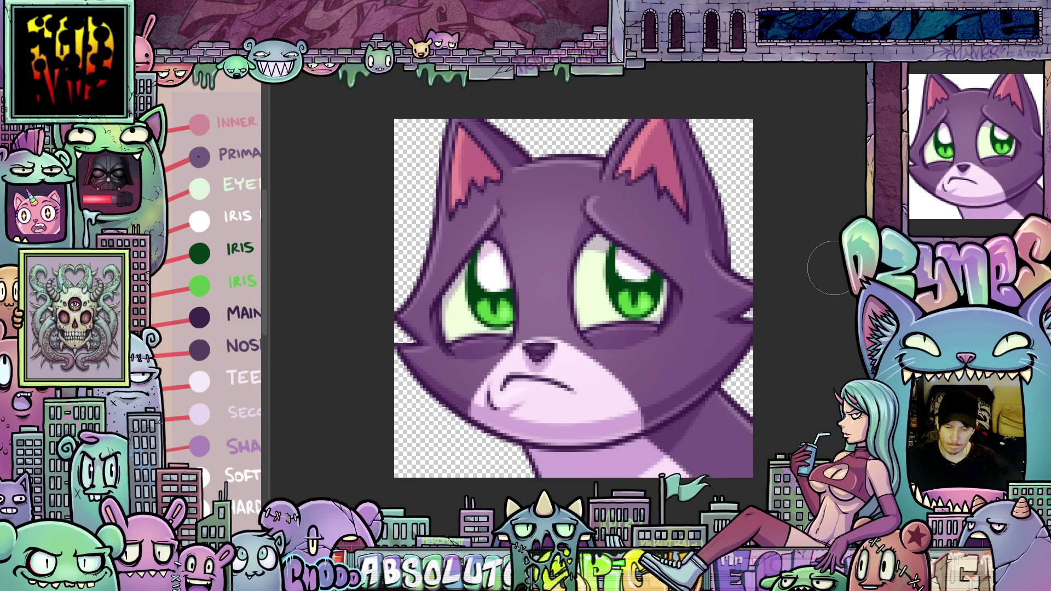
pyautogui.scroll(-2, 835, 269)
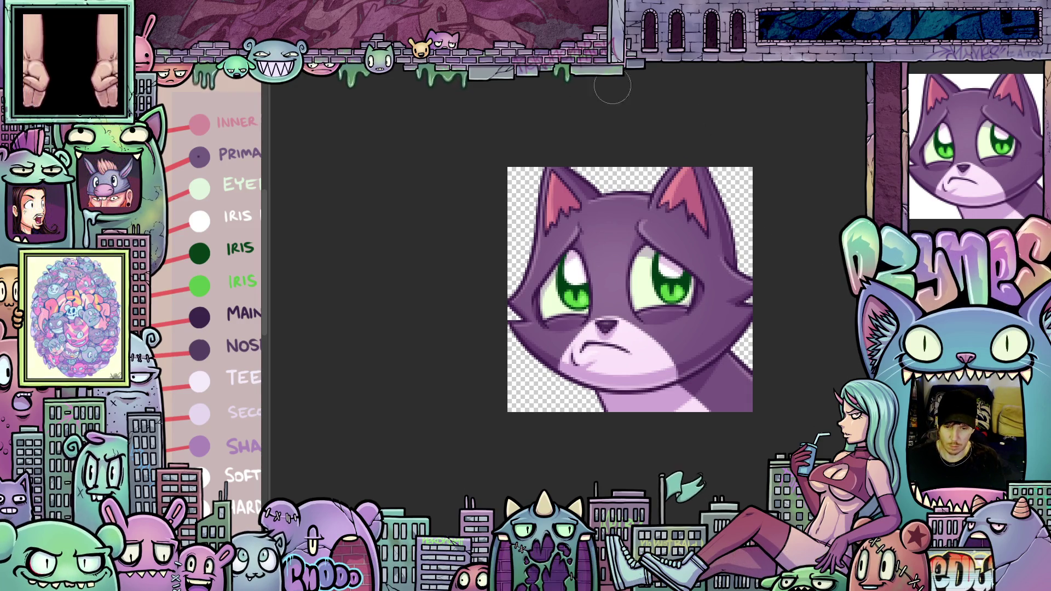
# Paint along the right side of the dark neck outline down to the canvas border.
pyautogui.scroll(5, 797, 263)
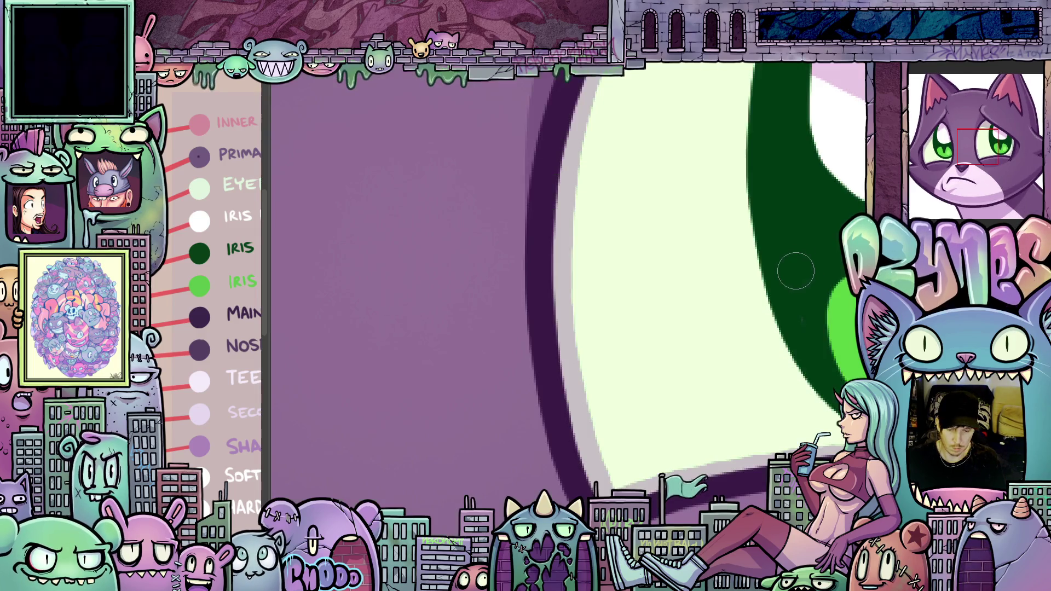
pyautogui.scroll(-2, 783, 260)
pyautogui.scroll(-2, 784, 261)
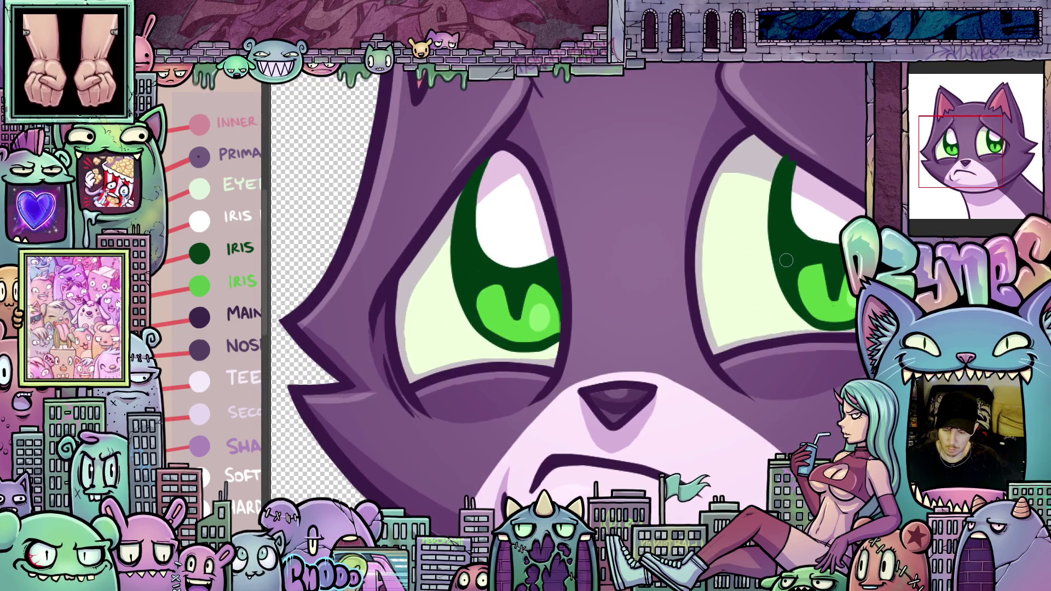
pyautogui.scroll(1, 786, 261)
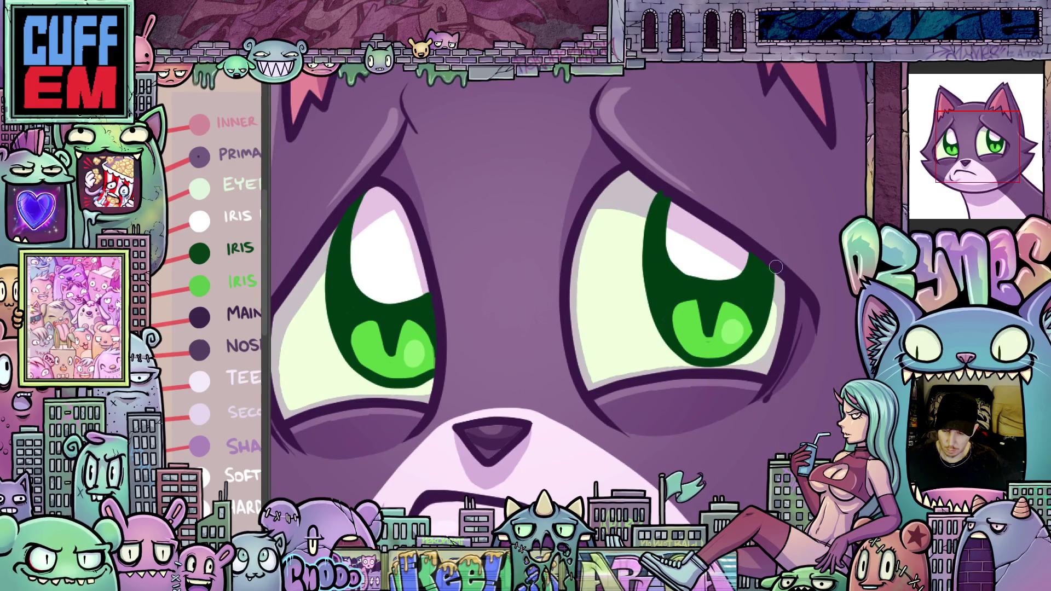
pyautogui.scroll(-4, 764, 250)
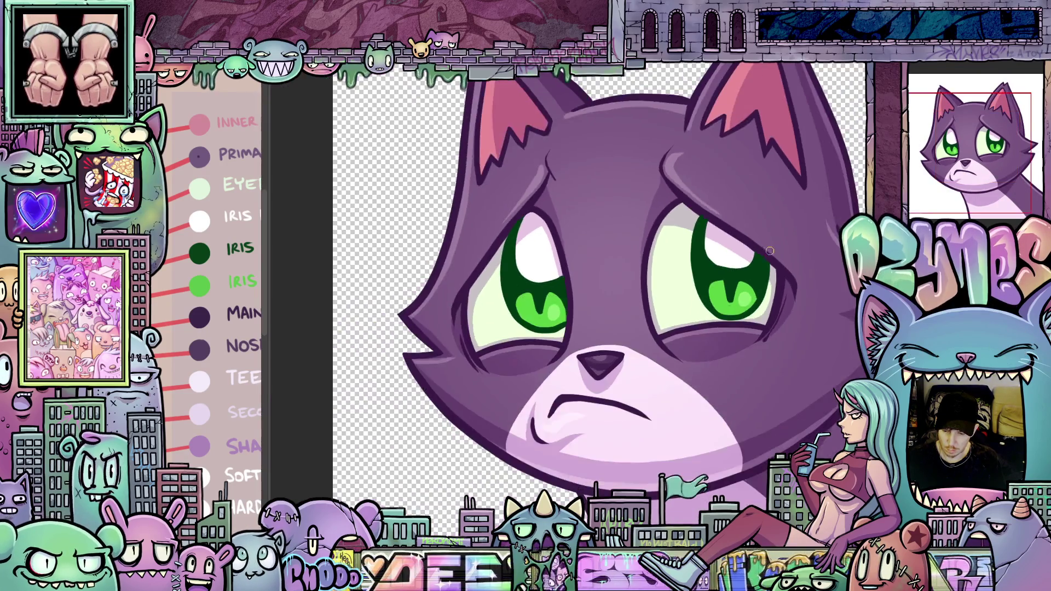
pyautogui.moveTo(711, 267); pyautogui.dragTo(703, 269)
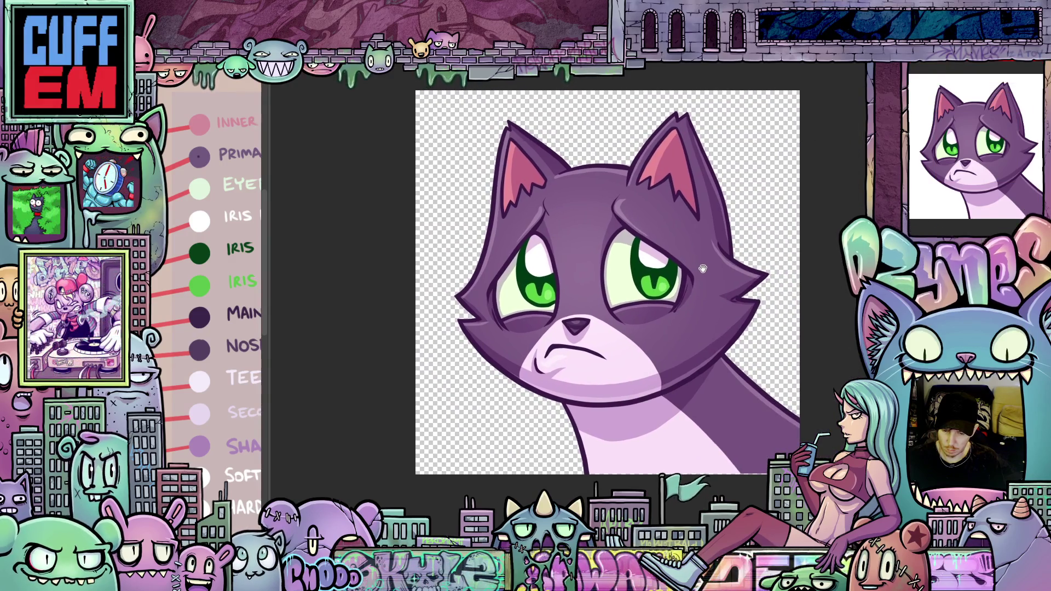
pyautogui.scroll(1, 776, 328)
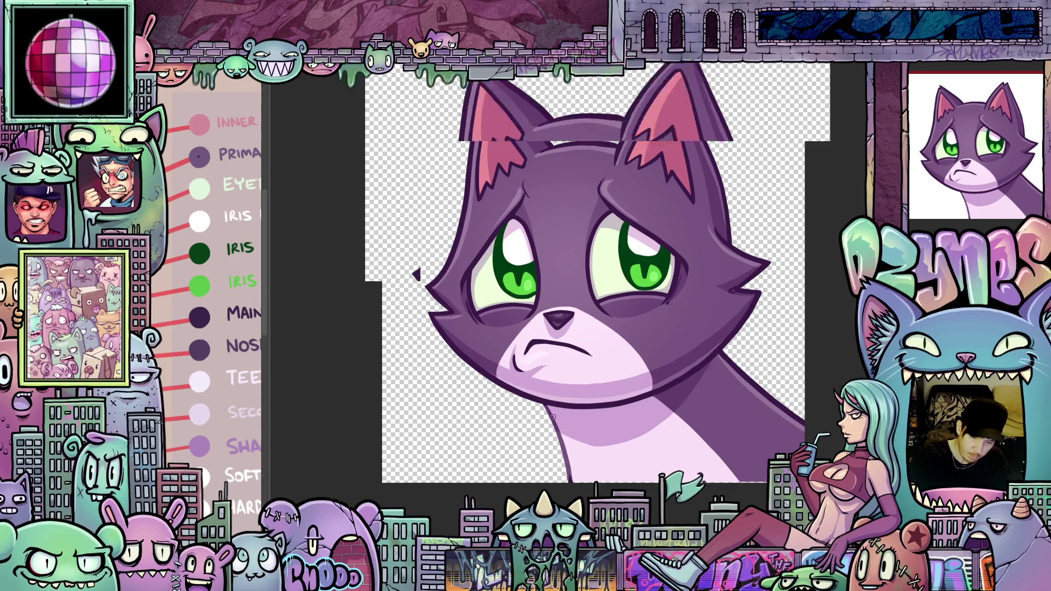
pyautogui.scroll(5, 557, 413)
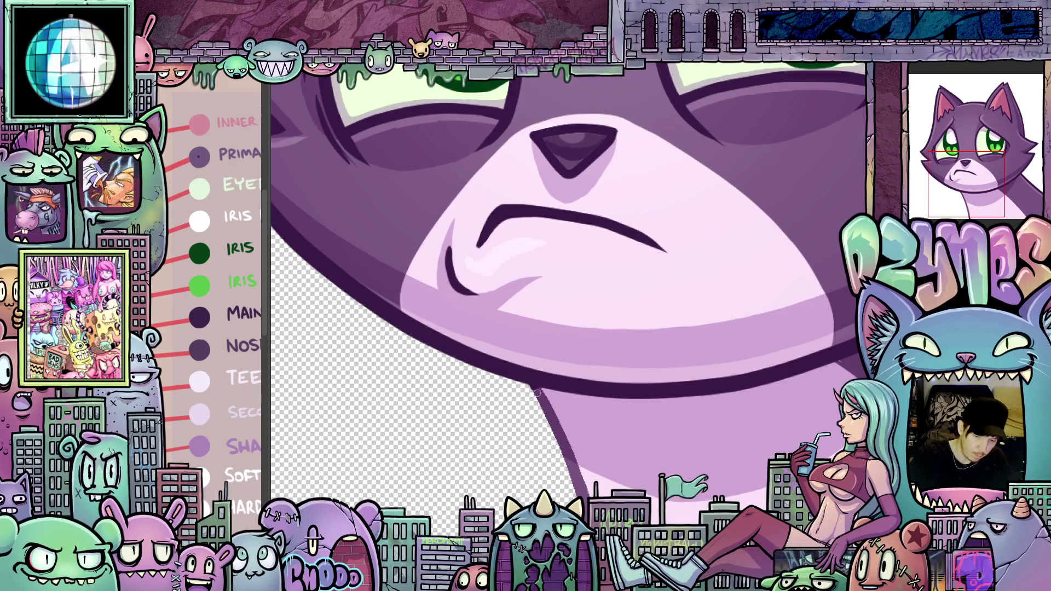
pyautogui.scroll(-5, 675, 519)
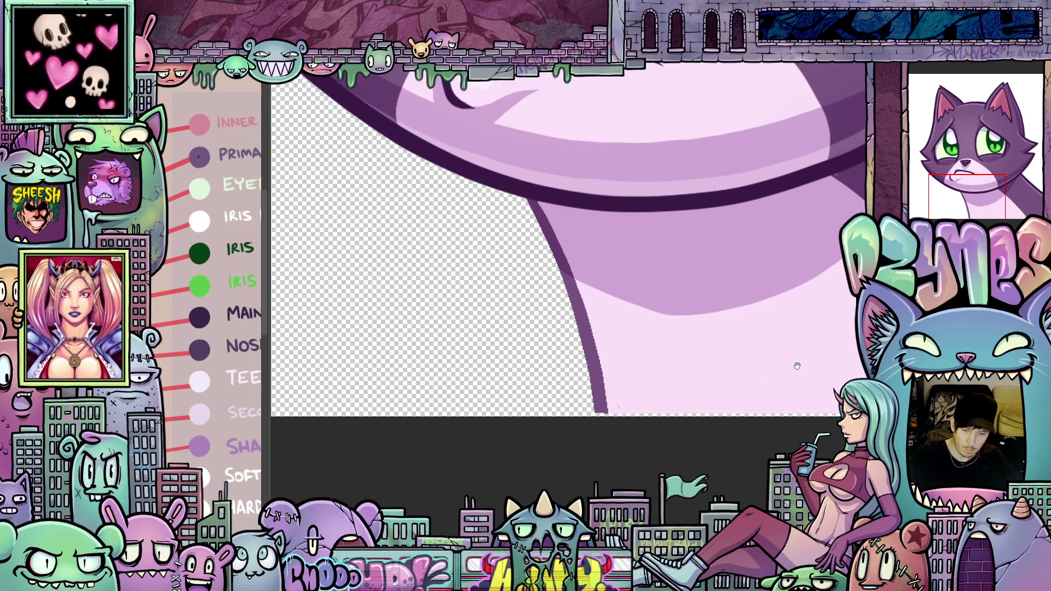
pyautogui.scroll(5, 795, 364)
pyautogui.moveTo(761, 435); pyautogui.dragTo(695, 341)
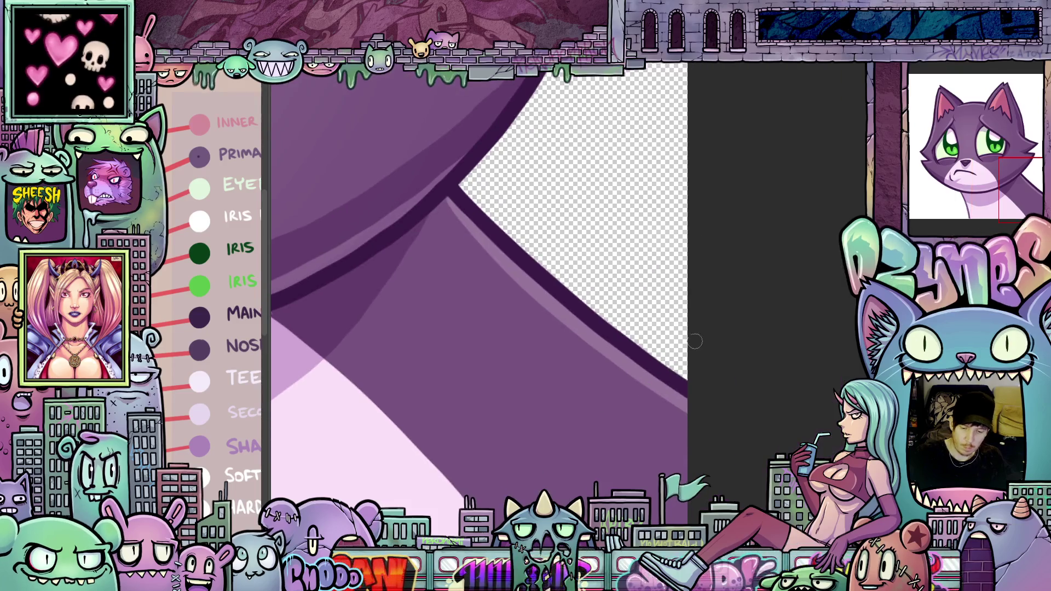
pyautogui.moveTo(467, 185)
pyautogui.mouseDown()
pyautogui.moveTo(466, 210)
pyautogui.moveTo(652, 361)
pyautogui.mouseUp()
pyautogui.scroll(-3, 771, 397)
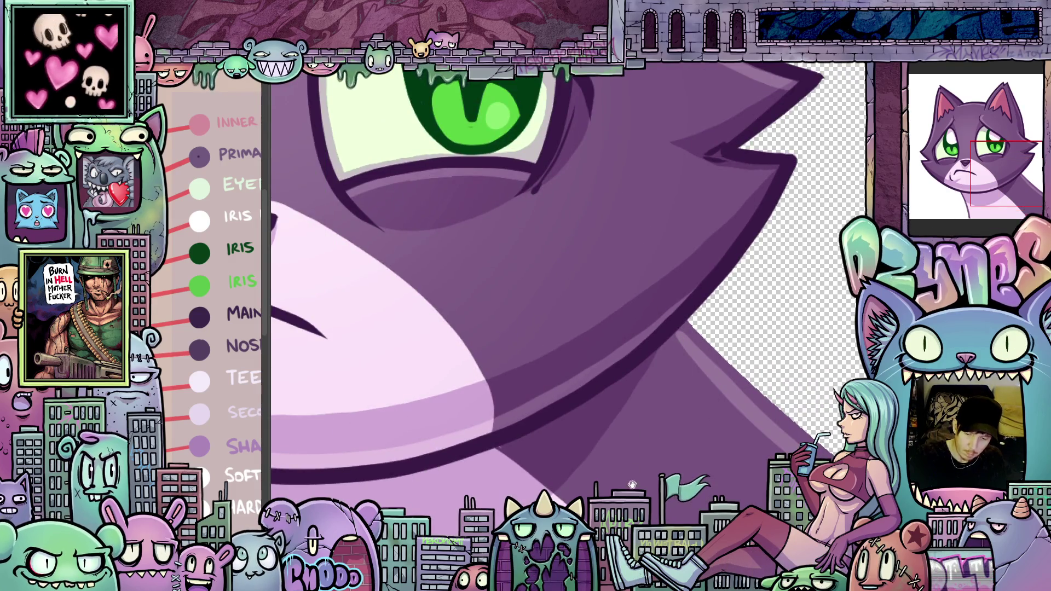
pyautogui.scroll(-5, 683, 339)
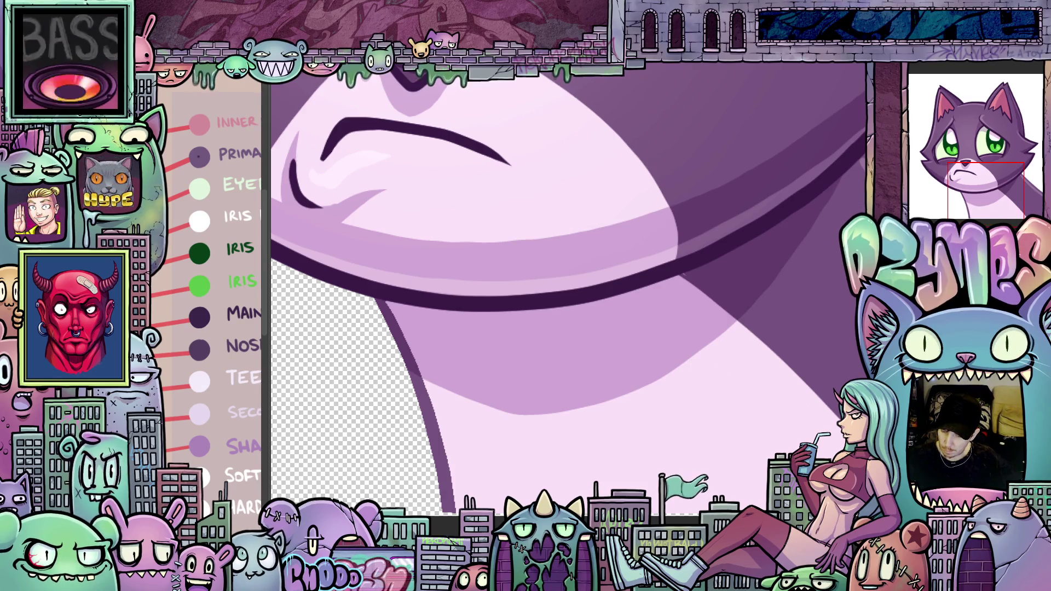
pyautogui.scroll(3, 743, 408)
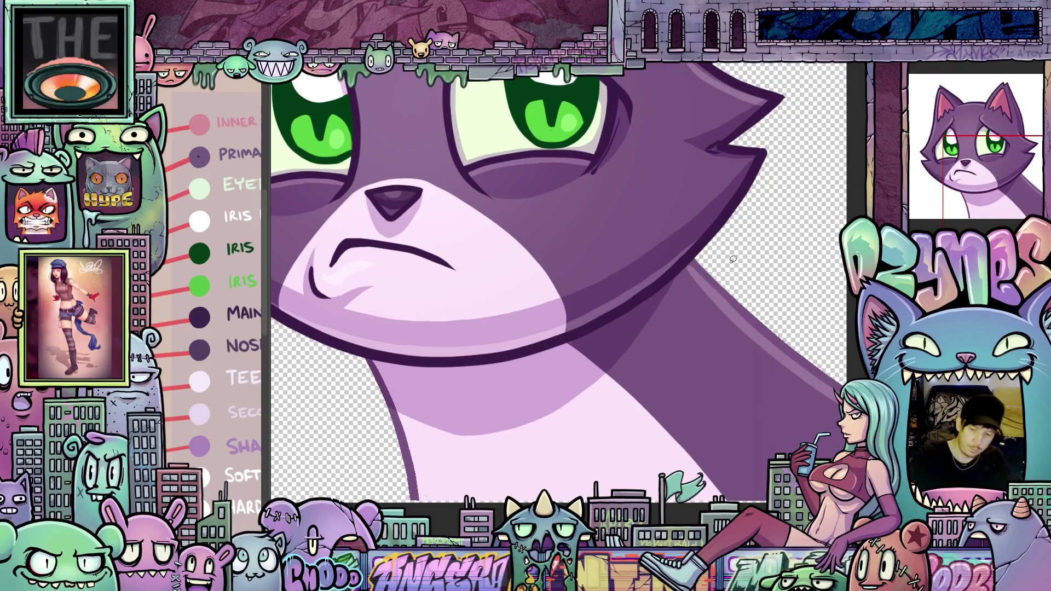
# Lasso the neck below the jaw and delete it, leaving only the cat head.
pyautogui.moveTo(673, 270)
pyautogui.mouseDown()
pyautogui.moveTo(581, 328)
pyautogui.moveTo(497, 355)
pyautogui.moveTo(354, 346)
pyautogui.mouseUp()
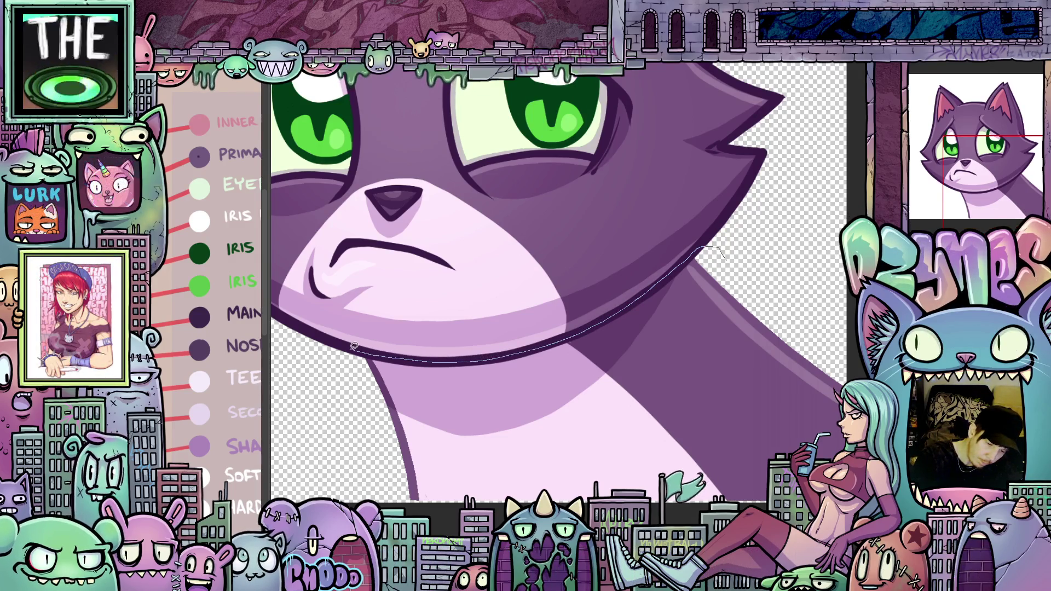
pyautogui.moveTo(846, 329); pyautogui.dragTo(728, 257)
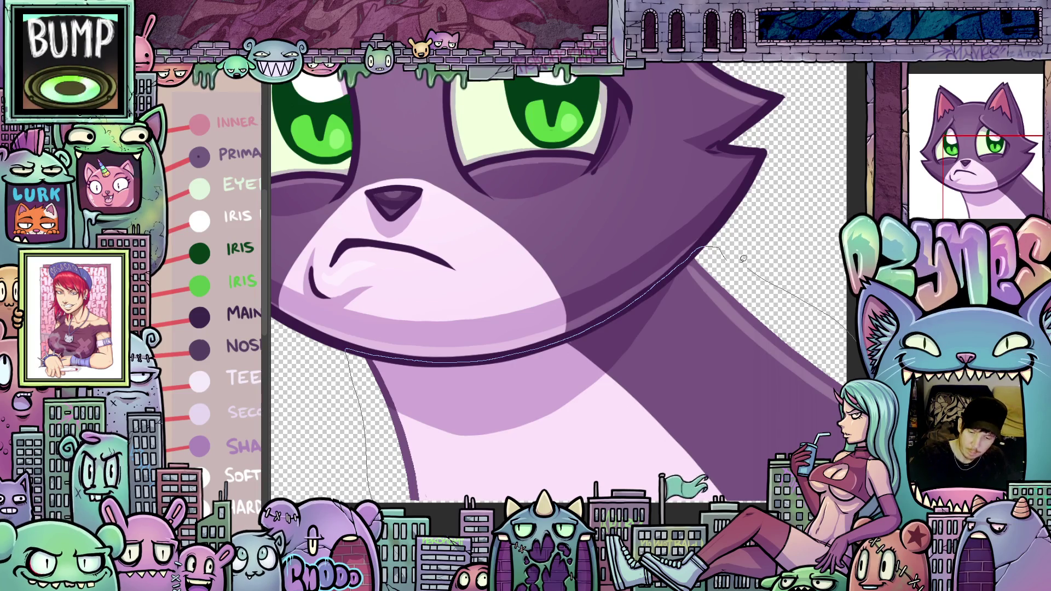
pyautogui.press('Delete')
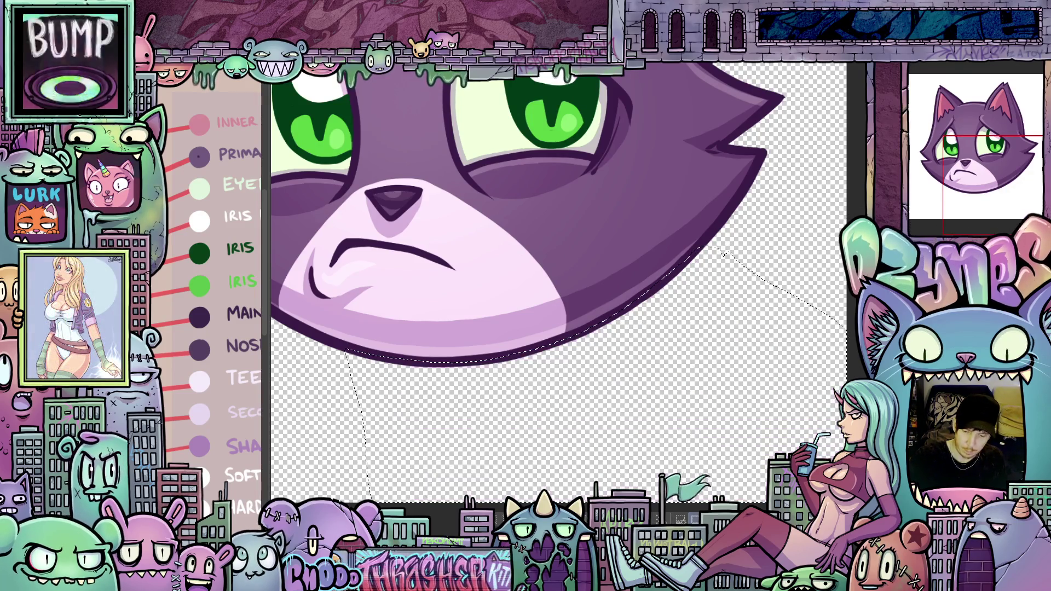
pyautogui.hotkey('ctrl', 'd')
pyautogui.scroll(-1, 679, 329)
pyautogui.scroll(-2, 679, 329)
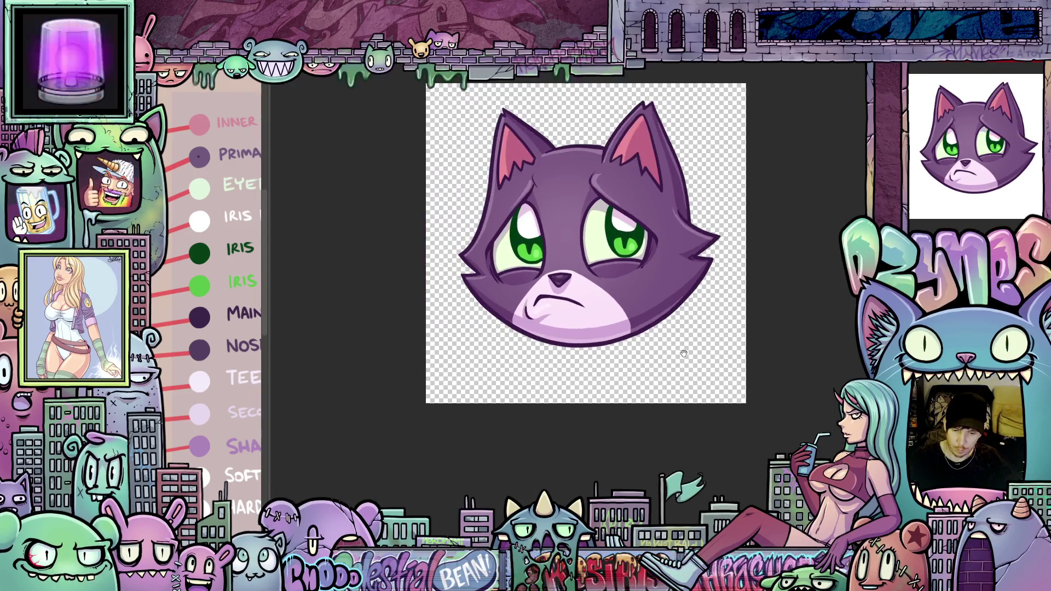
pyautogui.moveTo(680, 352); pyautogui.dragTo(664, 405)
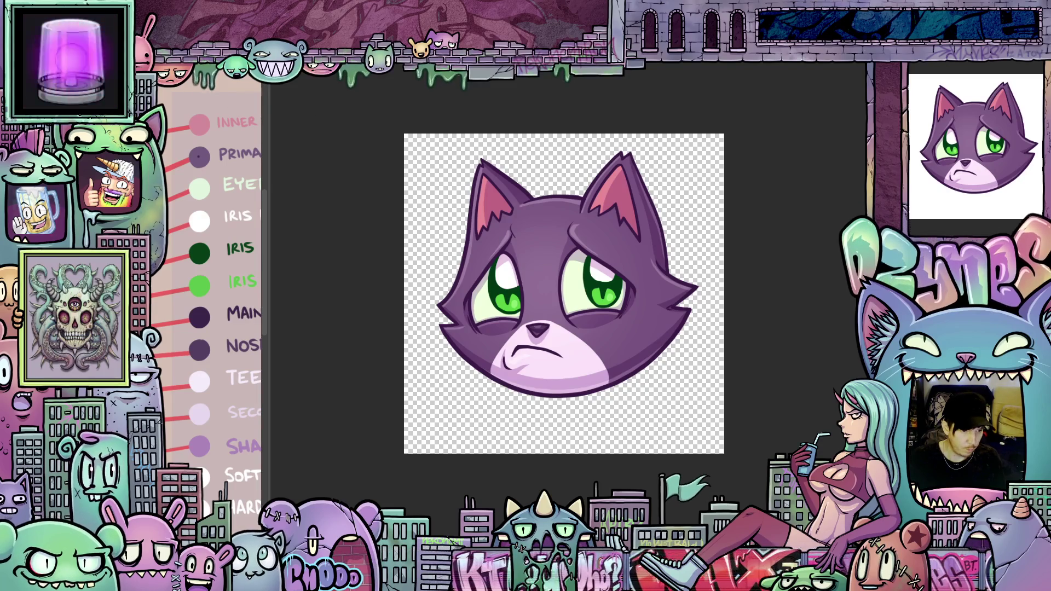
# Set the canvas to a centred 1100 by 1100 pixel square around the head.
pyautogui.click(164, 77)
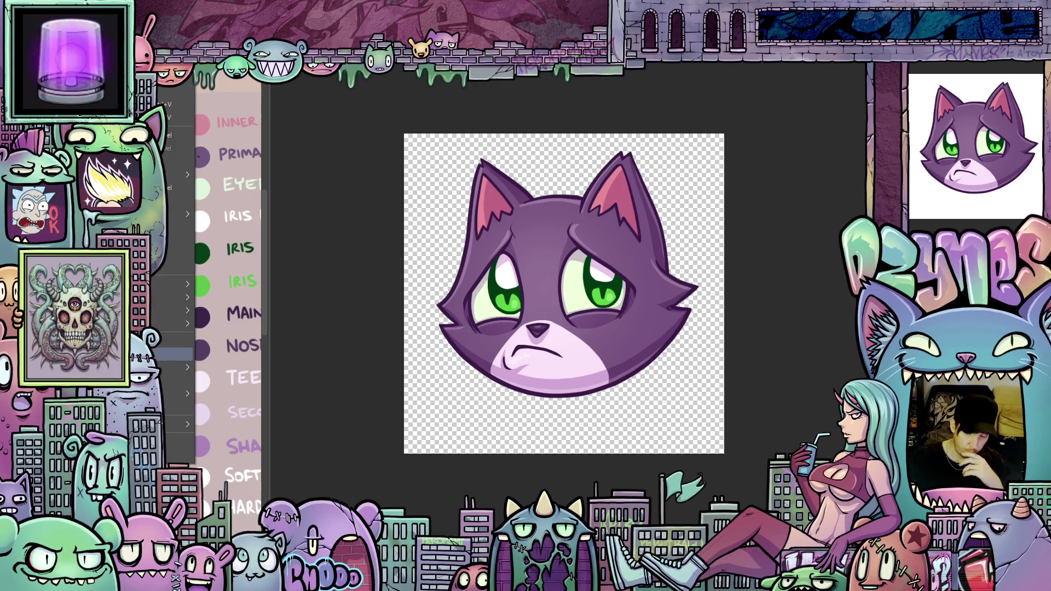
pyautogui.moveTo(164, 77)
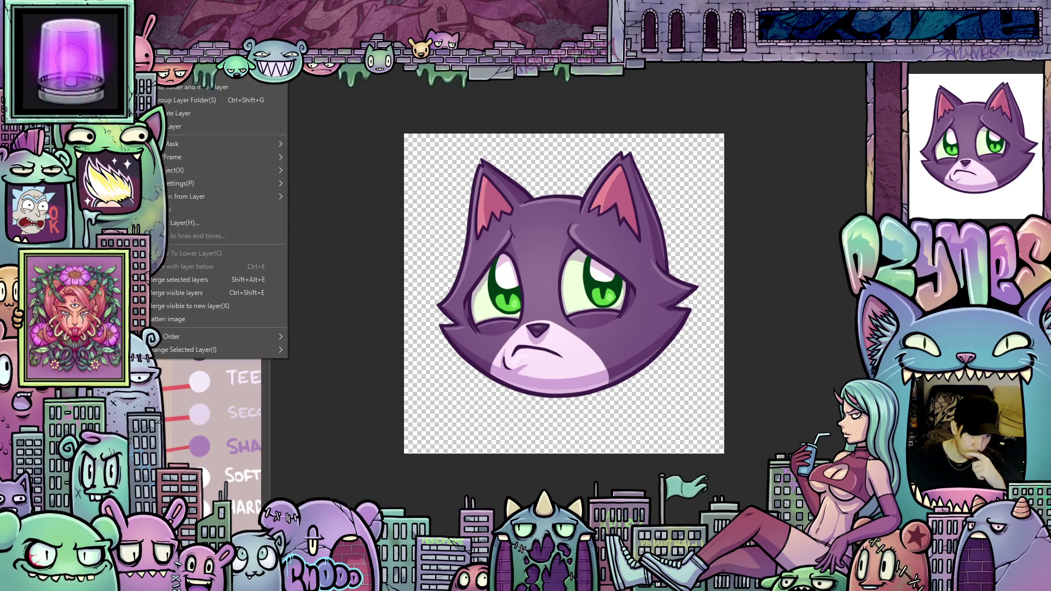
pyautogui.moveTo(126, 77)
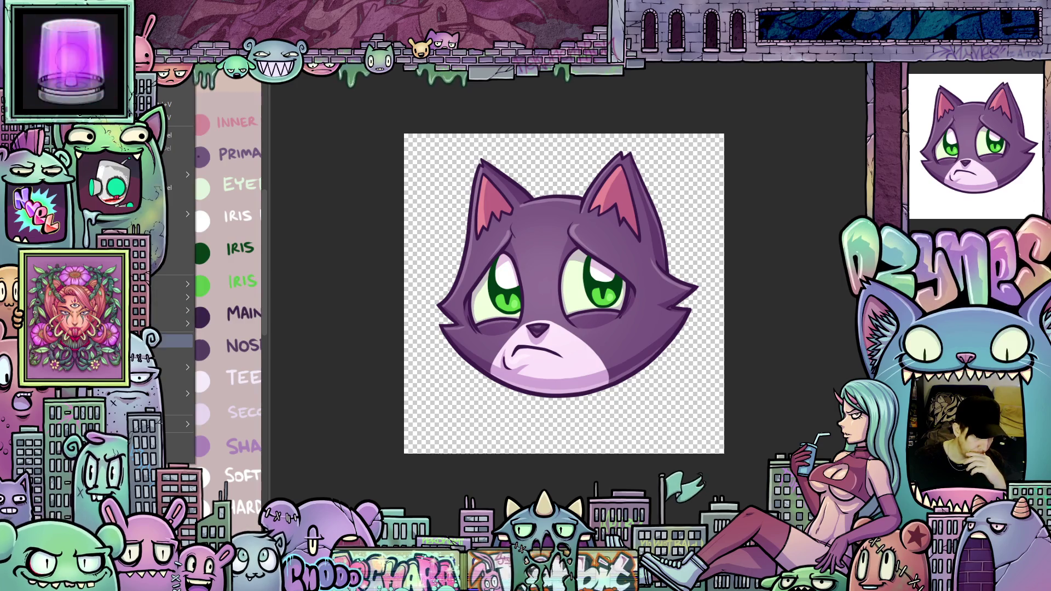
pyautogui.click(174, 354)
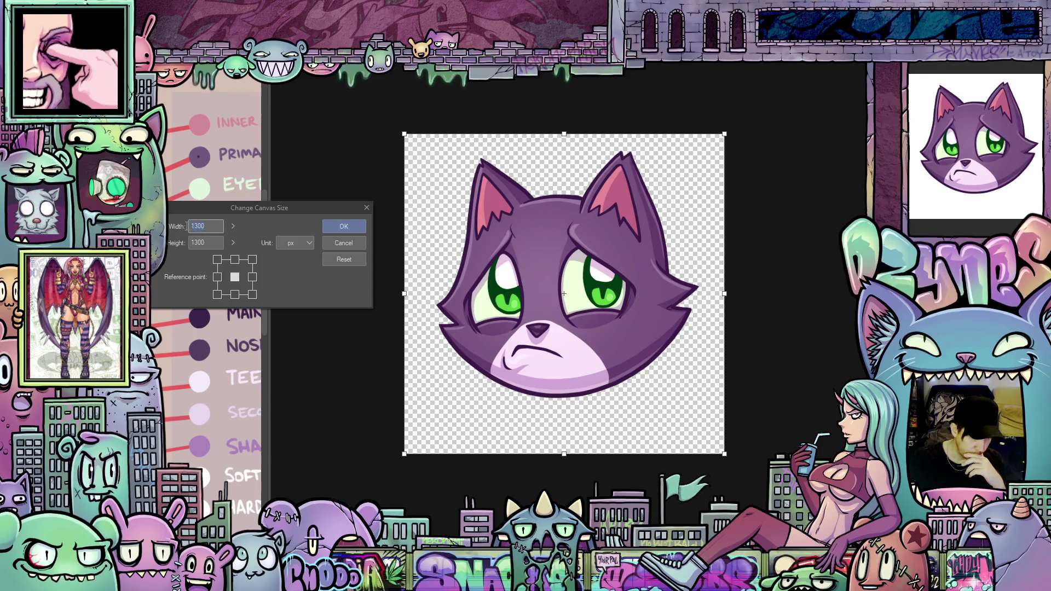
pyautogui.write('1100')
pyautogui.click(212, 242)
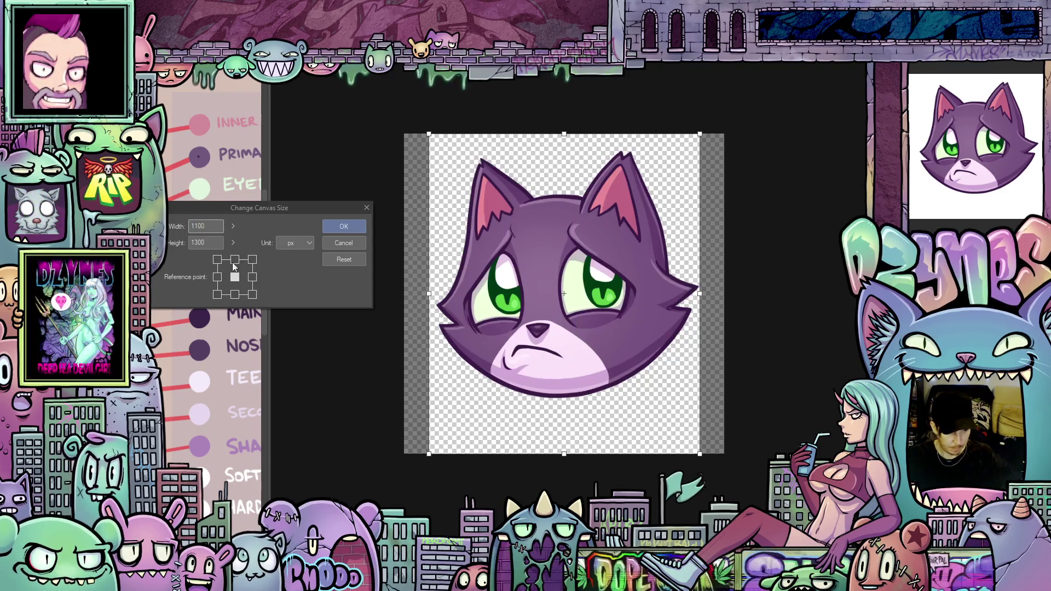
pyautogui.press('BackSpace')
pyautogui.press('BackSpace')
pyautogui.press('BackSpace')
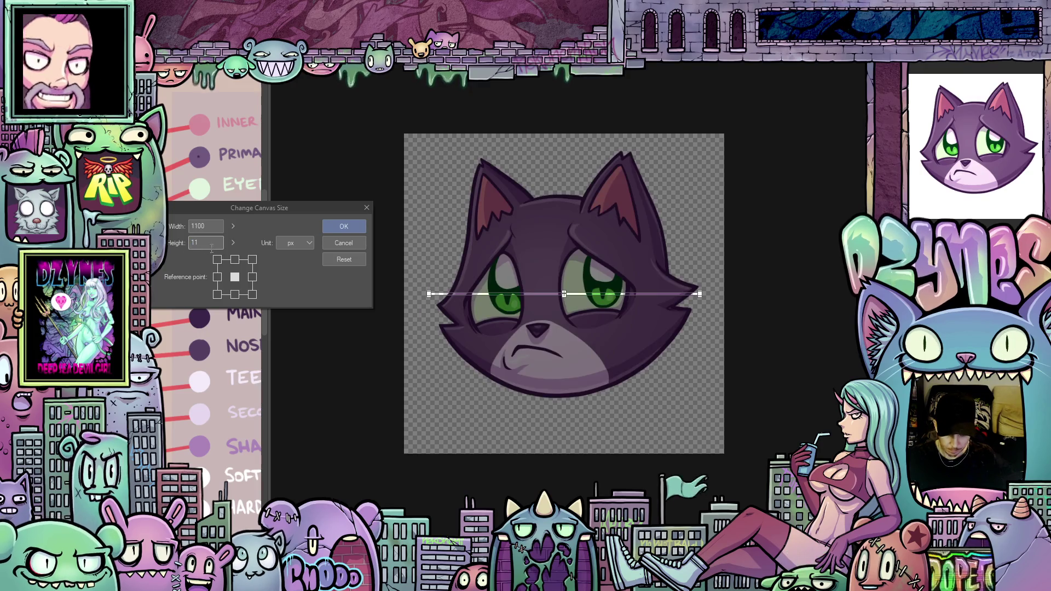
pyautogui.write('1100')
pyautogui.click(344, 227)
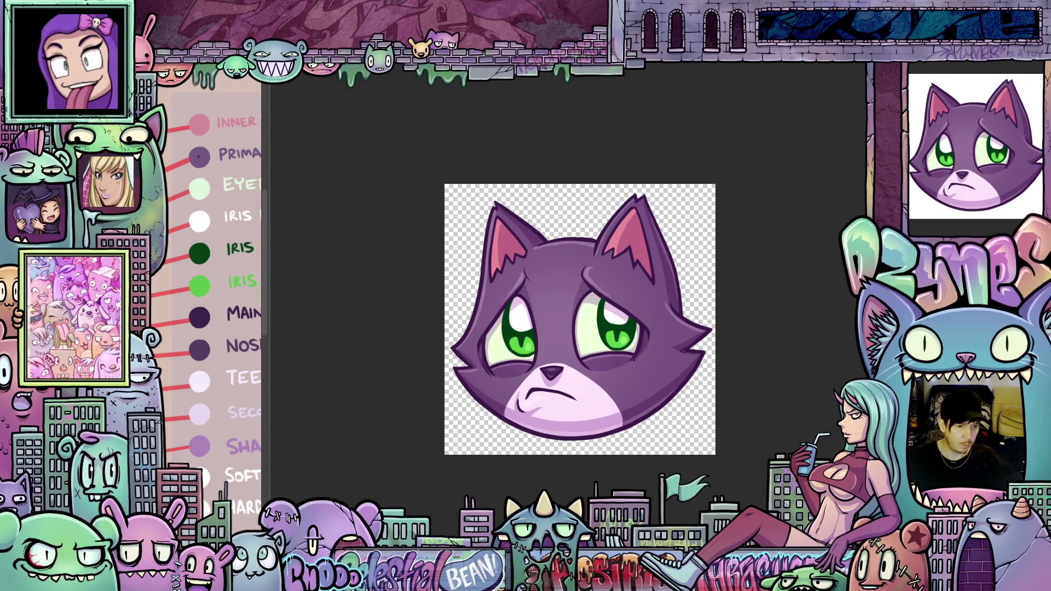
pyautogui.rightClick(186, 316)
pyautogui.click(186, 320)
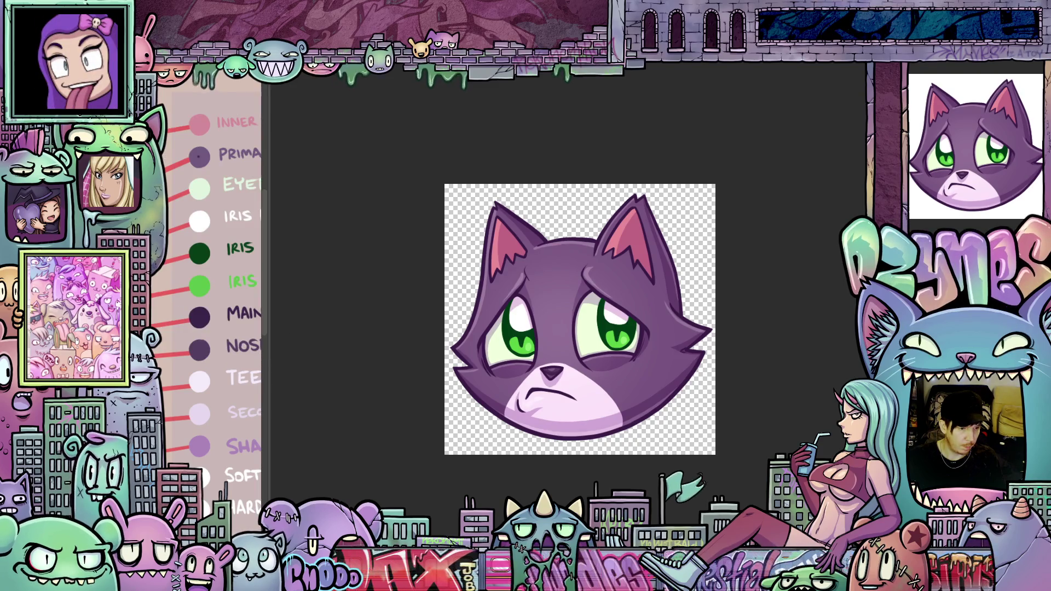
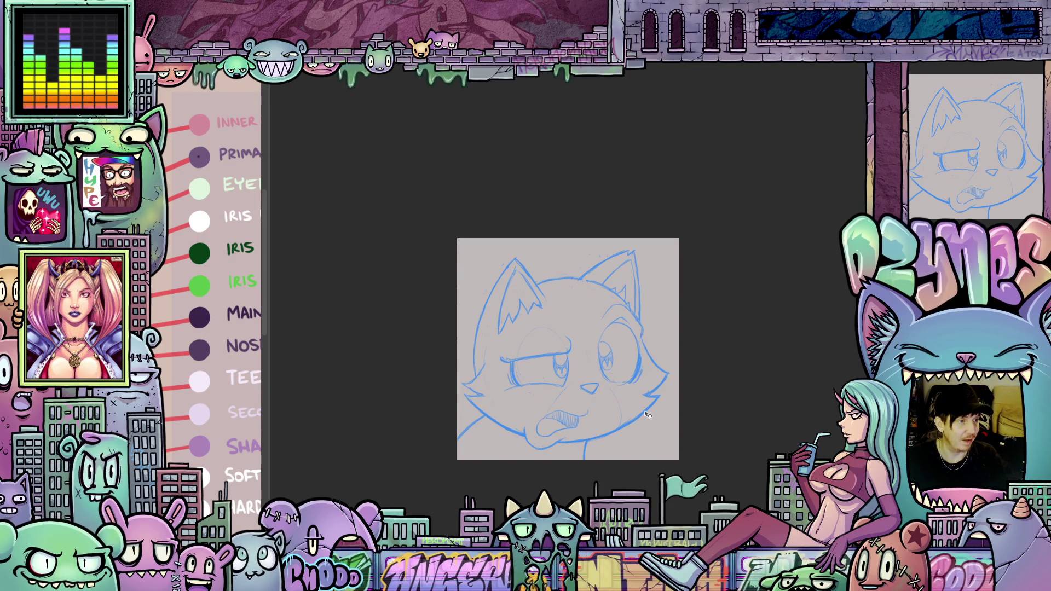
# Frame the whole cat sketch upright in view and start Free Transform on the sketch layer.
pyautogui.scroll(3, 621, 376)
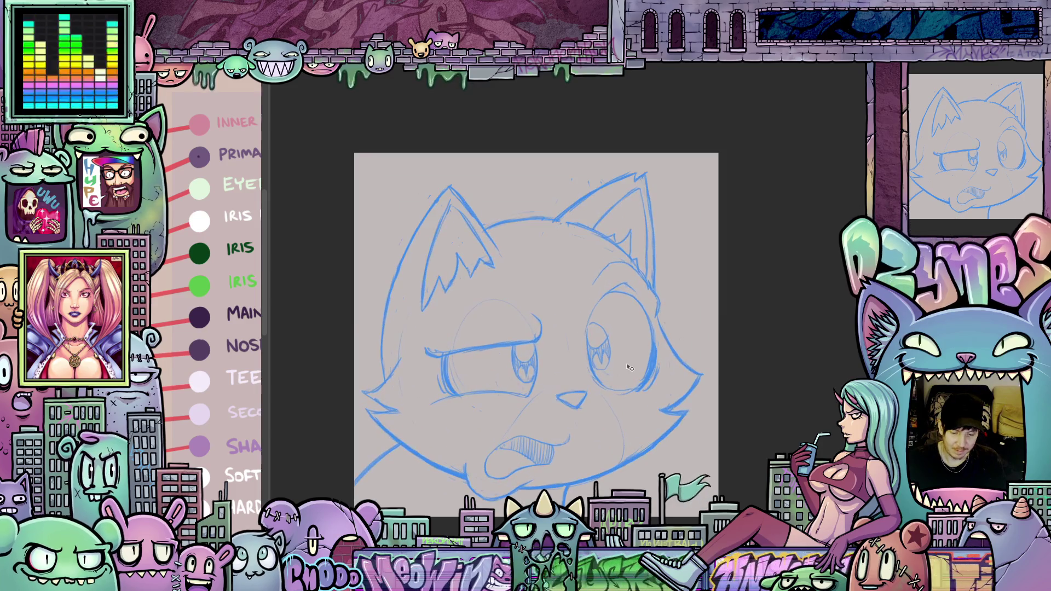
pyautogui.scroll(1, 641, 400)
pyautogui.scroll(-2, 651, 416)
pyautogui.scroll(-1, 651, 416)
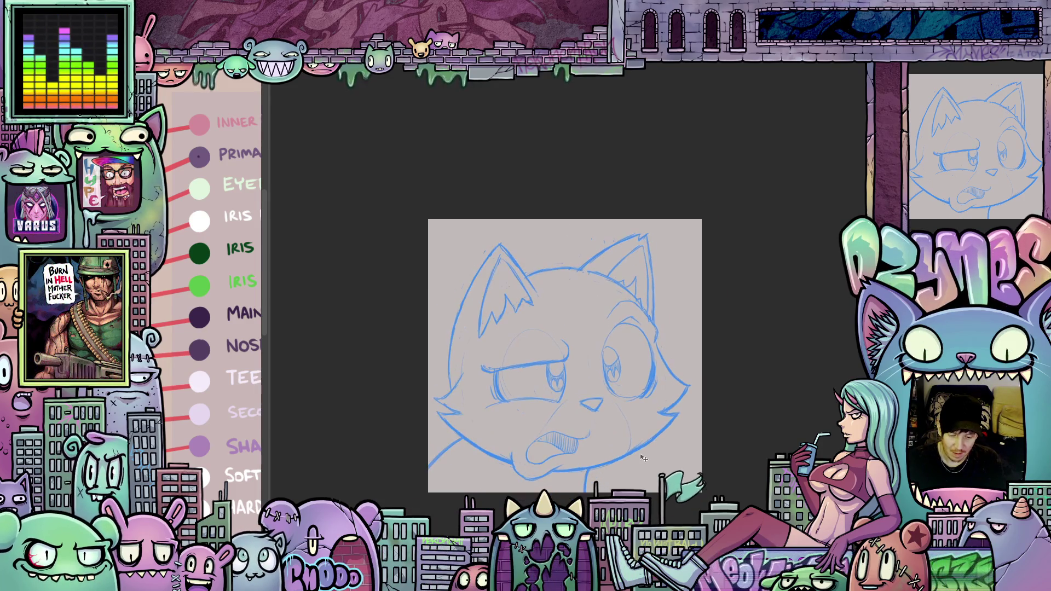
pyautogui.scroll(2, 622, 455)
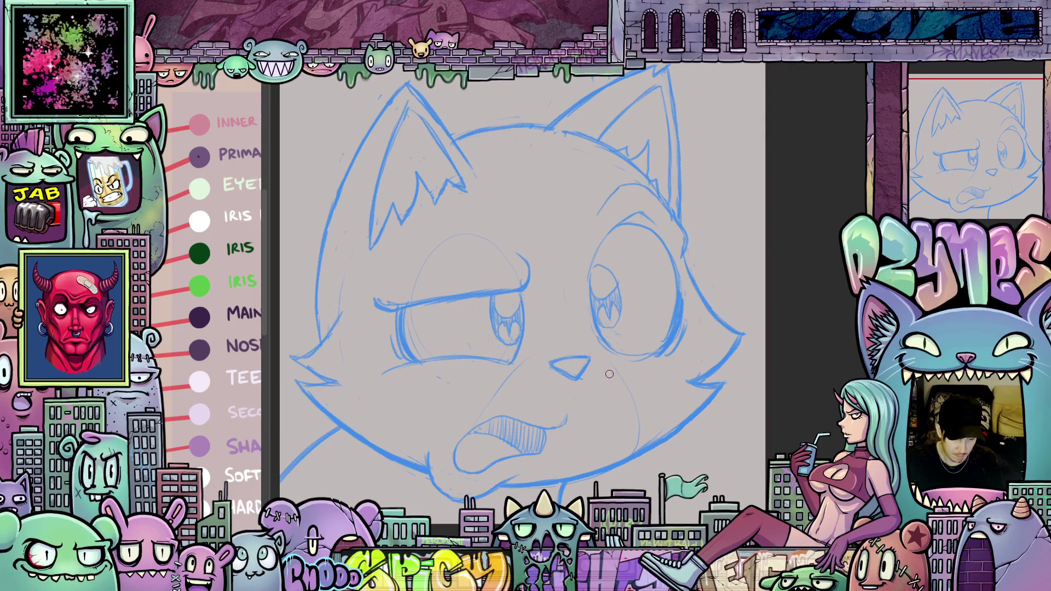
pyautogui.moveTo(610, 374)
pyautogui.mouseDown()
pyautogui.moveTo(755, 437)
pyautogui.moveTo(730, 464)
pyautogui.moveTo(657, 479)
pyautogui.mouseUp()
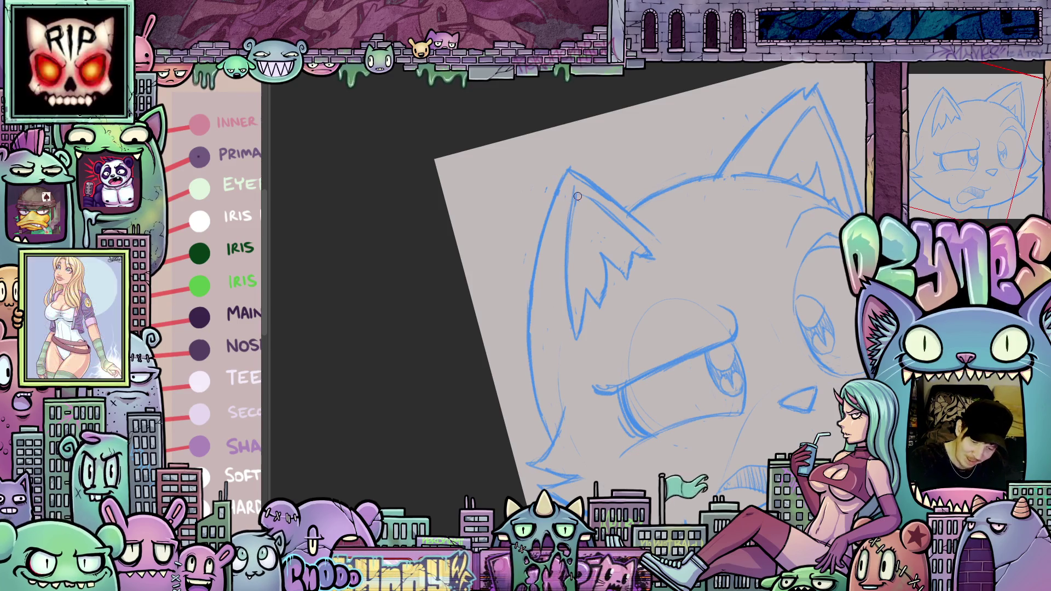
pyautogui.moveTo(705, 389)
pyautogui.mouseDown()
pyautogui.moveTo(826, 416)
pyautogui.moveTo(822, 405)
pyautogui.mouseUp()
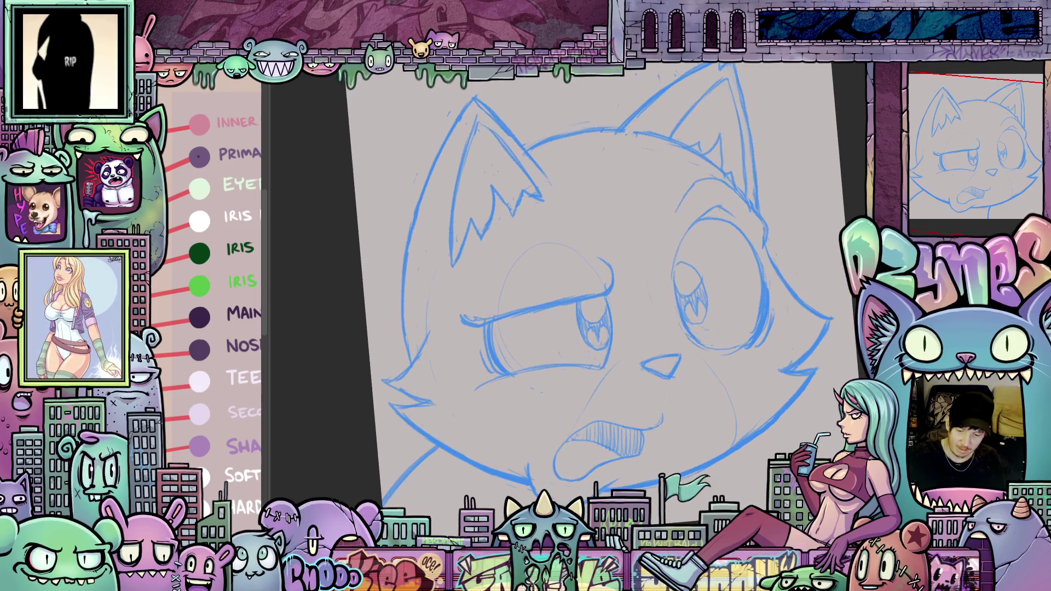
pyautogui.scroll(-5, 821, 405)
pyautogui.press('5')
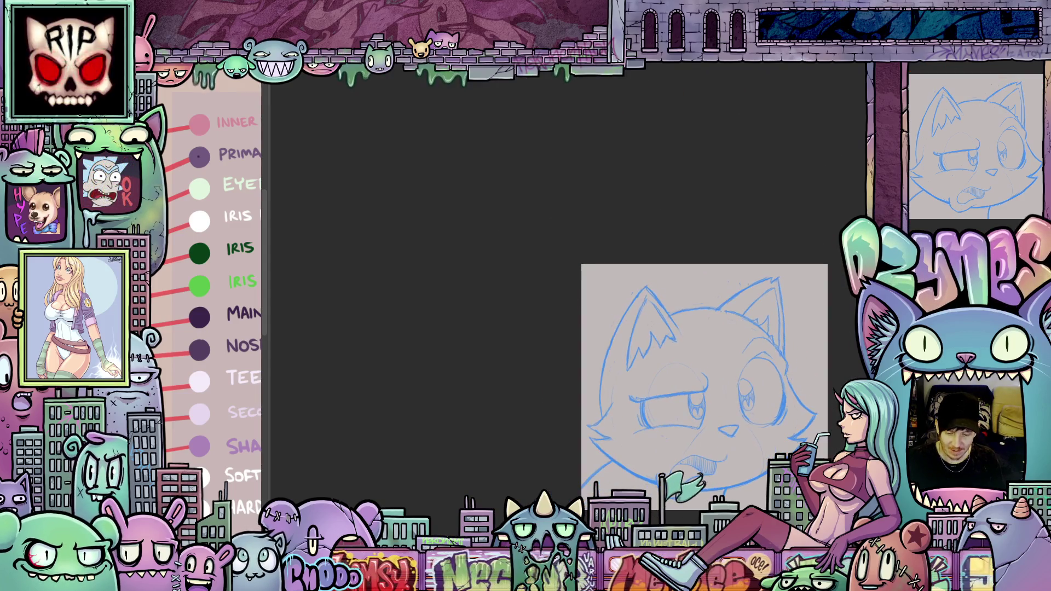
pyautogui.moveTo(819, 493); pyautogui.dragTo(741, 454)
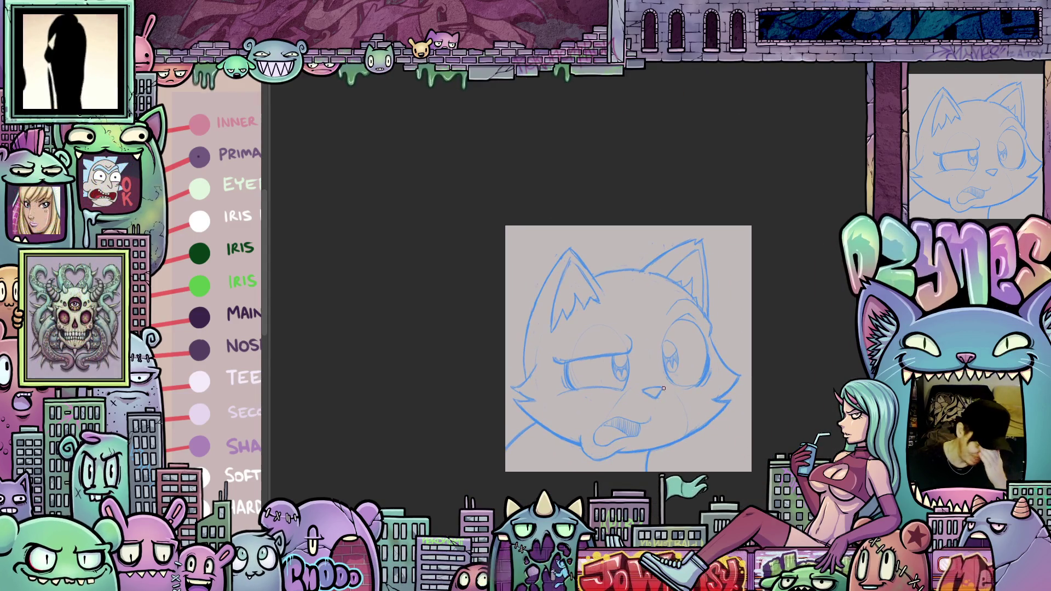
pyautogui.scroll(2, 648, 388)
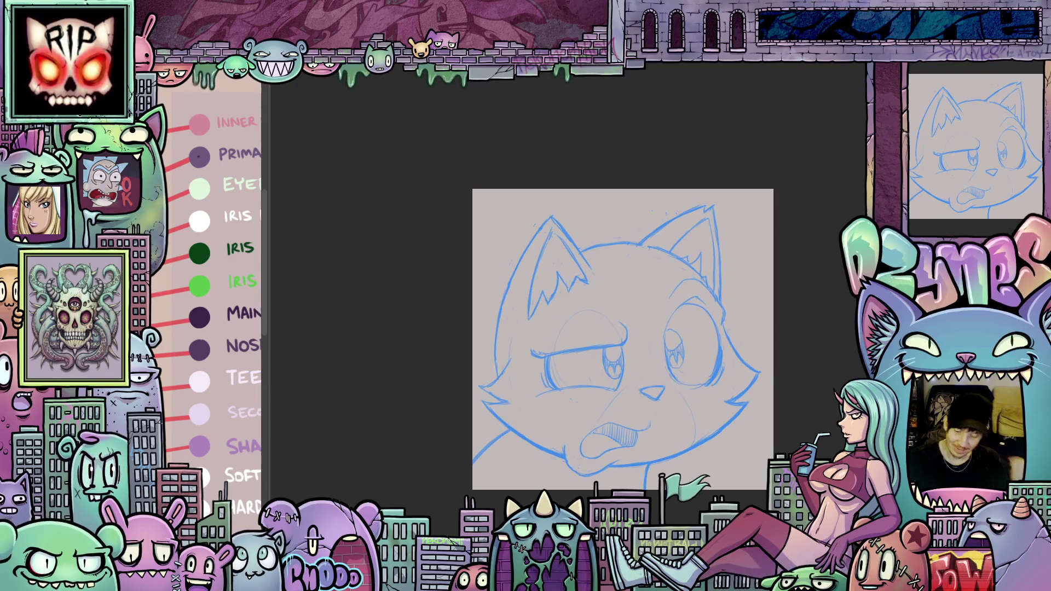
pyautogui.hotkey('ctrl', 't')
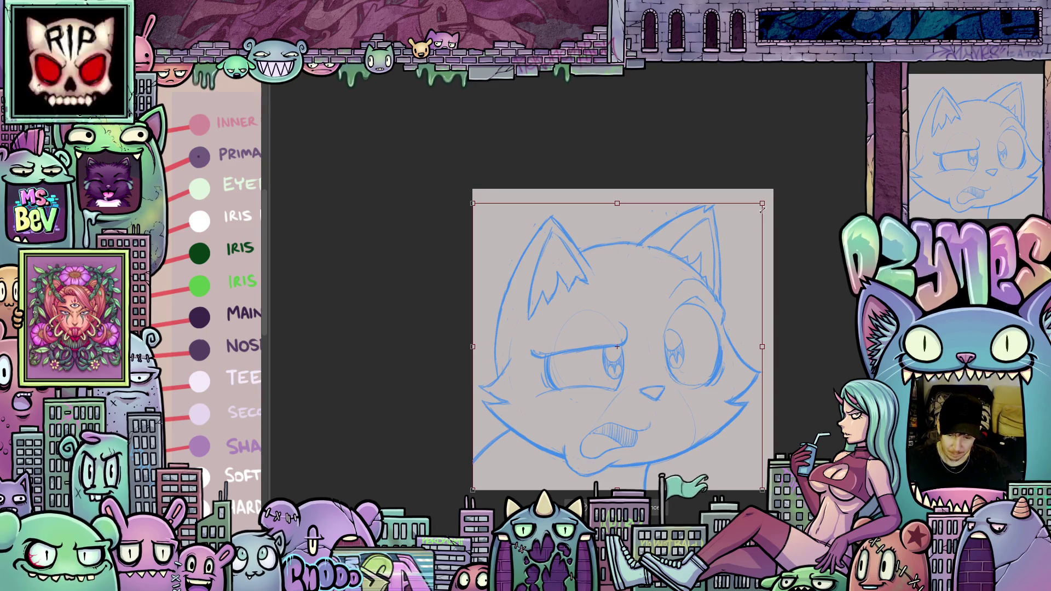
# Scale the cat sketch up from its top-right corner, nudge it into place, and apply the transform.
pyautogui.moveTo(764, 203); pyautogui.dragTo(787, 186)
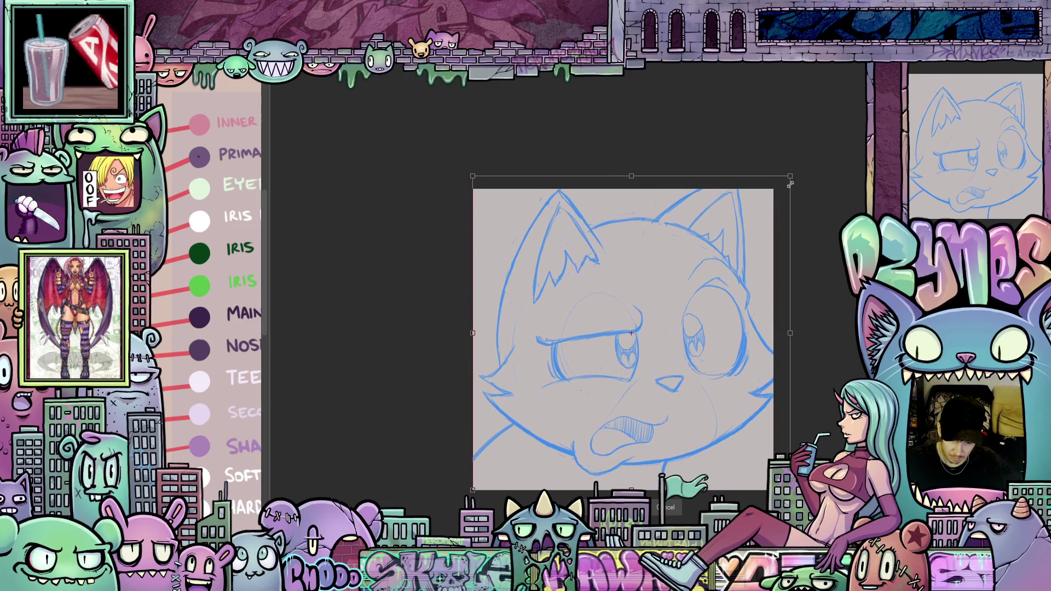
pyautogui.moveTo(719, 359); pyautogui.dragTo(711, 364)
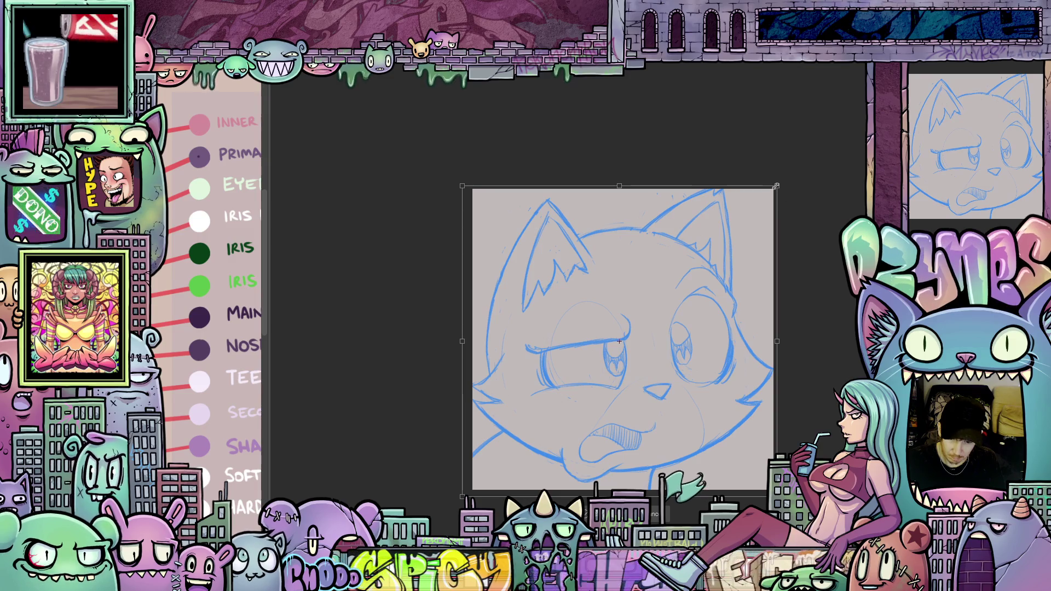
pyautogui.moveTo(776, 187)
pyautogui.mouseDown()
pyautogui.moveTo(790, 172)
pyautogui.moveTo(784, 197)
pyautogui.mouseUp()
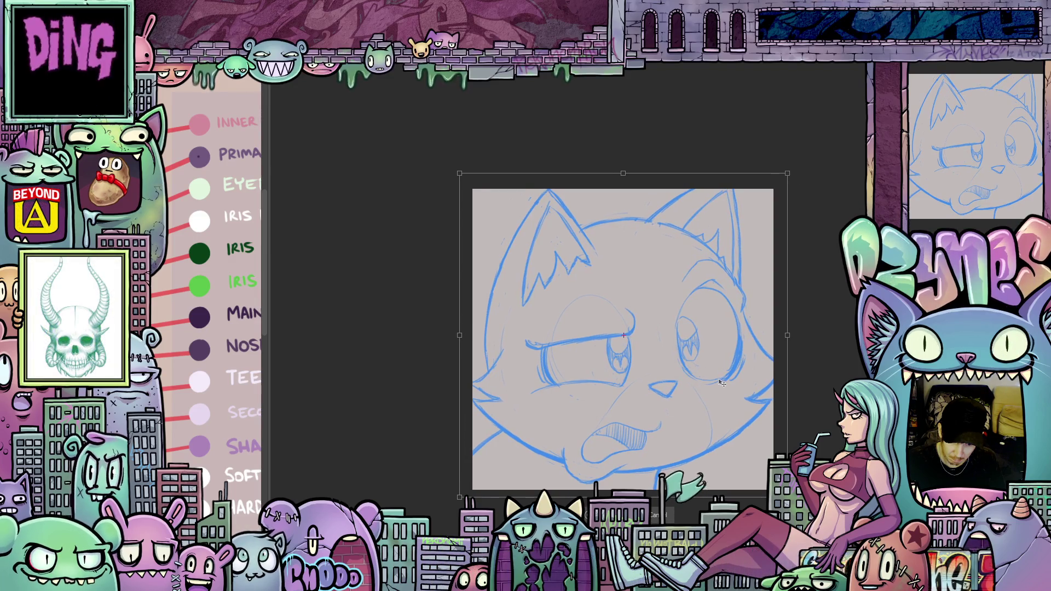
pyautogui.moveTo(721, 383); pyautogui.dragTo(721, 383)
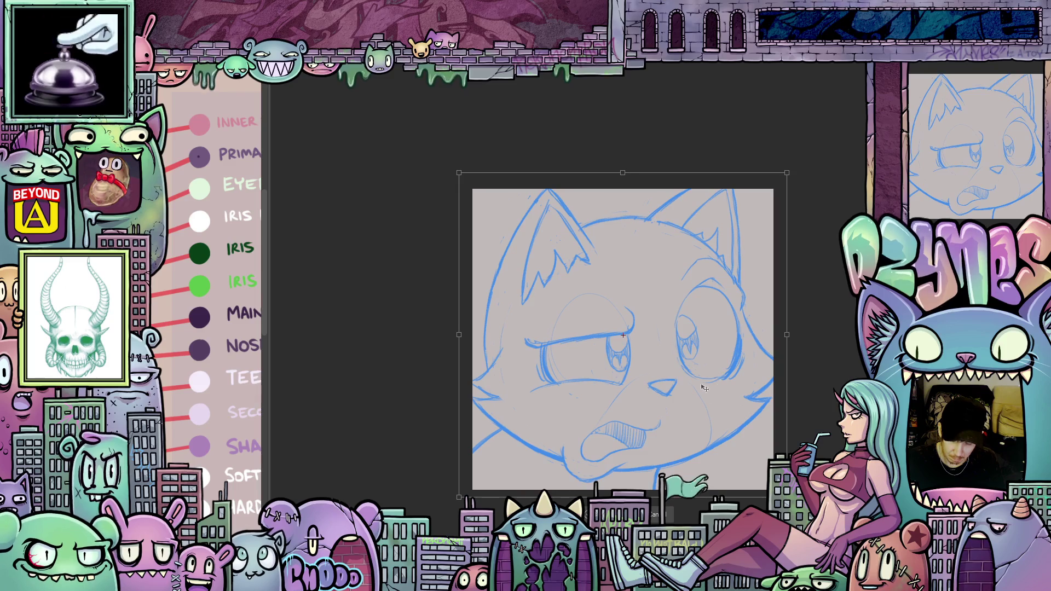
pyautogui.press('p')
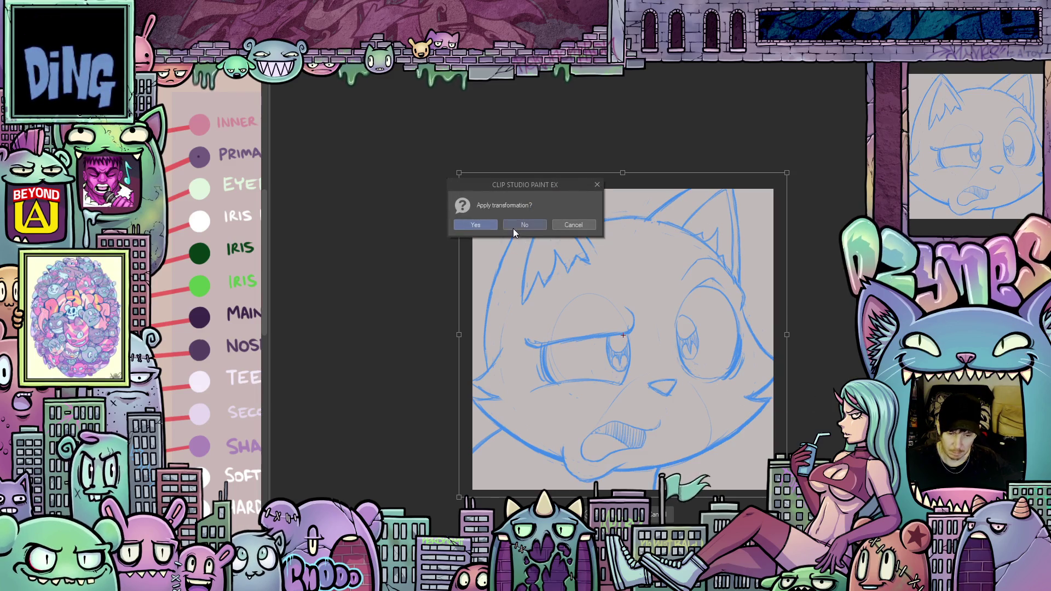
pyautogui.click(478, 225)
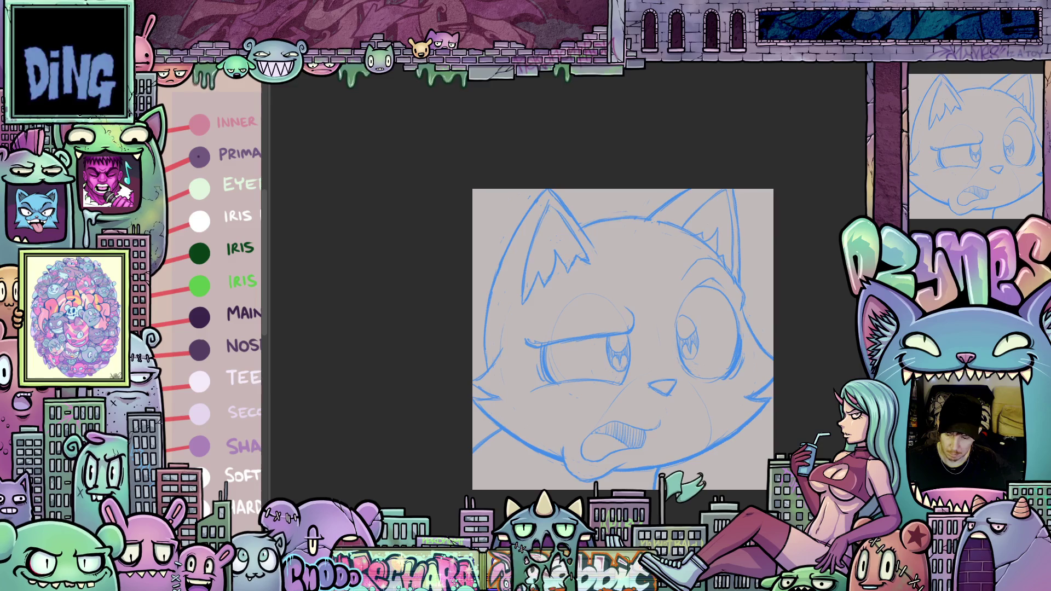
# Tilt the view onto the left ear and ink a dark purple line along the head beside it.
pyautogui.scroll(3, 536, 259)
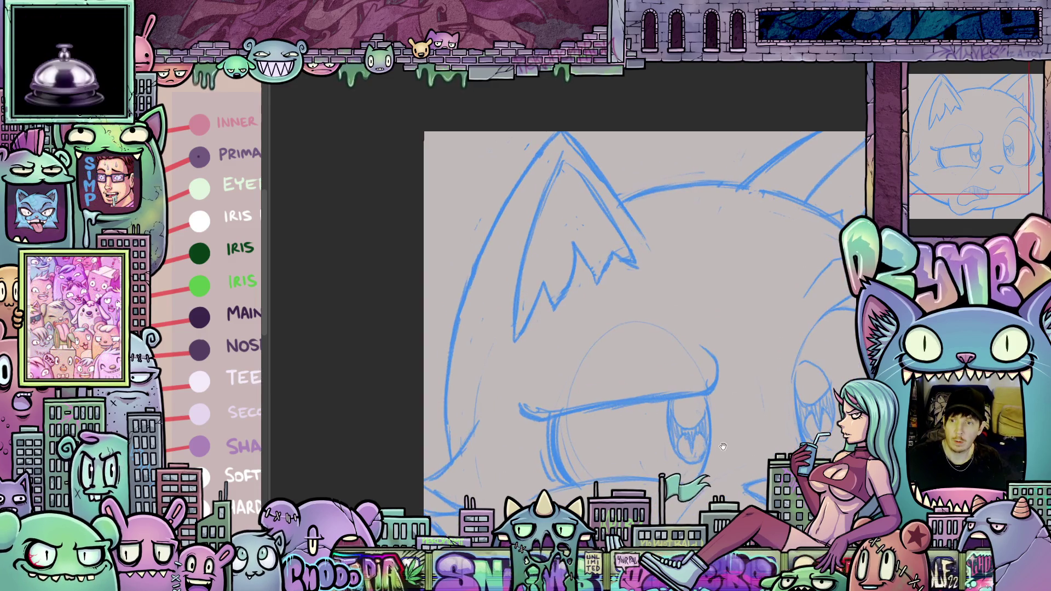
pyautogui.moveTo(722, 446)
pyautogui.mouseDown()
pyautogui.moveTo(776, 454)
pyautogui.moveTo(750, 483)
pyautogui.mouseUp()
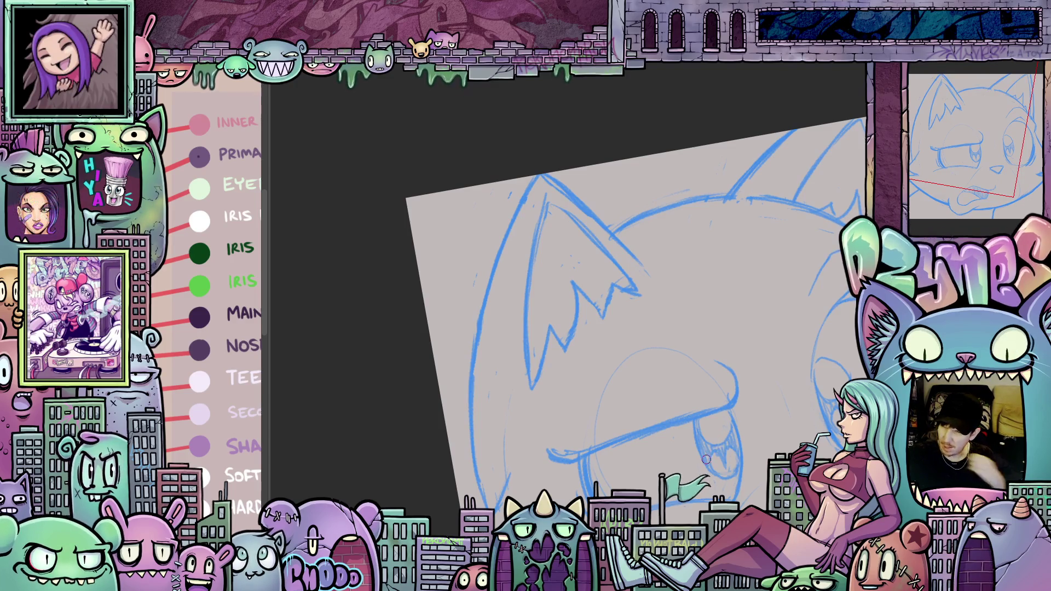
pyautogui.moveTo(620, 409)
pyautogui.mouseDown()
pyautogui.moveTo(715, 351)
pyautogui.moveTo(698, 352)
pyautogui.moveTo(685, 436)
pyautogui.moveTo(673, 398)
pyautogui.mouseUp()
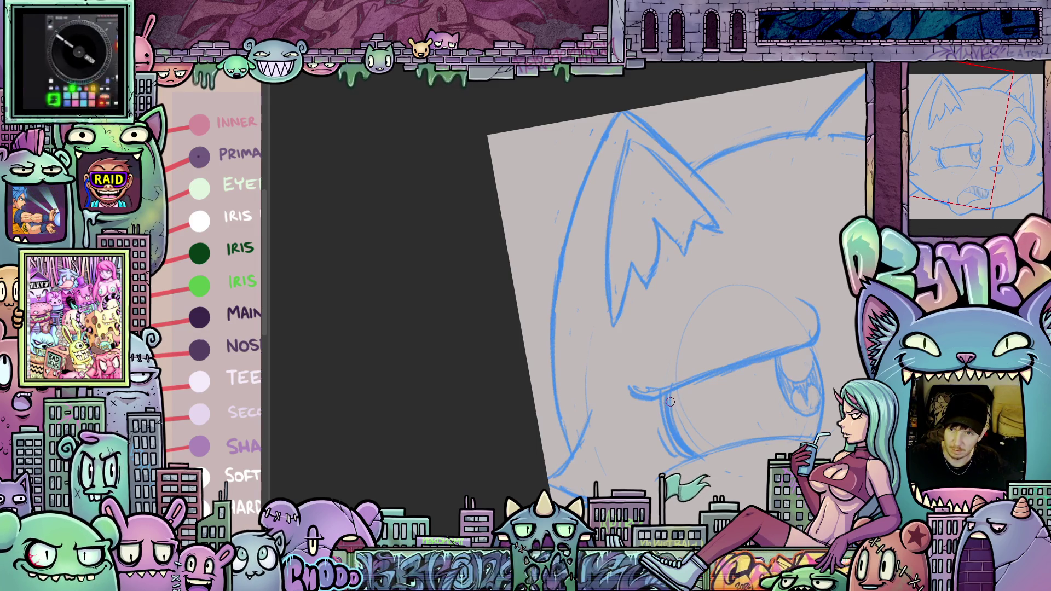
pyautogui.moveTo(648, 455); pyautogui.dragTo(662, 470)
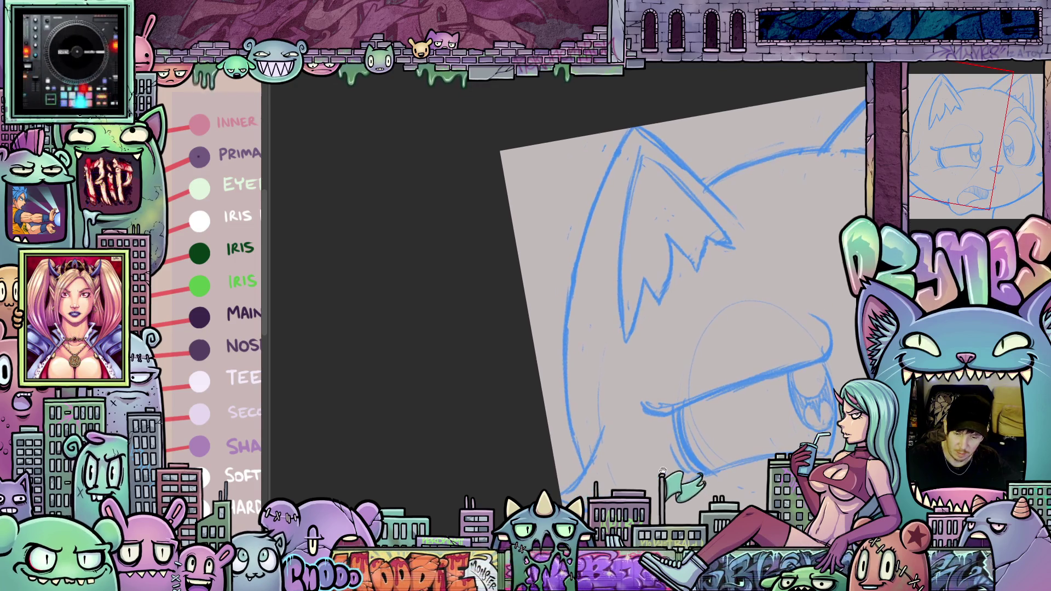
pyautogui.moveTo(738, 429)
pyautogui.mouseDown()
pyautogui.moveTo(682, 442)
pyautogui.moveTo(680, 407)
pyautogui.mouseUp()
pyautogui.moveTo(604, 253); pyautogui.dragTo(581, 219)
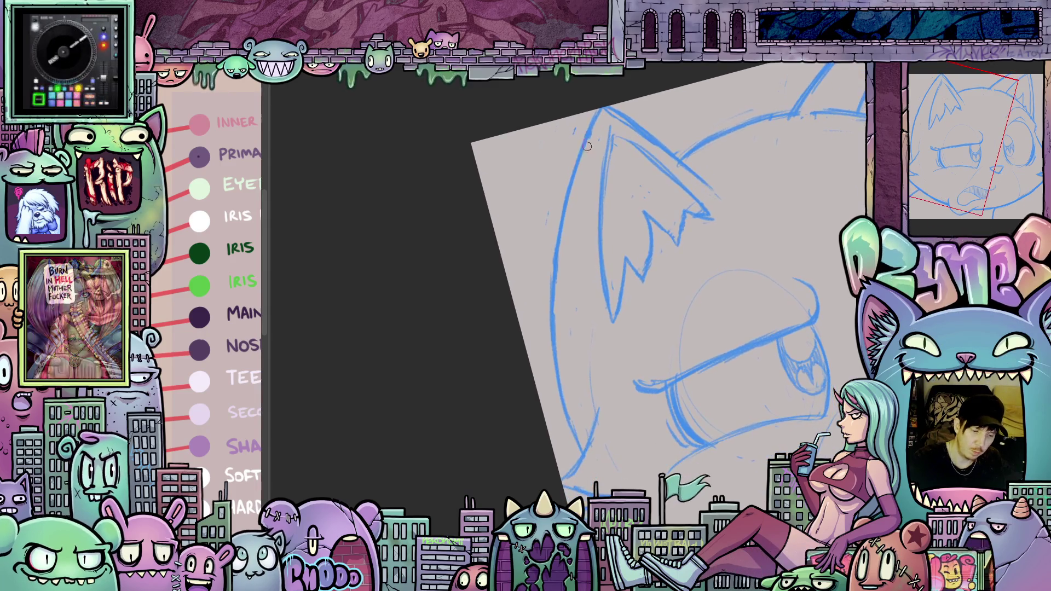
pyautogui.moveTo(596, 115); pyautogui.dragTo(575, 169)
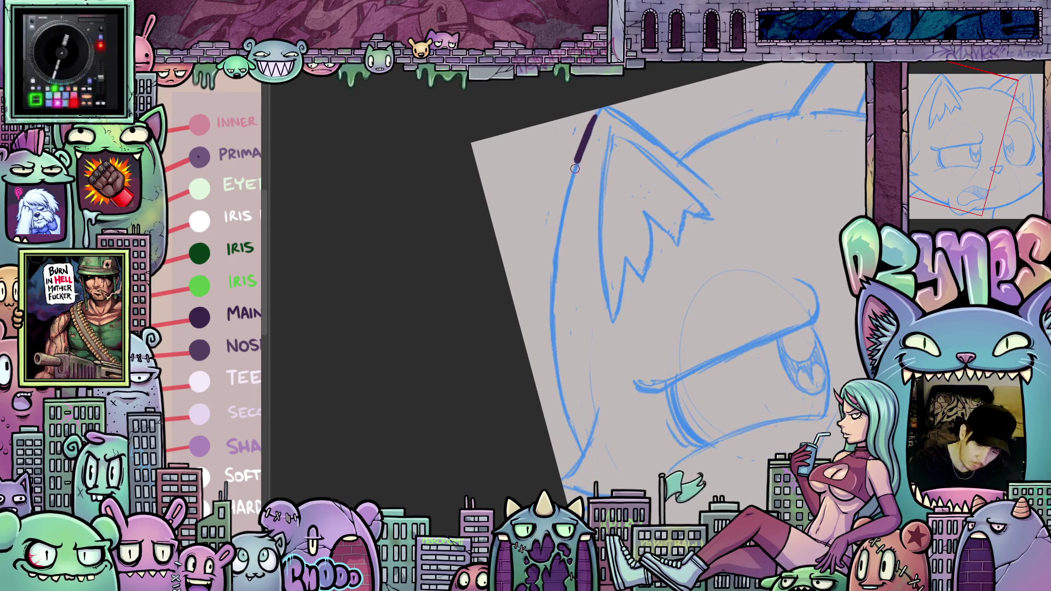
# Continue inking the head's left contour down from the ear, rotating the view as needed.
pyautogui.moveTo(564, 215); pyautogui.dragTo(555, 347)
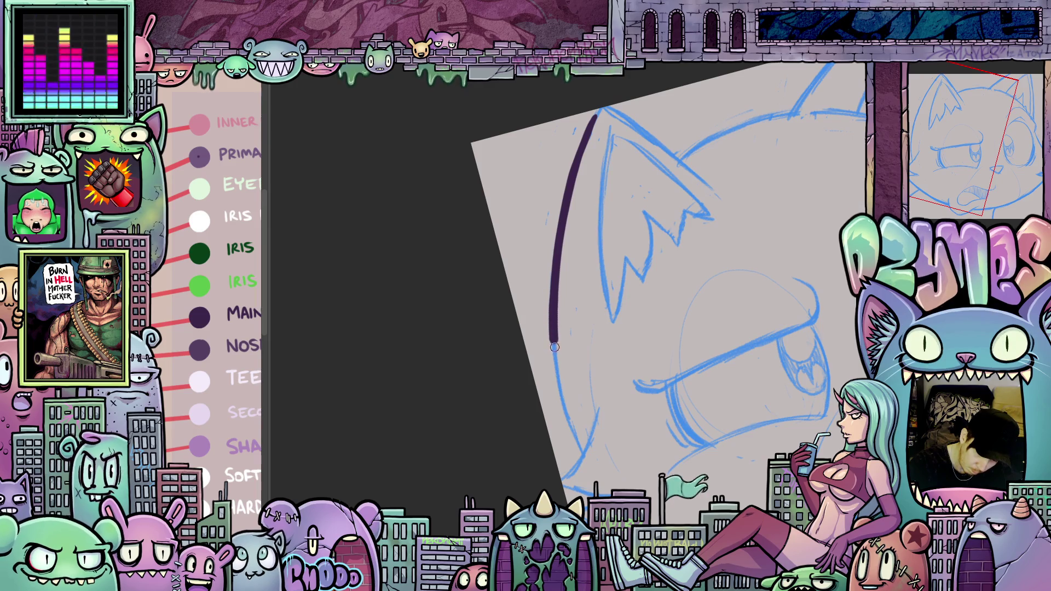
pyautogui.moveTo(569, 423); pyautogui.dragTo(584, 457)
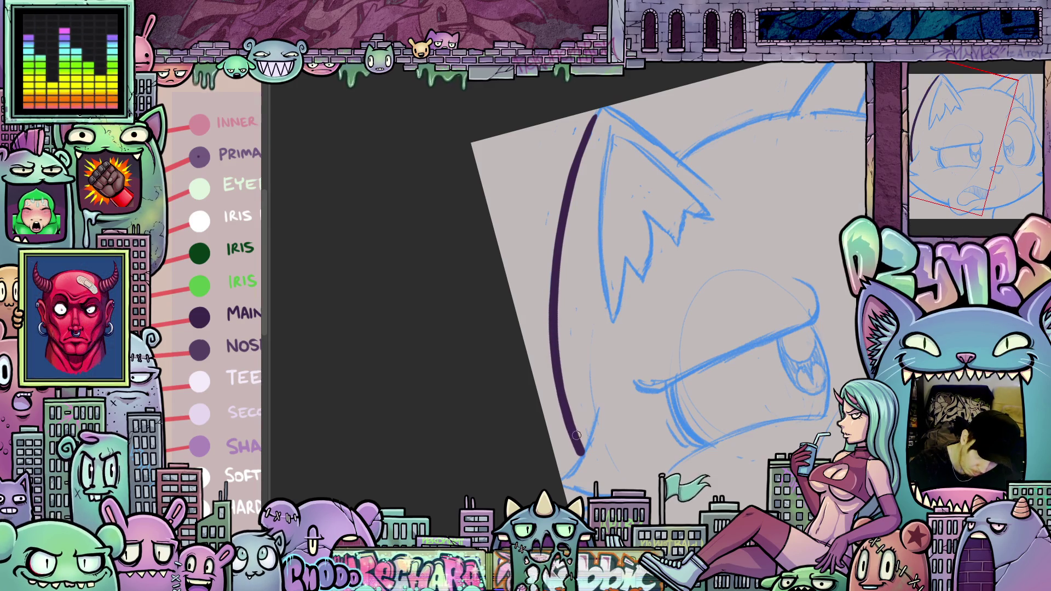
pyautogui.moveTo(736, 371)
pyautogui.mouseDown()
pyautogui.moveTo(661, 425)
pyautogui.moveTo(630, 356)
pyautogui.mouseUp()
pyautogui.scroll(2, 610, 303)
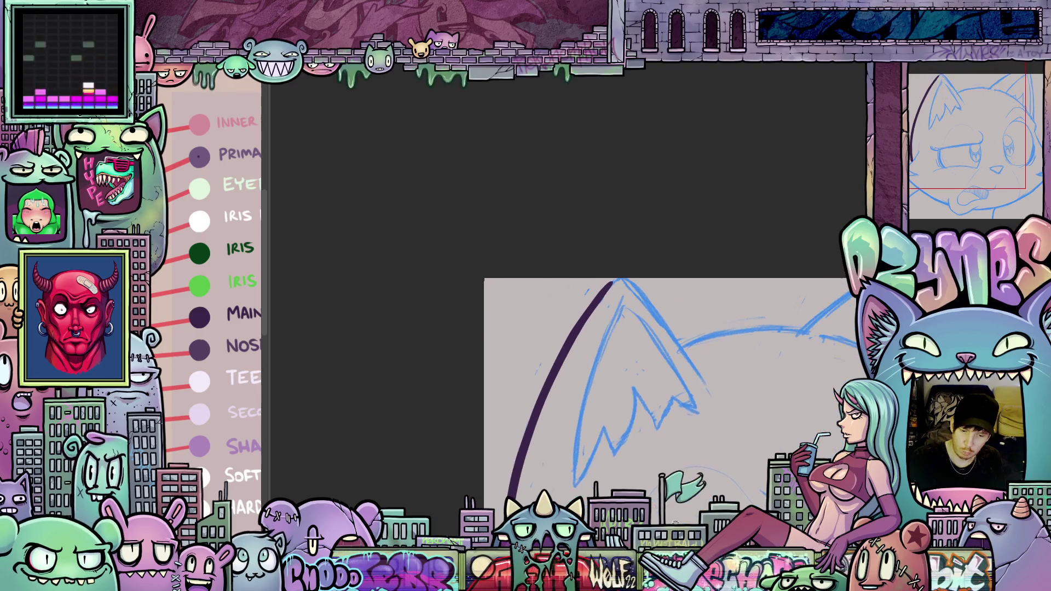
pyautogui.moveTo(611, 303)
pyautogui.mouseDown()
pyautogui.moveTo(598, 278)
pyautogui.moveTo(611, 248)
pyautogui.moveTo(607, 340)
pyautogui.mouseUp()
pyautogui.moveTo(760, 452)
pyautogui.mouseDown()
pyautogui.moveTo(750, 416)
pyautogui.moveTo(631, 243)
pyautogui.mouseUp()
pyautogui.moveTo(595, 207); pyautogui.dragTo(593, 226)
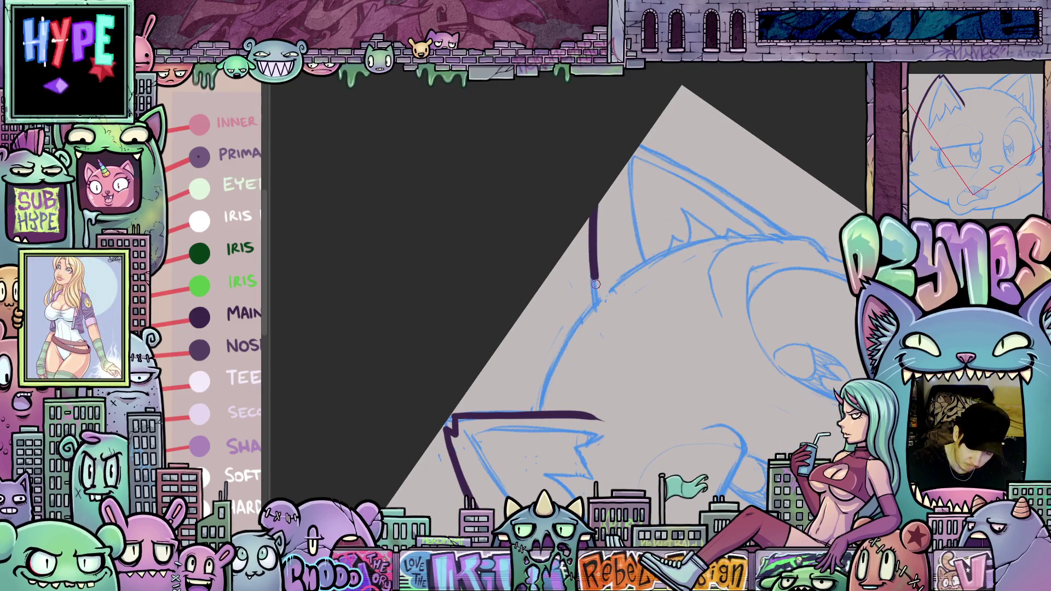
pyautogui.moveTo(765, 332)
pyautogui.mouseDown()
pyautogui.moveTo(712, 284)
pyautogui.moveTo(626, 245)
pyautogui.mouseUp()
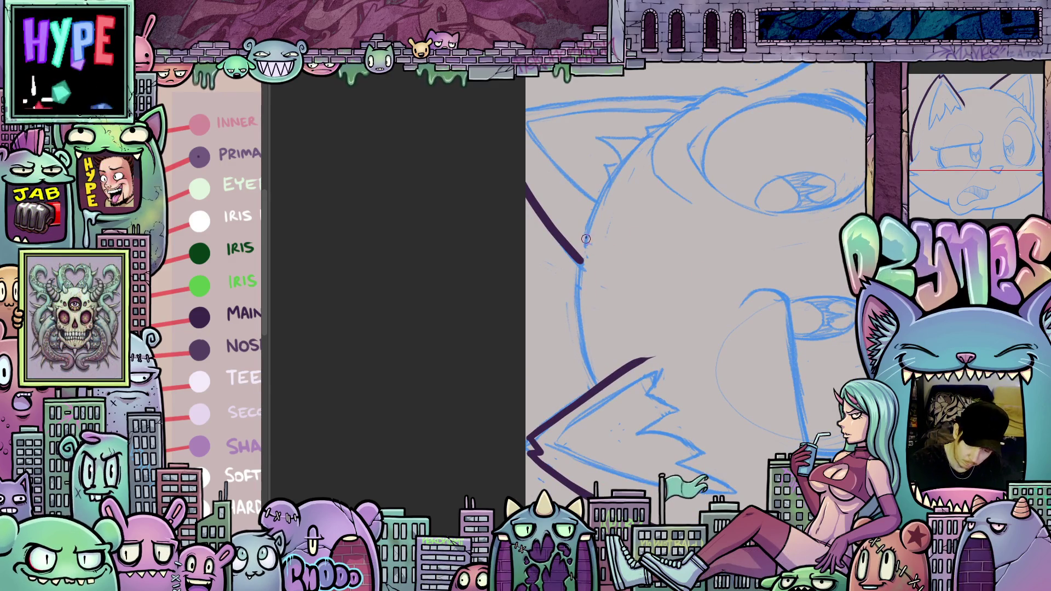
pyautogui.moveTo(584, 326); pyautogui.dragTo(600, 390)
pyautogui.moveTo(755, 326)
pyautogui.mouseDown()
pyautogui.moveTo(769, 370)
pyautogui.moveTo(695, 416)
pyautogui.mouseUp()
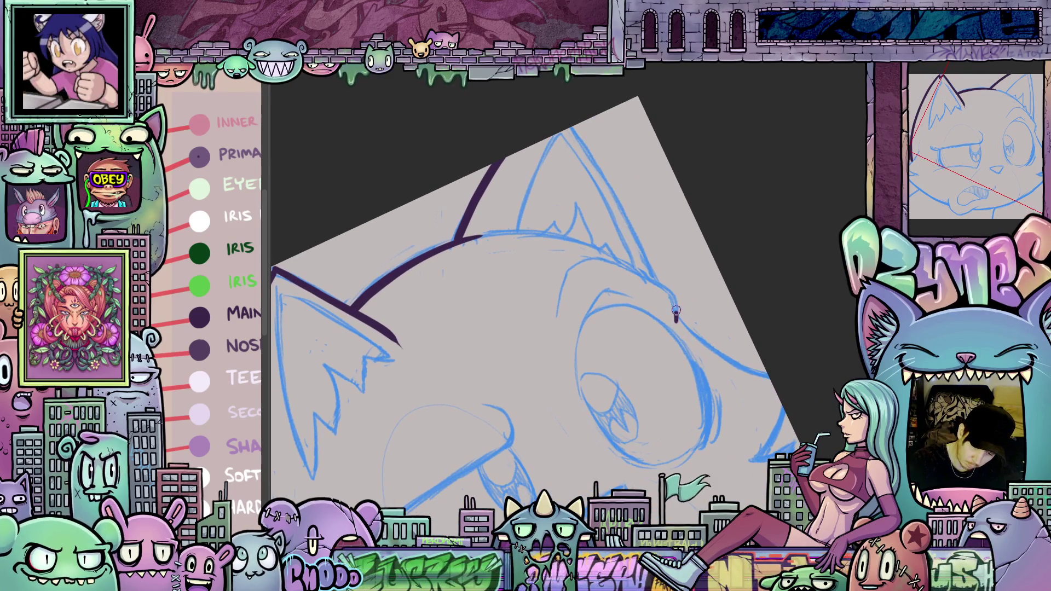
pyautogui.moveTo(677, 324)
pyautogui.mouseDown()
pyautogui.moveTo(669, 294)
pyautogui.moveTo(624, 271)
pyautogui.mouseUp()
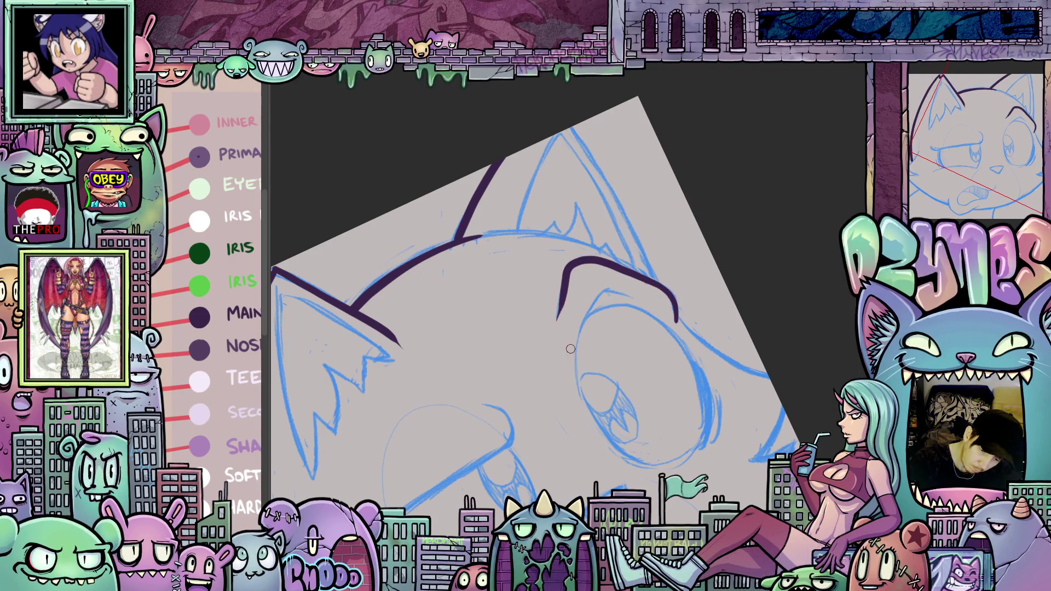
# Ink the heavy dark purple upper lid line over the cat's left eye.
pyautogui.scroll(3, 570, 349)
pyautogui.scroll(-3, 640, 378)
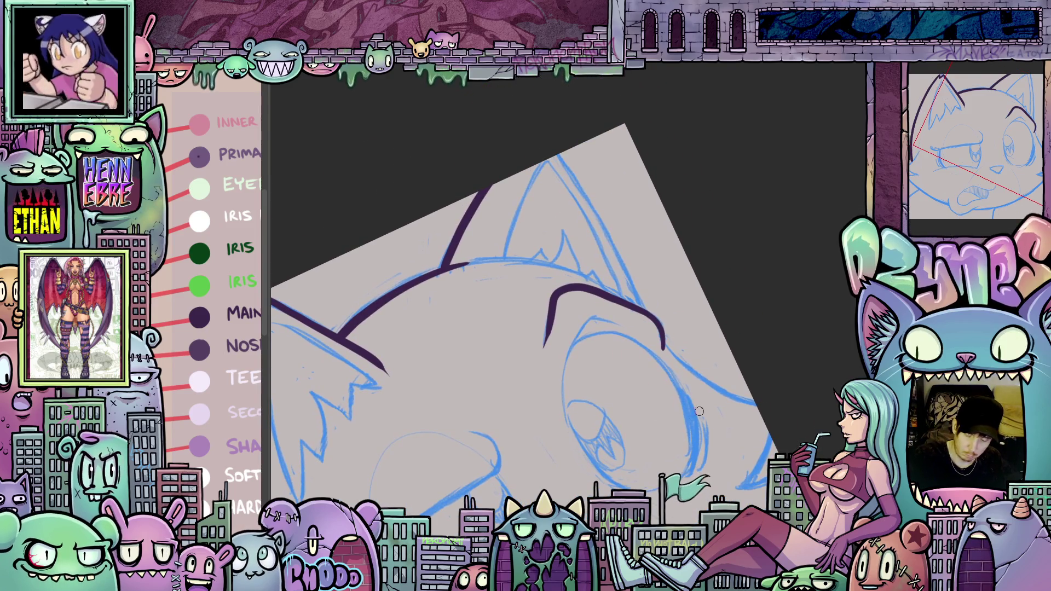
pyautogui.scroll(2, 700, 411)
pyautogui.scroll(-2, 618, 349)
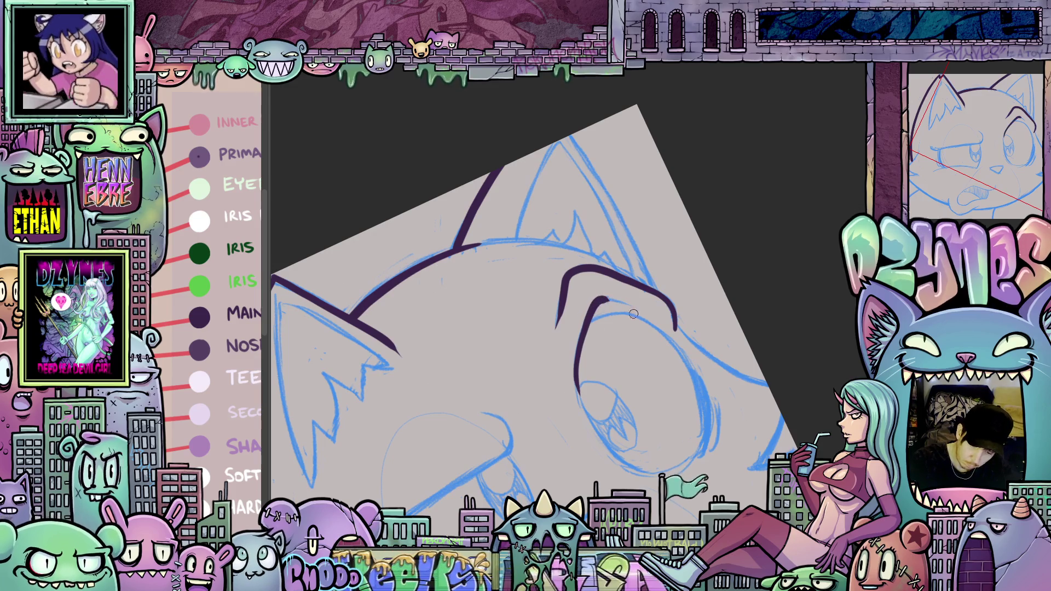
pyautogui.moveTo(594, 307); pyautogui.dragTo(608, 291)
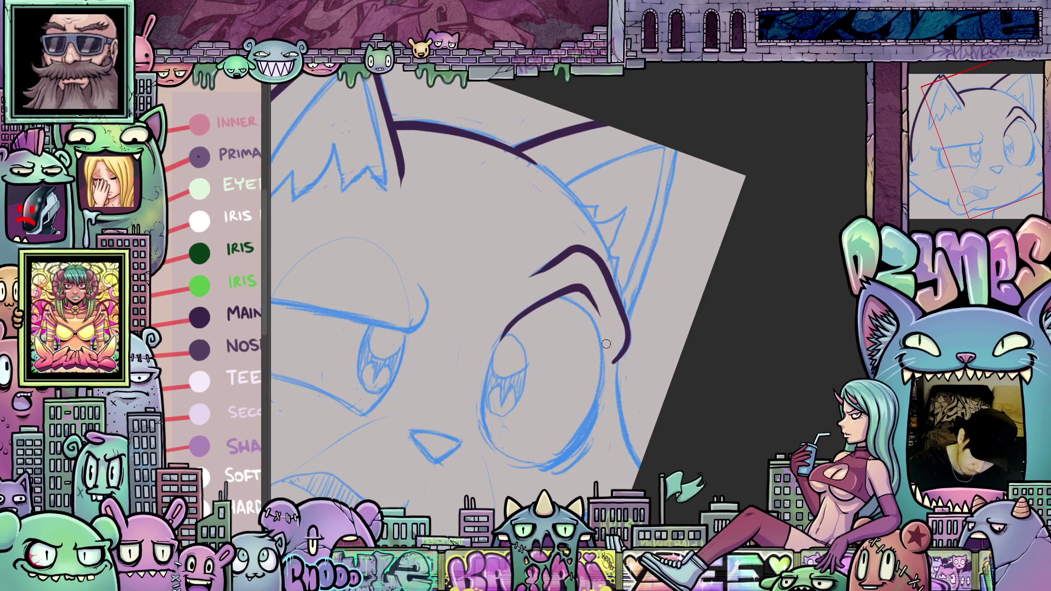
pyautogui.moveTo(606, 344)
pyautogui.mouseDown()
pyautogui.moveTo(594, 376)
pyautogui.moveTo(776, 386)
pyautogui.moveTo(705, 366)
pyautogui.mouseUp()
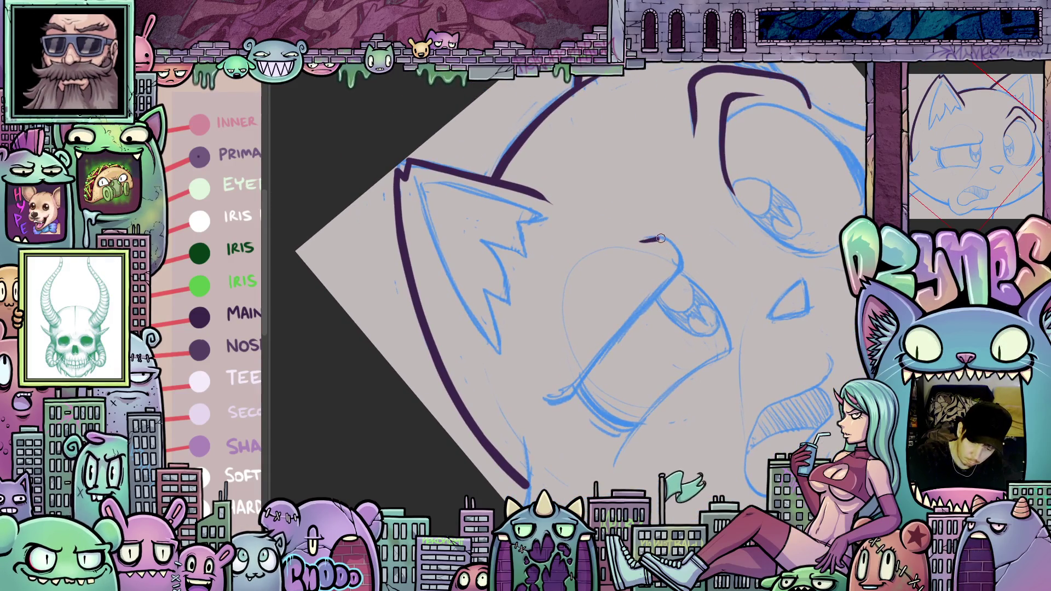
pyautogui.moveTo(678, 272); pyautogui.dragTo(595, 361)
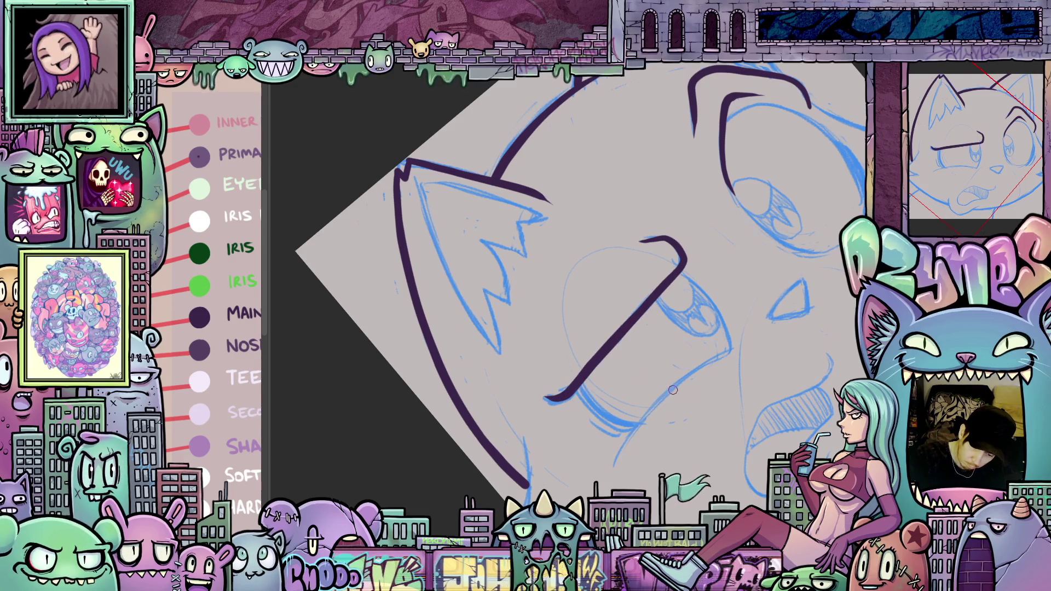
pyautogui.moveTo(684, 486); pyautogui.dragTo(707, 496)
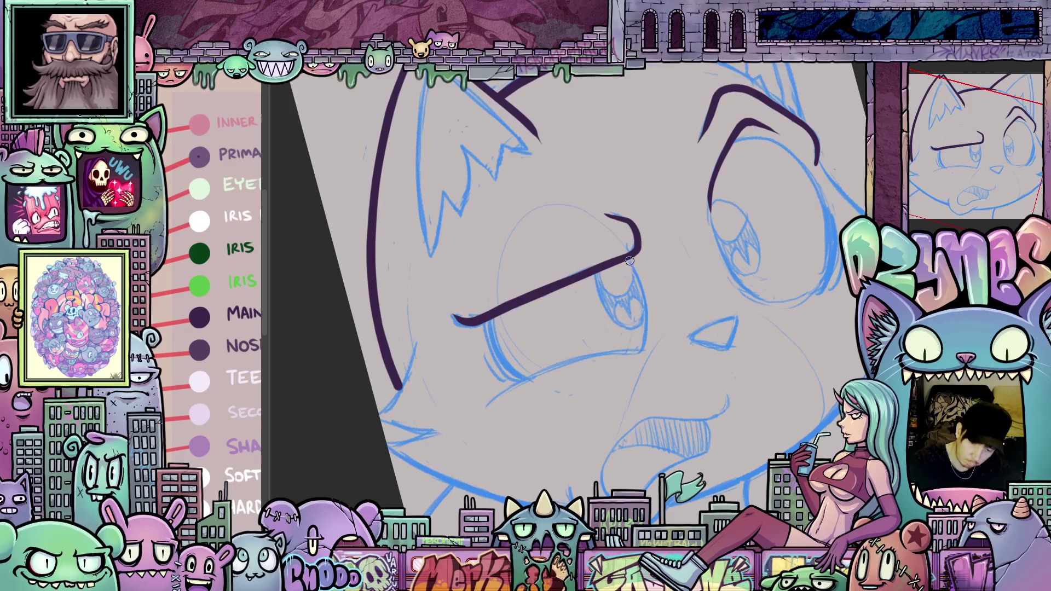
# Zoom in on the eyes and ink the right-side outline of the cat's right eye.
pyautogui.moveTo(669, 338)
pyautogui.mouseDown()
pyautogui.moveTo(653, 335)
pyautogui.moveTo(689, 349)
pyautogui.mouseUp()
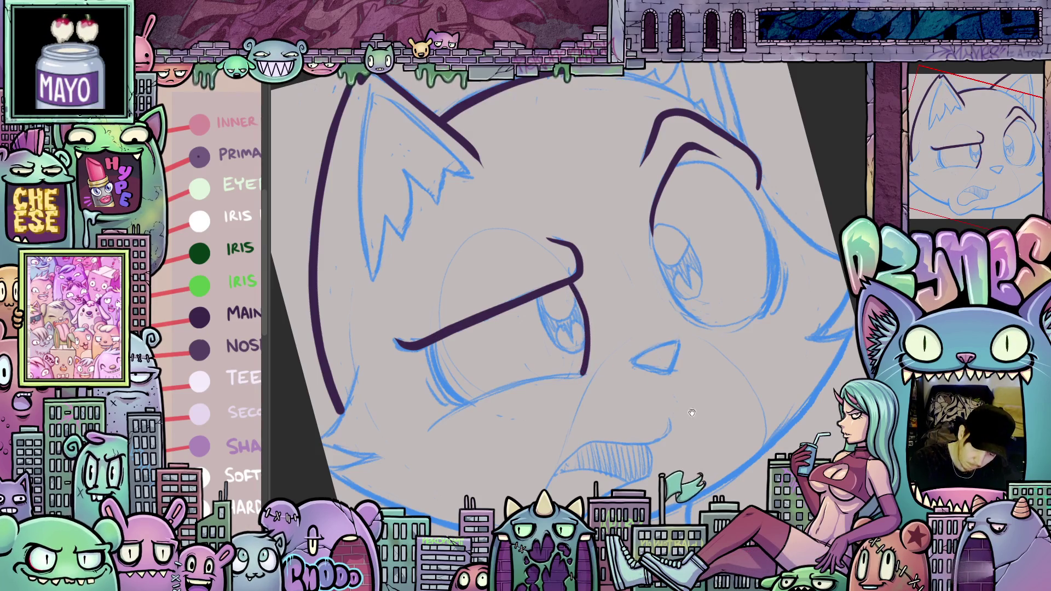
pyautogui.moveTo(693, 412)
pyautogui.mouseDown()
pyautogui.moveTo(528, 276)
pyautogui.moveTo(526, 288)
pyautogui.mouseUp()
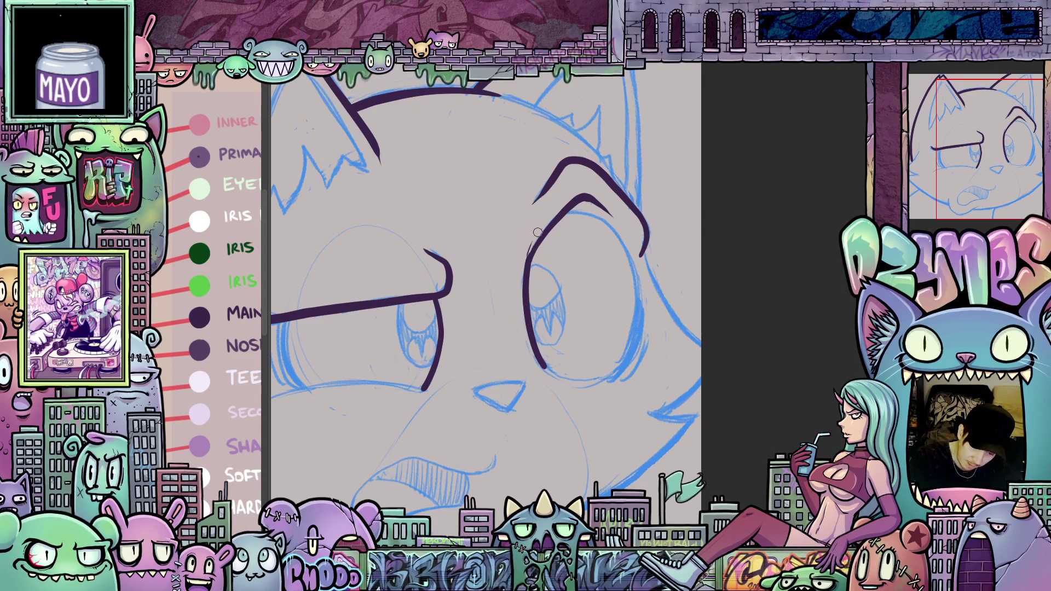
pyautogui.moveTo(629, 356)
pyautogui.mouseDown()
pyautogui.moveTo(618, 320)
pyautogui.moveTo(607, 348)
pyautogui.mouseUp()
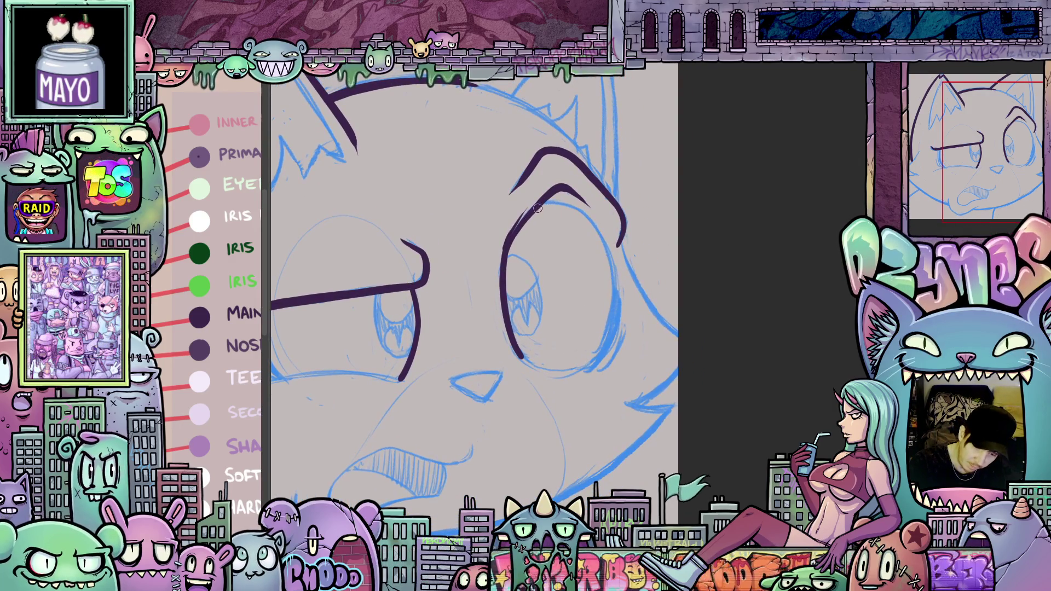
pyautogui.moveTo(589, 223)
pyautogui.mouseDown()
pyautogui.moveTo(613, 296)
pyautogui.moveTo(597, 358)
pyautogui.moveTo(620, 323)
pyautogui.mouseUp()
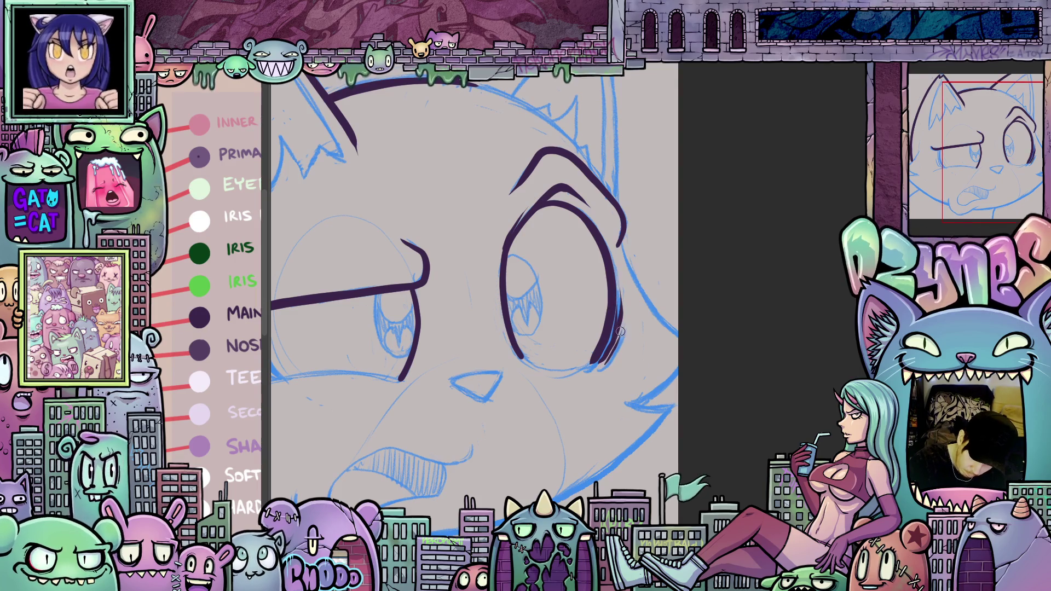
pyautogui.moveTo(690, 354)
pyautogui.mouseDown()
pyautogui.moveTo(630, 416)
pyautogui.moveTo(530, 272)
pyautogui.mouseUp()
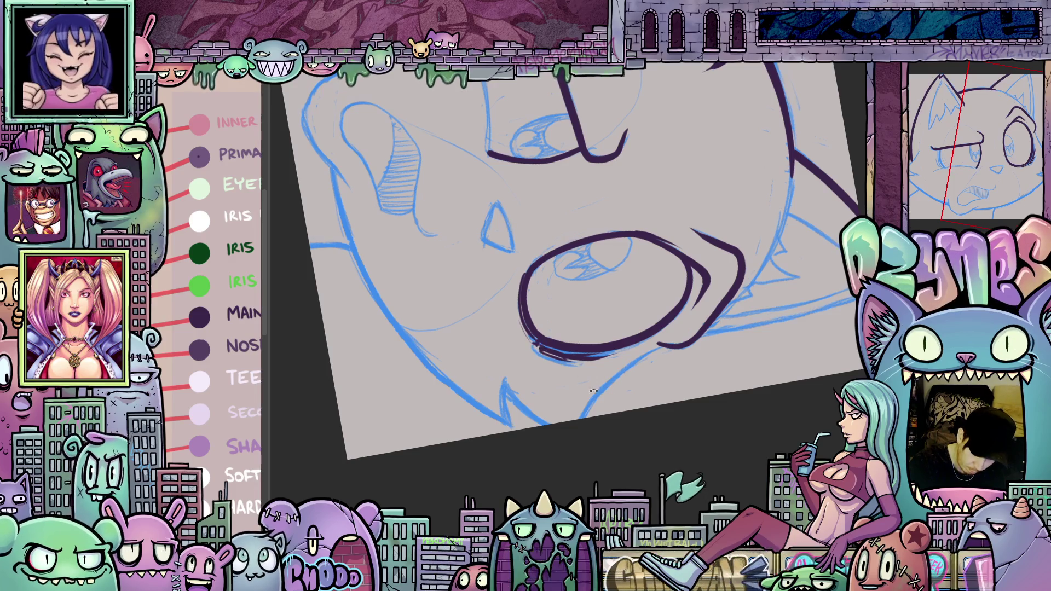
# Angle the view onto the mouth and ink its left side and bottom loop.
pyautogui.moveTo(594, 391)
pyautogui.mouseDown()
pyautogui.moveTo(771, 382)
pyautogui.moveTo(665, 312)
pyautogui.moveTo(675, 308)
pyautogui.moveTo(628, 375)
pyautogui.mouseUp()
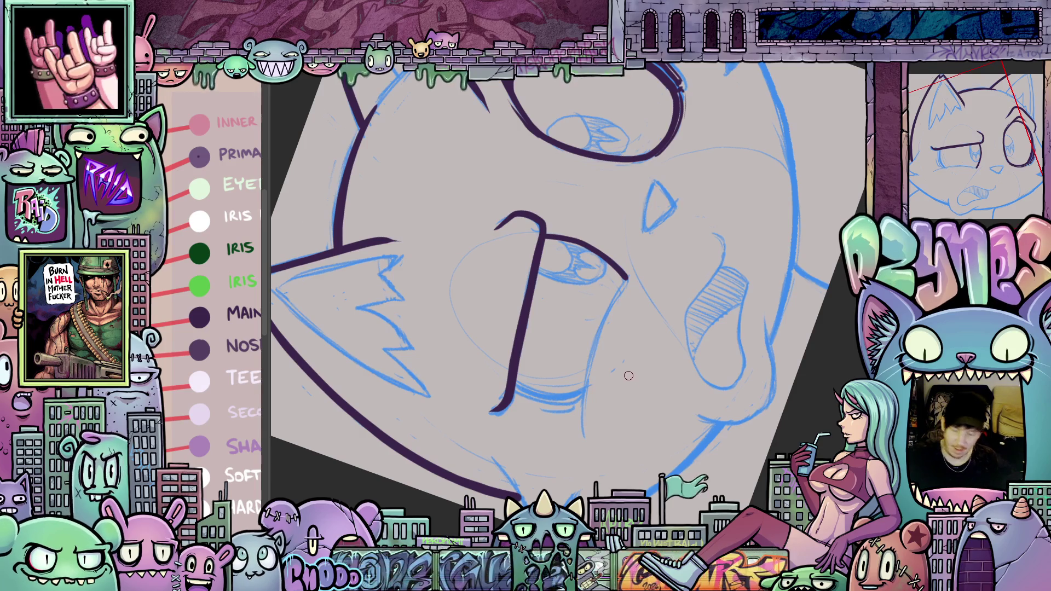
pyautogui.moveTo(616, 400); pyautogui.dragTo(648, 415)
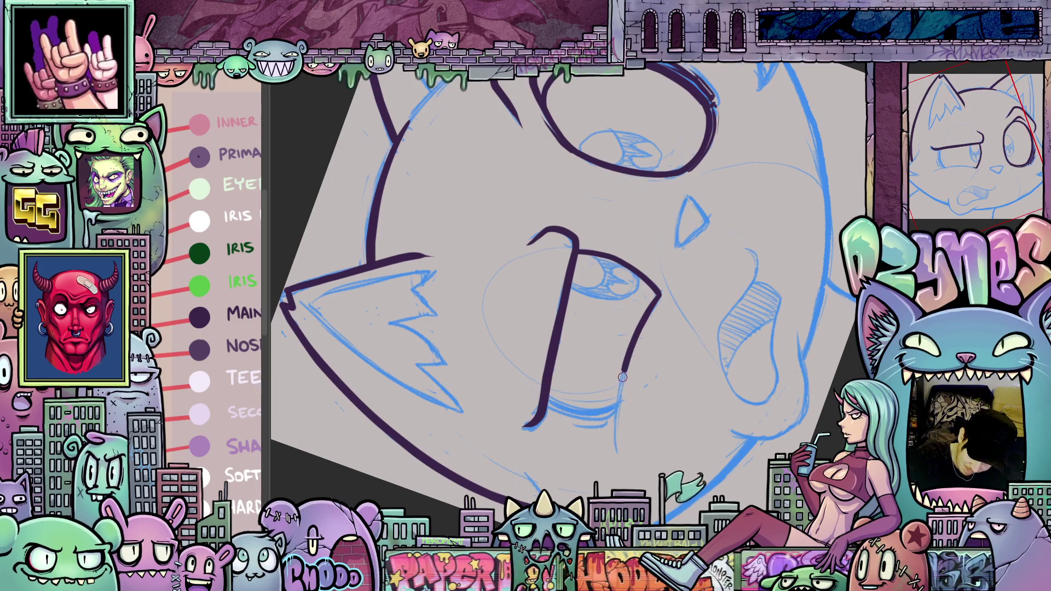
pyautogui.moveTo(661, 437)
pyautogui.mouseDown()
pyautogui.moveTo(580, 400)
pyautogui.moveTo(516, 429)
pyautogui.mouseUp()
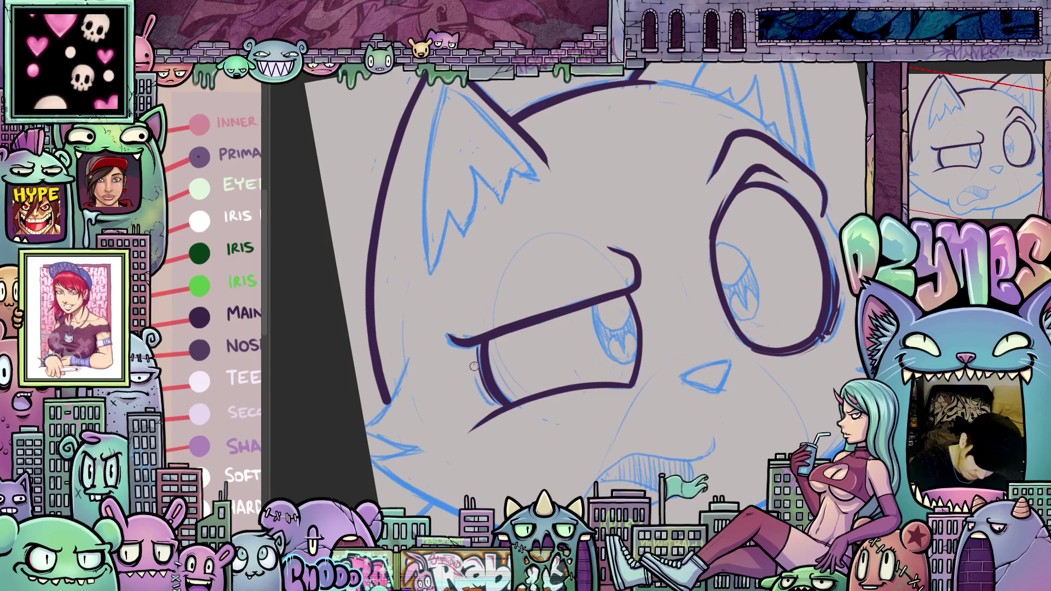
pyautogui.moveTo(492, 402)
pyautogui.mouseDown()
pyautogui.moveTo(707, 455)
pyautogui.moveTo(619, 279)
pyautogui.moveTo(643, 339)
pyautogui.moveTo(610, 340)
pyautogui.moveTo(575, 359)
pyautogui.mouseUp()
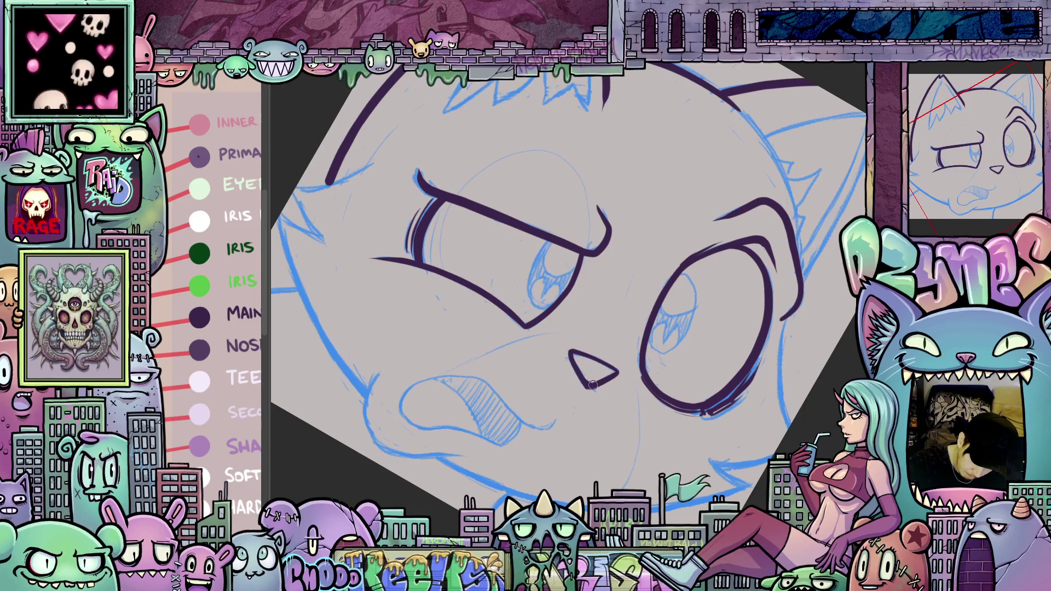
pyautogui.moveTo(595, 385)
pyautogui.mouseDown()
pyautogui.moveTo(763, 367)
pyautogui.moveTo(712, 390)
pyautogui.mouseUp()
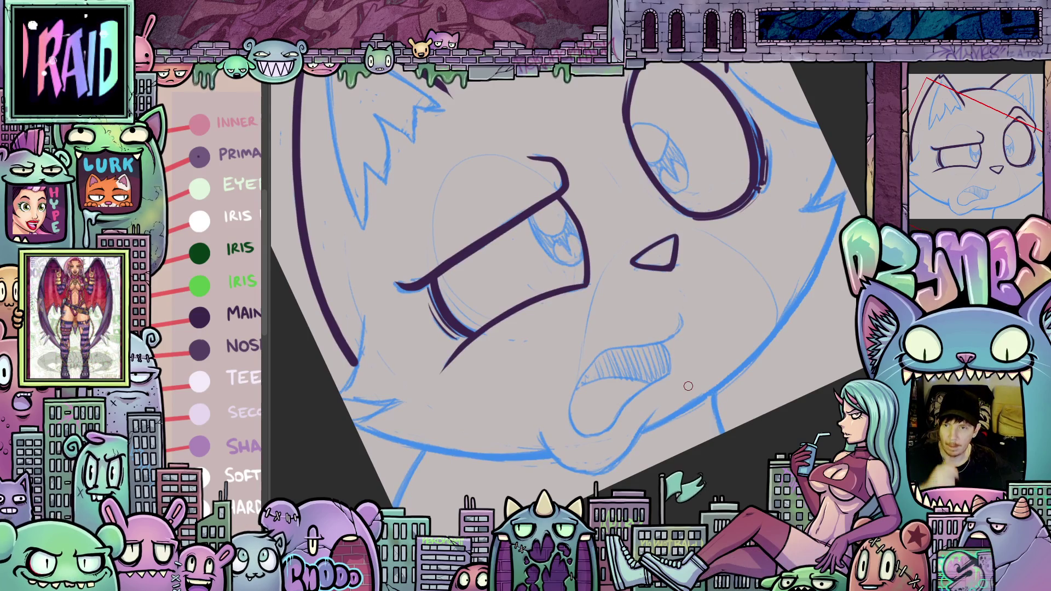
pyautogui.moveTo(688, 386)
pyautogui.mouseDown()
pyautogui.moveTo(689, 291)
pyautogui.moveTo(673, 311)
pyautogui.mouseUp()
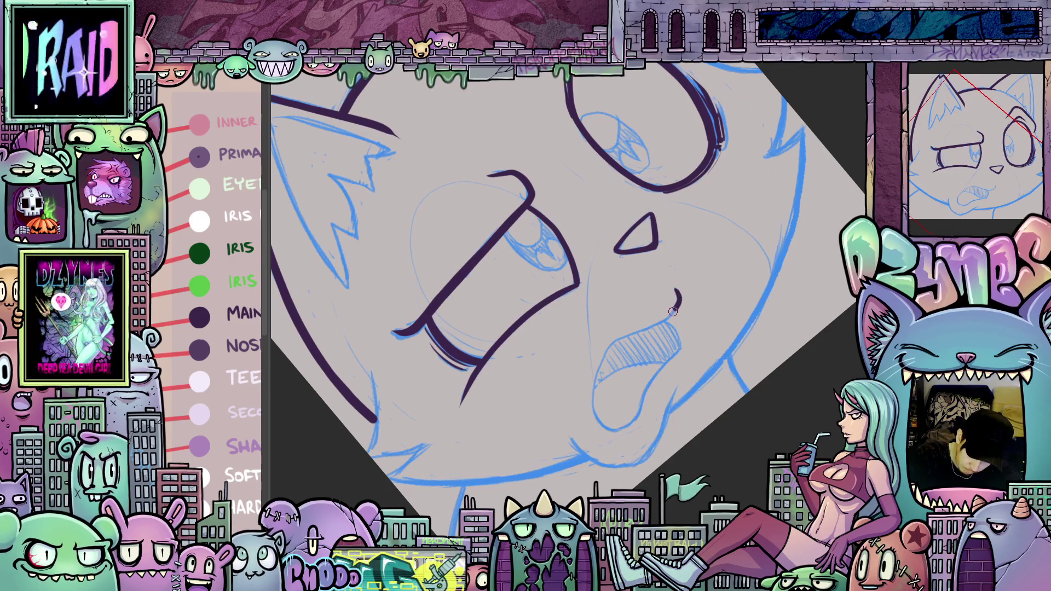
pyautogui.moveTo(616, 344)
pyautogui.mouseDown()
pyautogui.moveTo(596, 377)
pyautogui.moveTo(597, 422)
pyautogui.moveTo(638, 423)
pyautogui.moveTo(677, 358)
pyautogui.moveTo(669, 375)
pyautogui.moveTo(647, 379)
pyautogui.mouseUp()
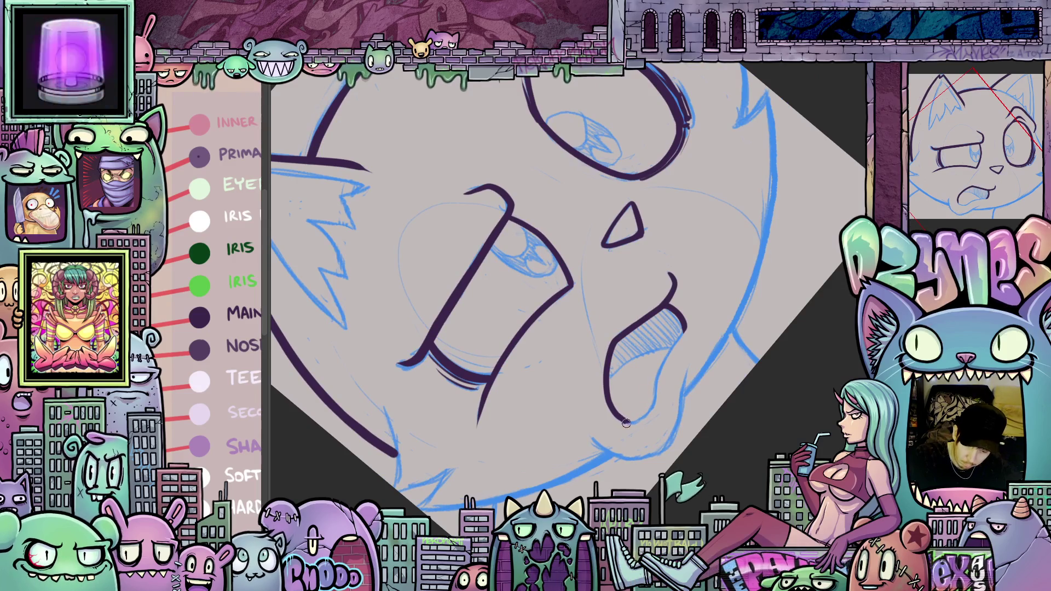
pyautogui.moveTo(624, 422)
pyautogui.mouseDown()
pyautogui.moveTo(652, 417)
pyautogui.moveTo(672, 350)
pyautogui.moveTo(695, 317)
pyautogui.mouseUp()
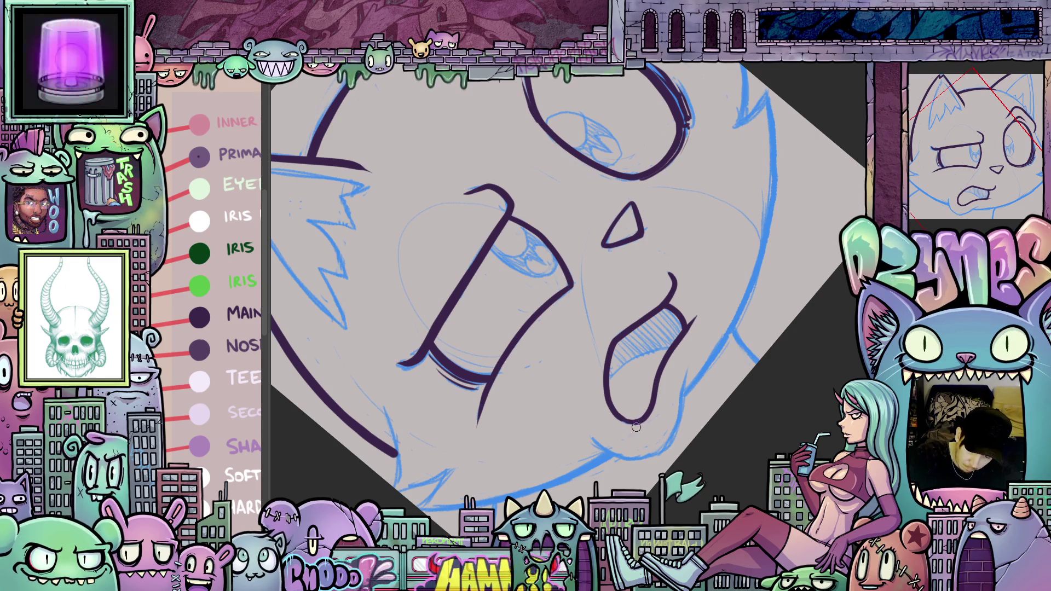
# Extend the cheek lines down below the eyes.
pyautogui.hotkey('ctrl', '0')
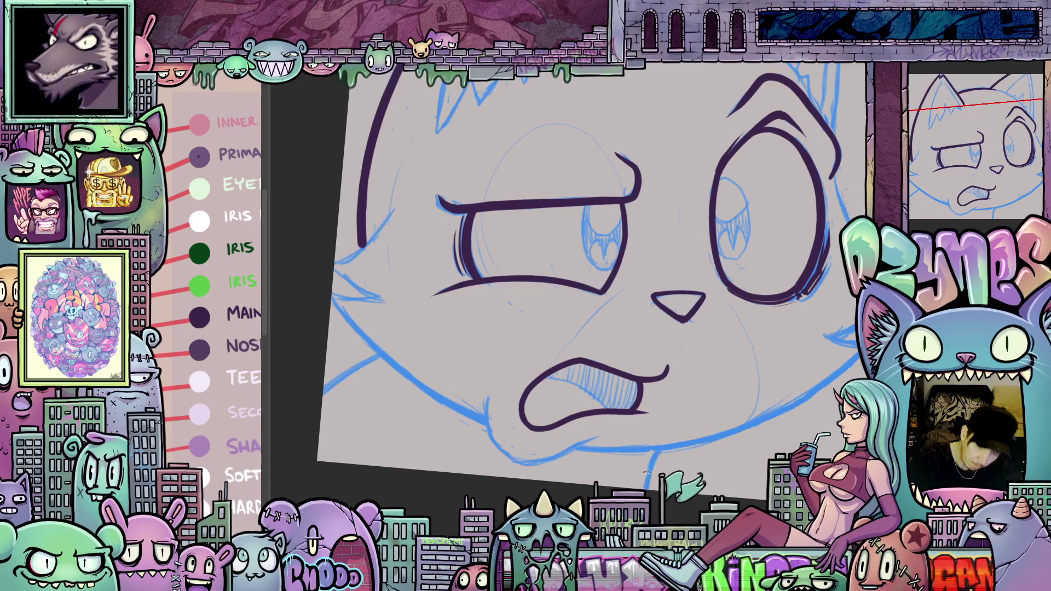
pyautogui.moveTo(547, 446)
pyautogui.mouseDown()
pyautogui.moveTo(747, 298)
pyautogui.moveTo(609, 263)
pyautogui.mouseUp()
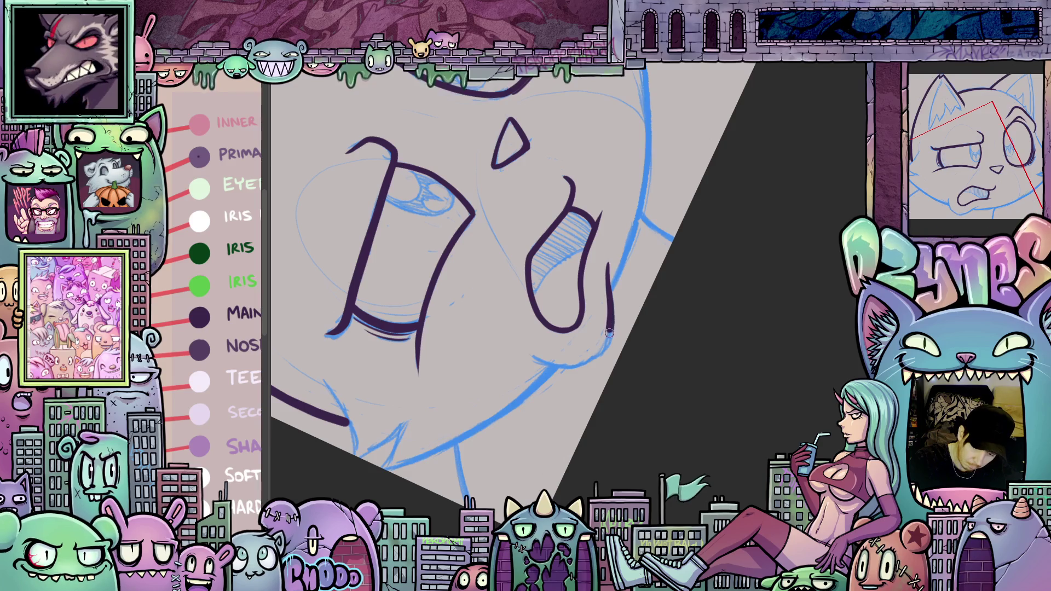
pyautogui.moveTo(610, 333); pyautogui.dragTo(581, 365)
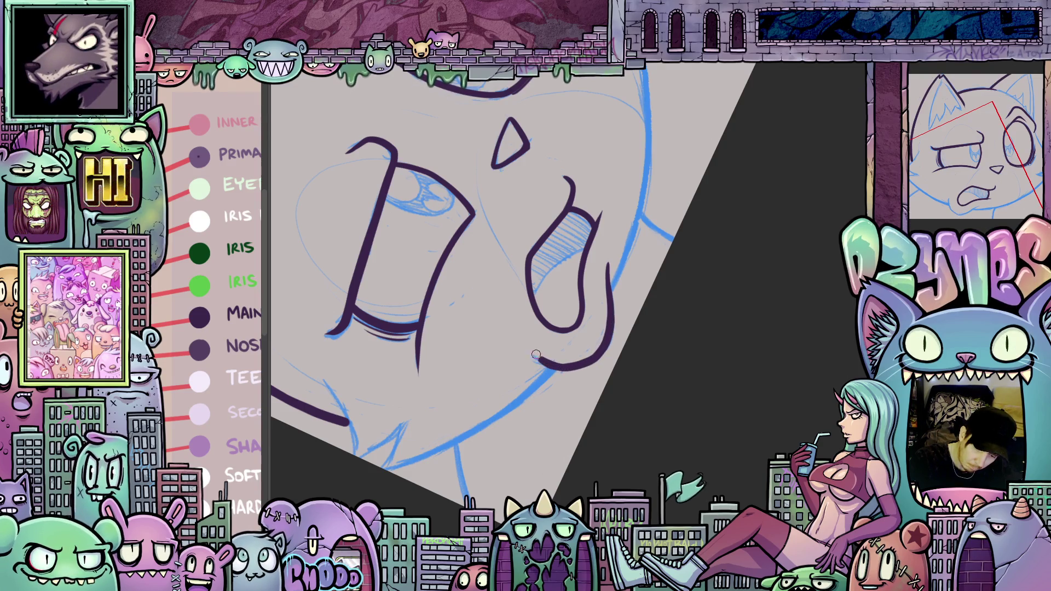
pyautogui.moveTo(587, 317)
pyautogui.mouseDown()
pyautogui.moveTo(735, 422)
pyautogui.moveTo(698, 461)
pyautogui.moveTo(704, 436)
pyautogui.moveTo(679, 451)
pyautogui.moveTo(648, 443)
pyautogui.mouseUp()
pyautogui.scroll(3, 690, 454)
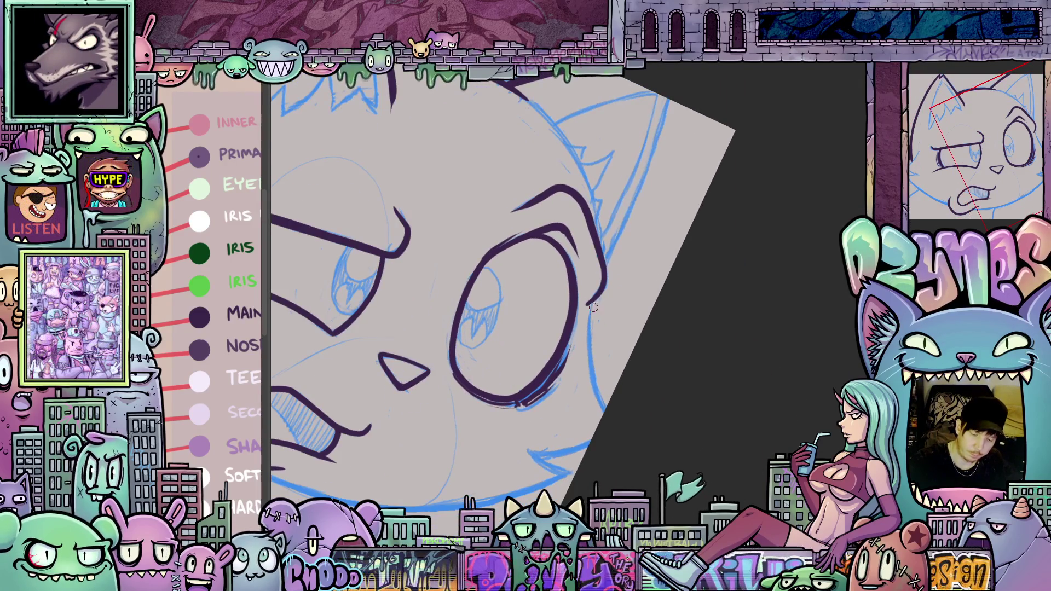
pyautogui.moveTo(590, 315); pyautogui.dragTo(590, 365)
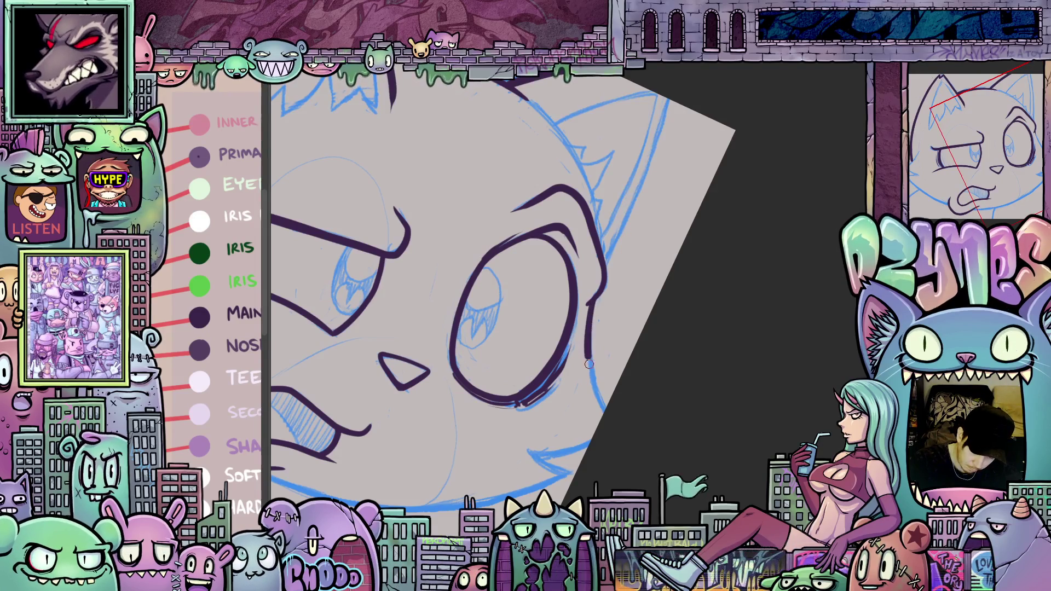
pyautogui.moveTo(644, 439)
pyautogui.mouseDown()
pyautogui.moveTo(746, 298)
pyautogui.moveTo(691, 315)
pyautogui.moveTo(667, 368)
pyautogui.mouseUp()
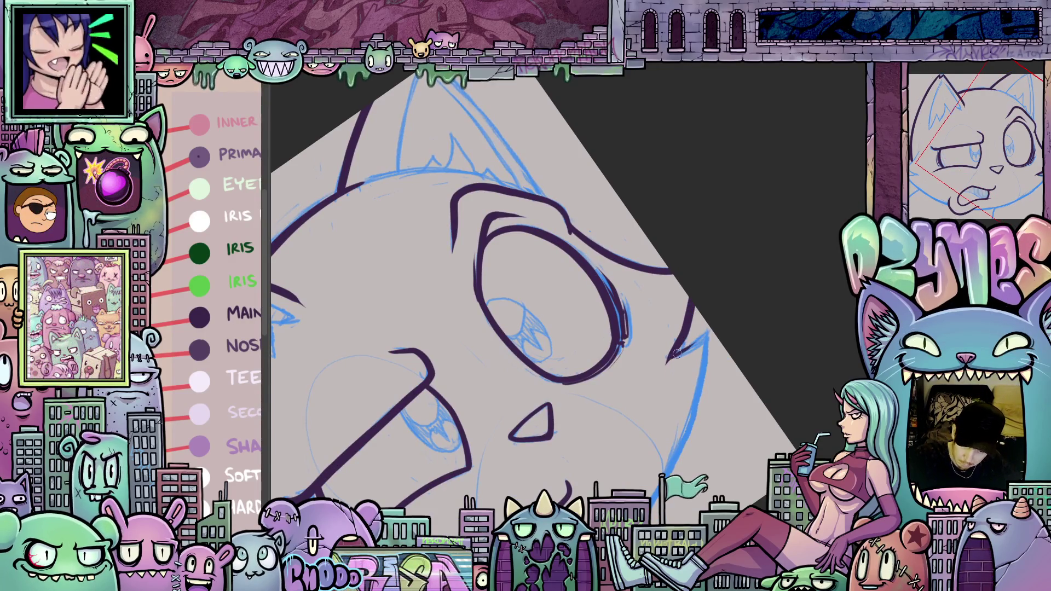
pyautogui.moveTo(707, 335)
pyautogui.mouseDown()
pyautogui.moveTo(679, 383)
pyautogui.moveTo(629, 416)
pyautogui.moveTo(520, 438)
pyautogui.moveTo(568, 502)
pyautogui.moveTo(561, 476)
pyautogui.mouseUp()
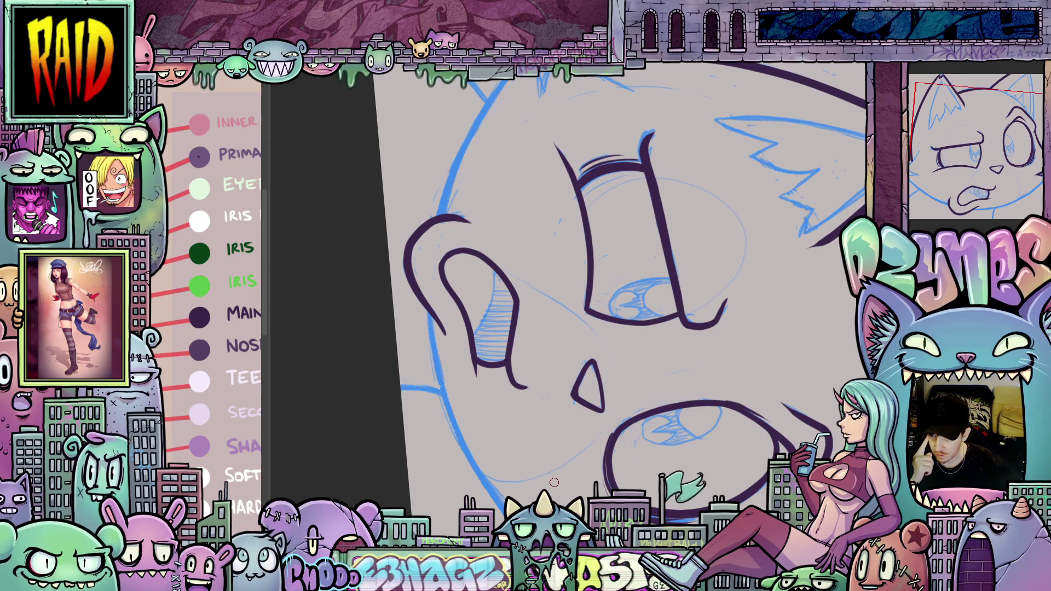
# Zoom out and extend the head outline down the cat's left side.
pyautogui.press('-')
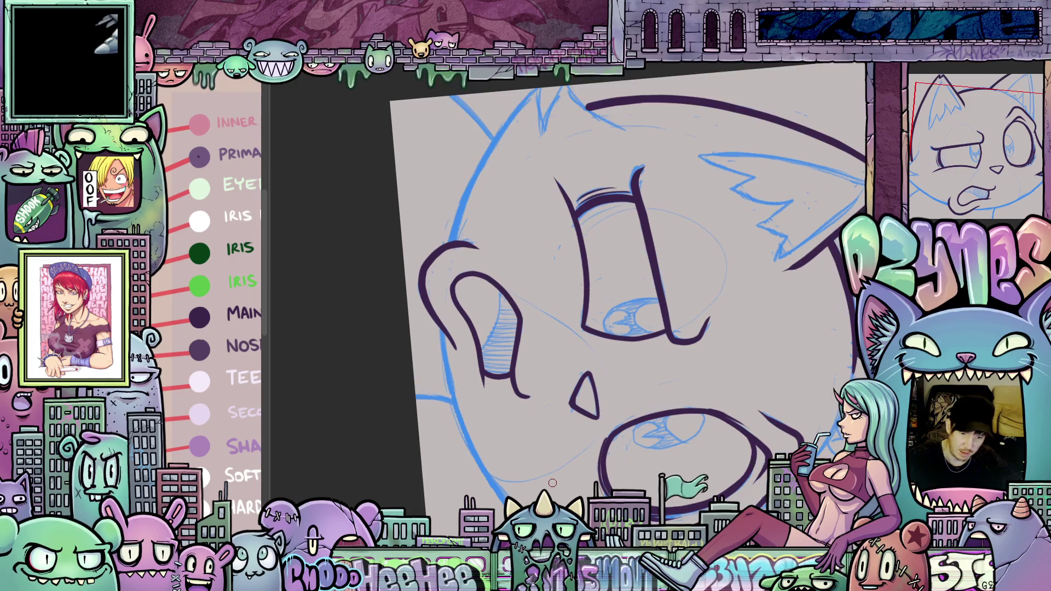
pyautogui.hotkey('ctrl', '-')
pyautogui.press('-')
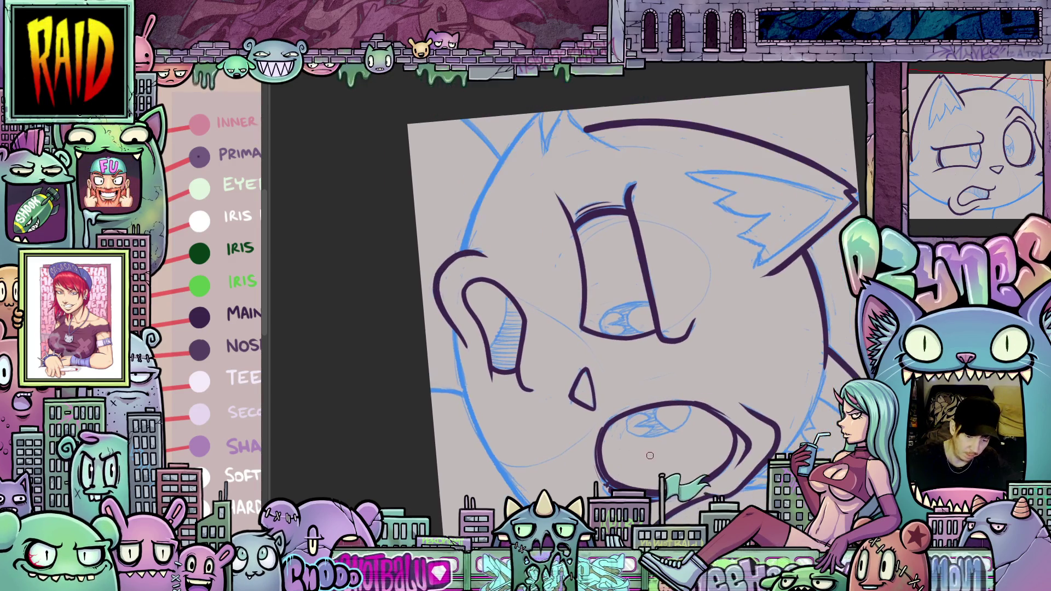
pyautogui.moveTo(648, 464); pyautogui.dragTo(648, 417)
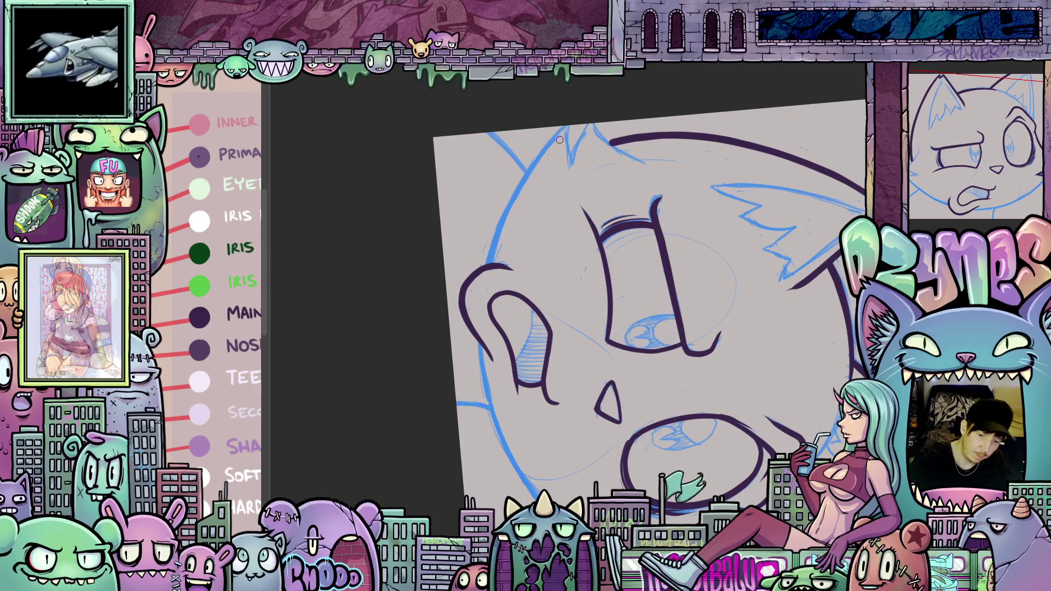
pyautogui.moveTo(543, 152); pyautogui.dragTo(509, 218)
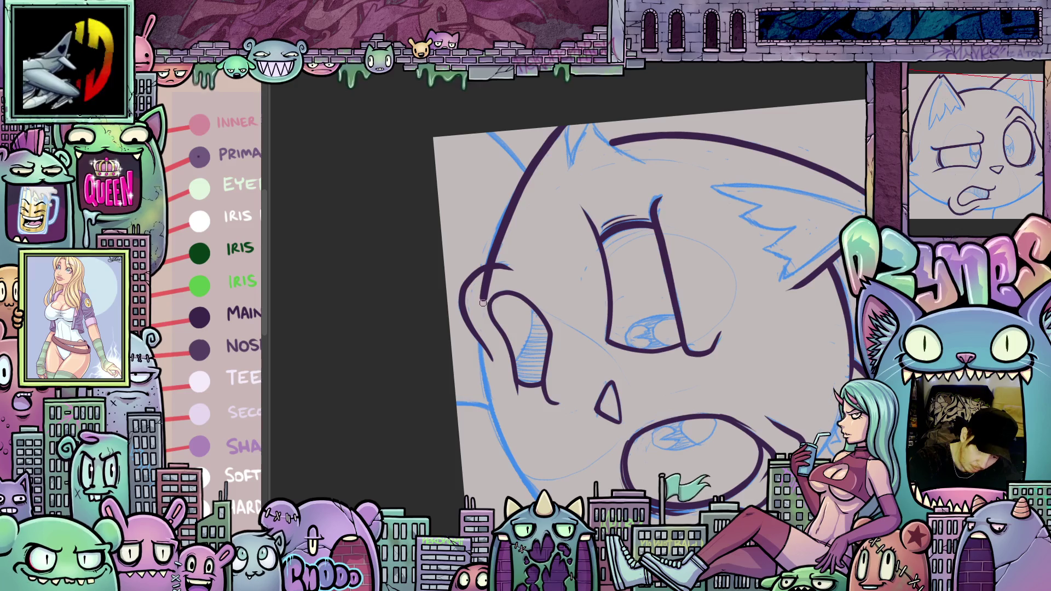
pyautogui.moveTo(484, 370); pyautogui.dragTo(506, 442)
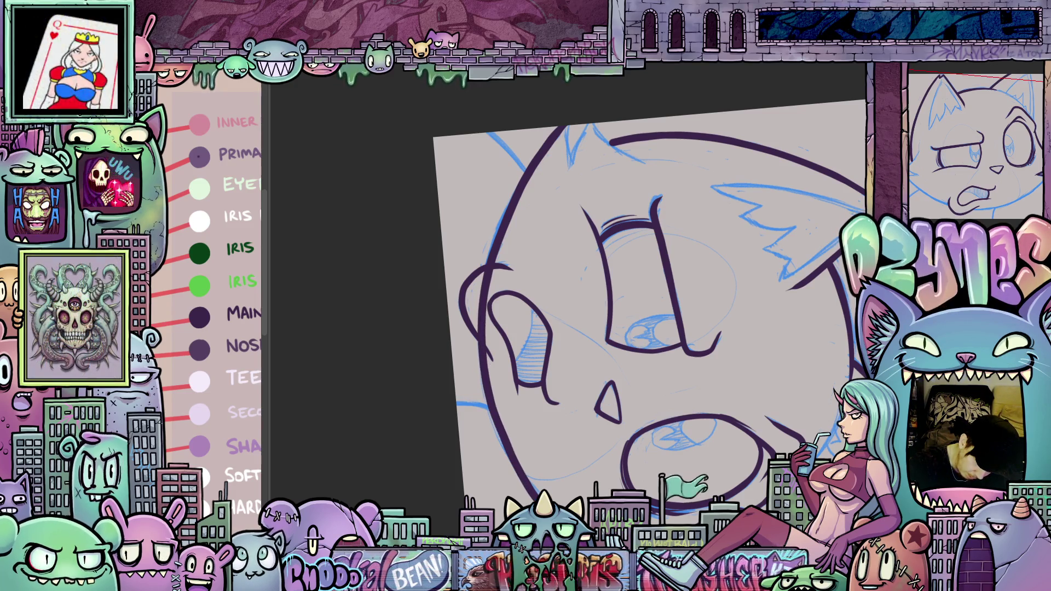
# Rotate the view and ink the line under the cat's chin over the sketch.
pyautogui.press('-')
pyautogui.press('-')
pyautogui.press('-')
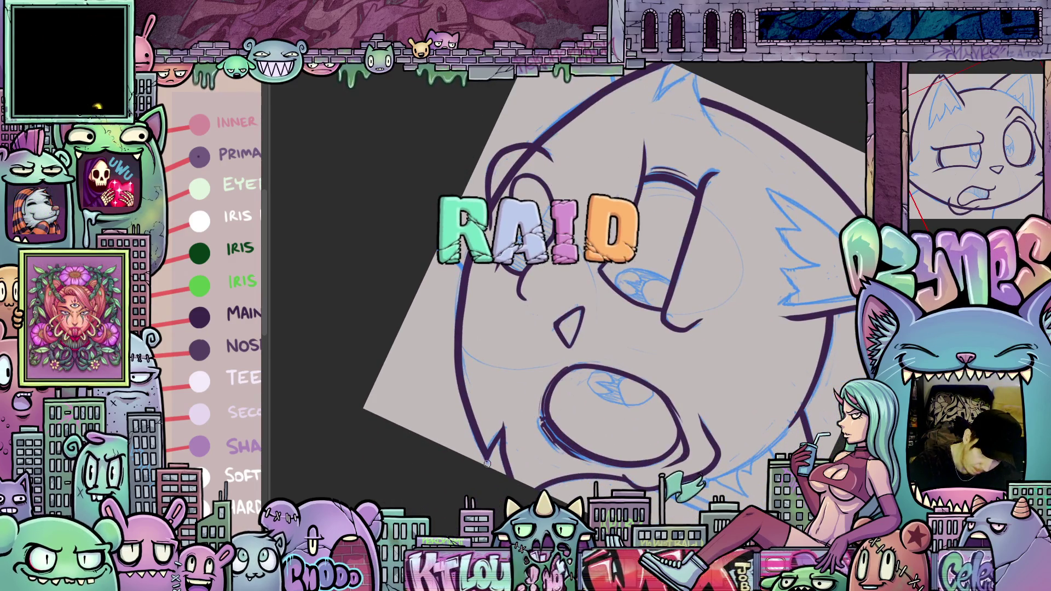
pyautogui.press('-')
pyautogui.press('-')
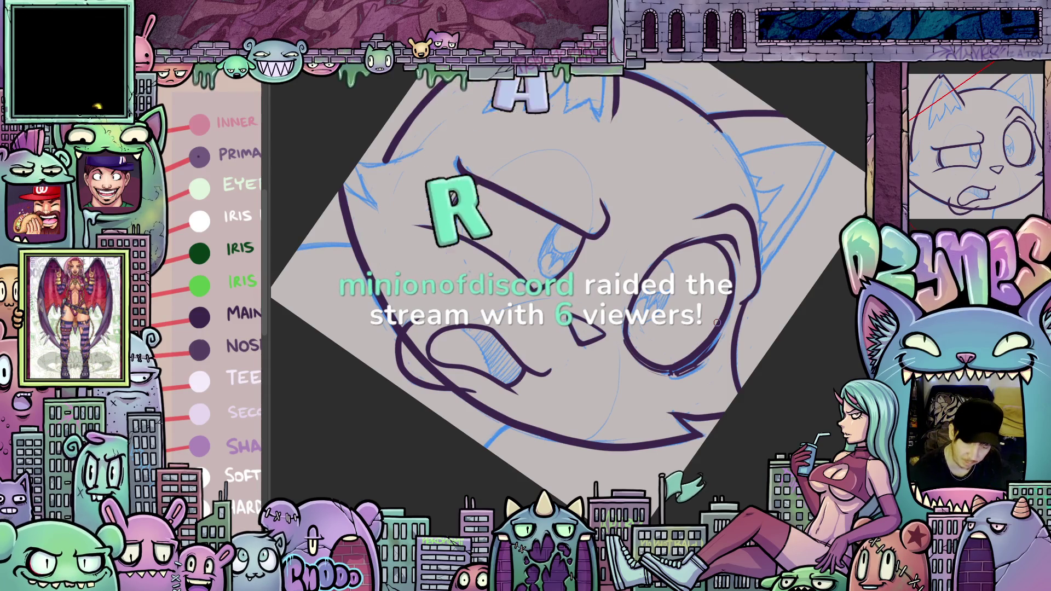
pyautogui.press('-')
pyautogui.press('-')
pyautogui.press('-')
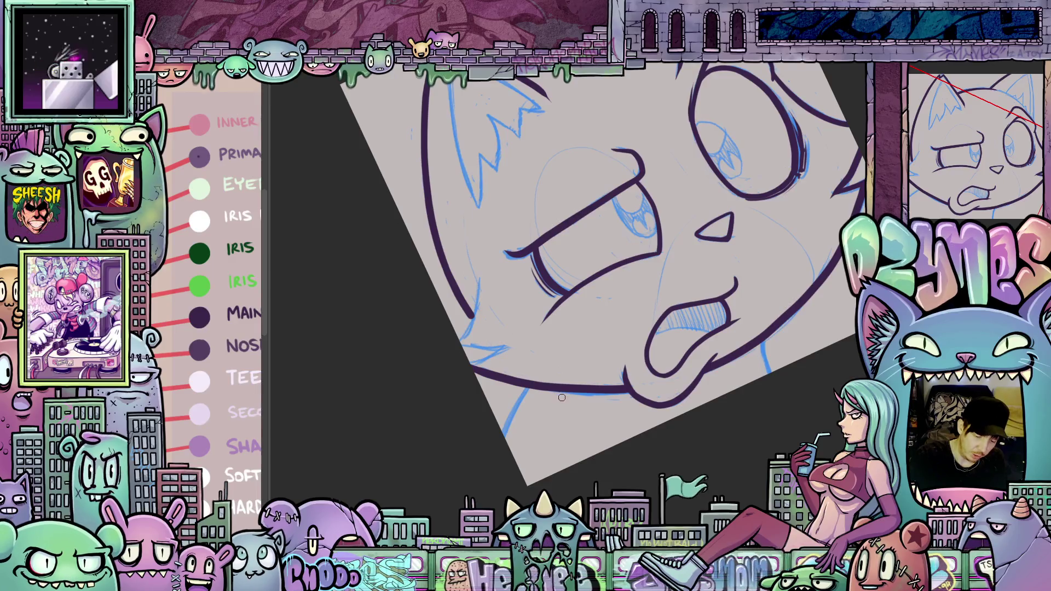
pyautogui.moveTo(661, 468)
pyautogui.mouseDown()
pyautogui.moveTo(638, 460)
pyautogui.moveTo(657, 438)
pyautogui.moveTo(617, 340)
pyautogui.moveTo(626, 366)
pyautogui.mouseUp()
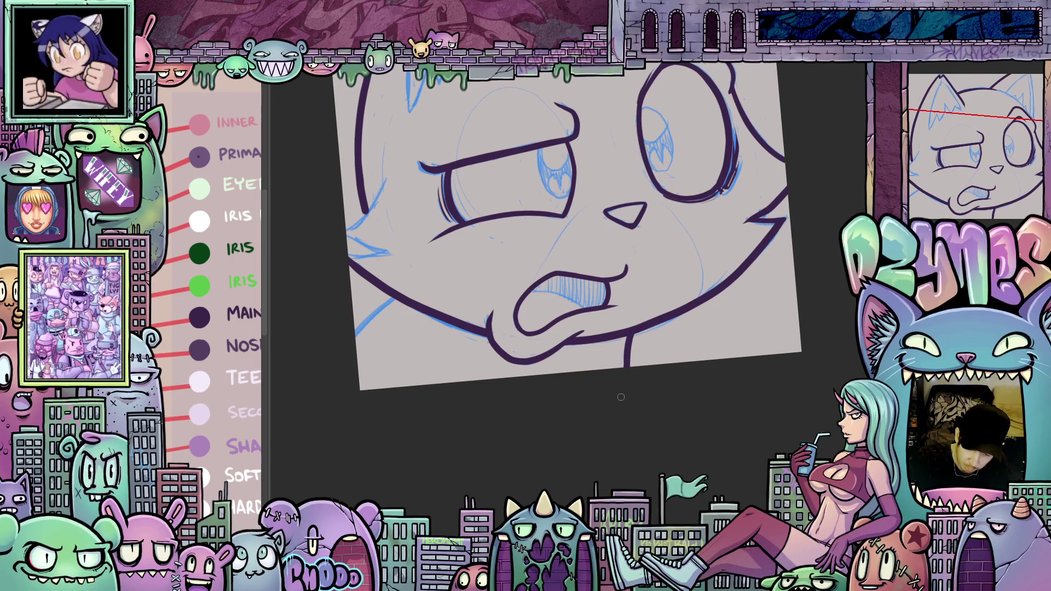
pyautogui.moveTo(621, 397)
pyautogui.mouseDown()
pyautogui.moveTo(712, 356)
pyautogui.moveTo(782, 305)
pyautogui.moveTo(805, 263)
pyautogui.mouseUp()
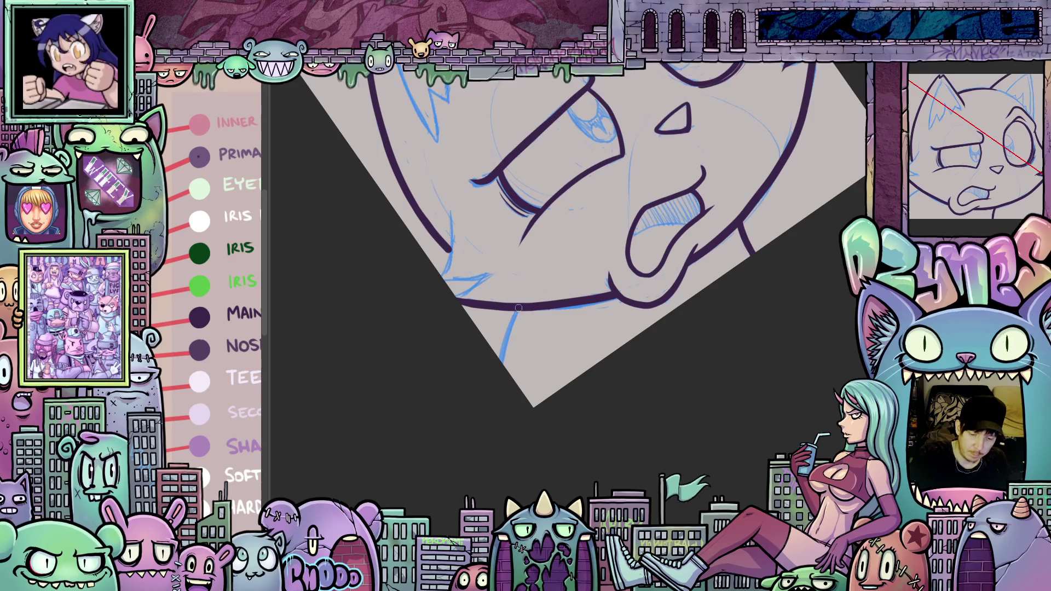
pyautogui.moveTo(518, 310)
pyautogui.mouseDown()
pyautogui.moveTo(499, 363)
pyautogui.moveTo(630, 438)
pyautogui.mouseUp()
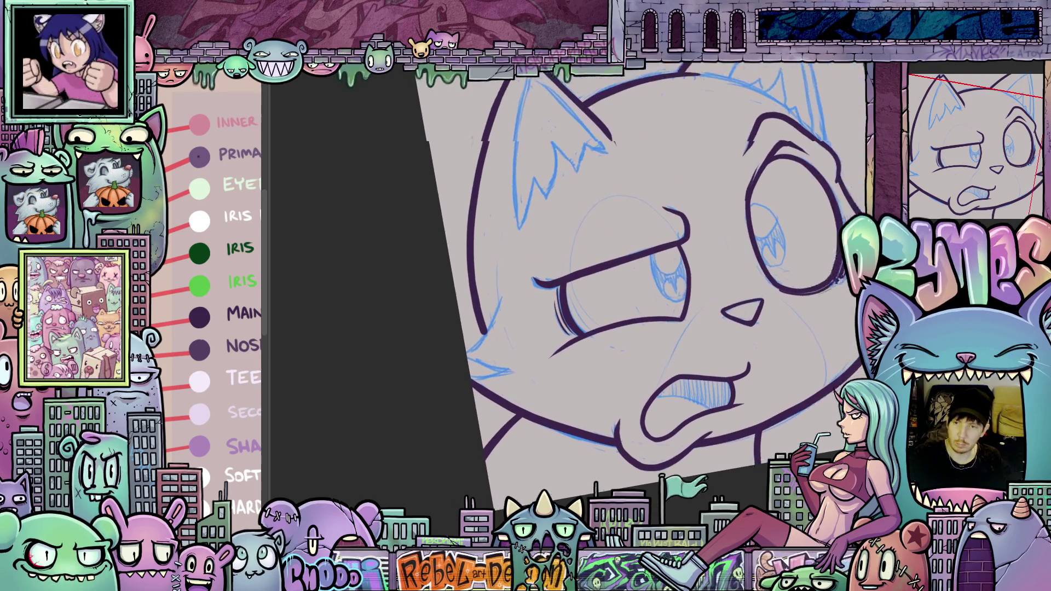
pyautogui.moveTo(849, 466)
pyautogui.mouseDown()
pyautogui.moveTo(672, 463)
pyautogui.moveTo(649, 482)
pyautogui.moveTo(656, 493)
pyautogui.mouseUp()
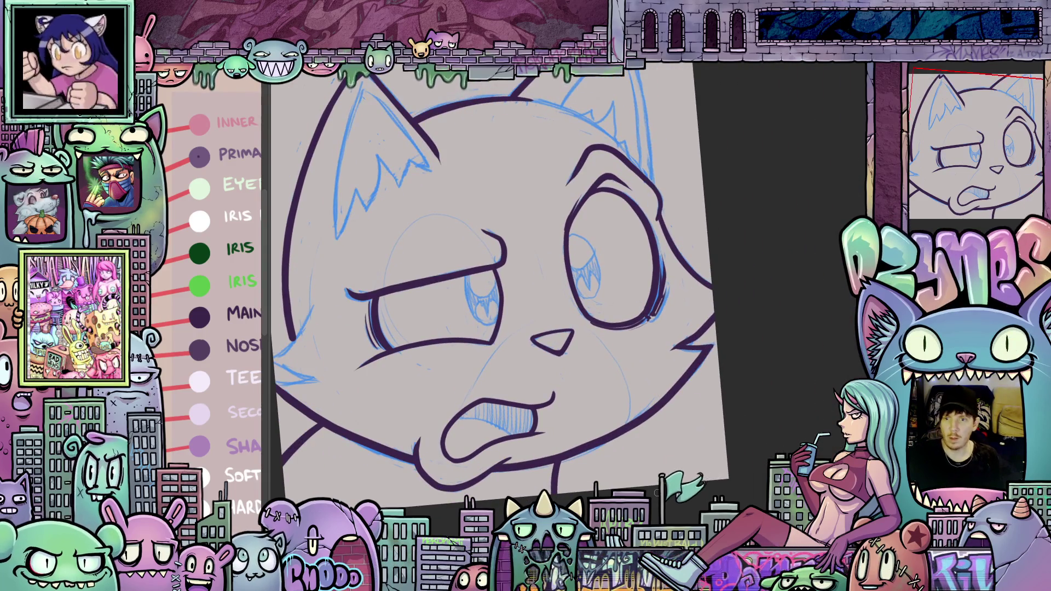
pyautogui.moveTo(656, 493)
pyautogui.mouseDown()
pyautogui.moveTo(654, 520)
pyautogui.moveTo(739, 449)
pyautogui.moveTo(777, 394)
pyautogui.moveTo(753, 252)
pyautogui.mouseUp()
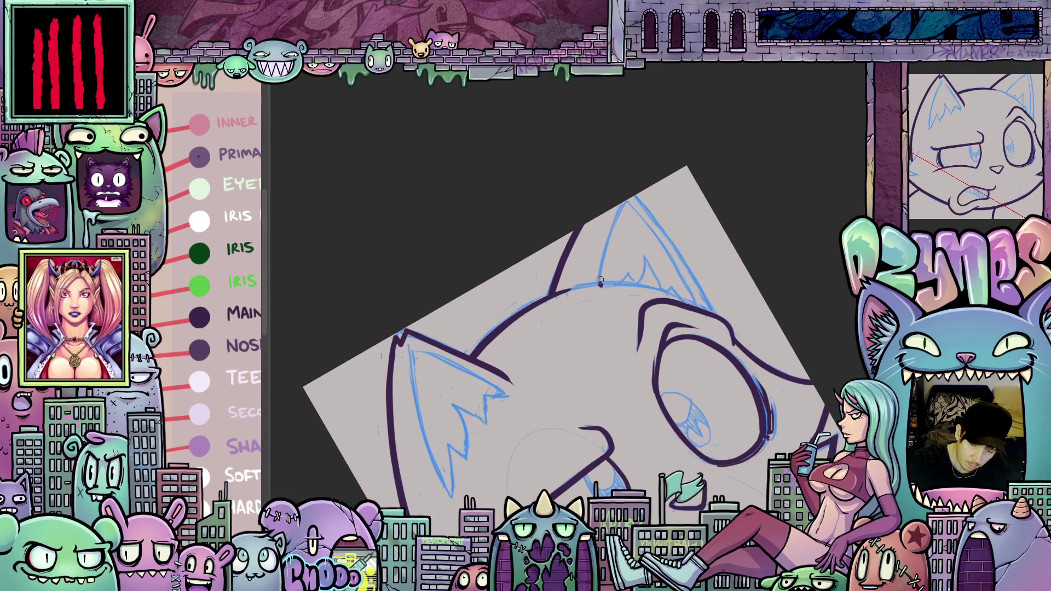
# Ink the right ear's edge, its inner edge and the upper head outline.
pyautogui.moveTo(606, 243); pyautogui.dragTo(617, 211)
pyautogui.hotkey('ctrl', '0')
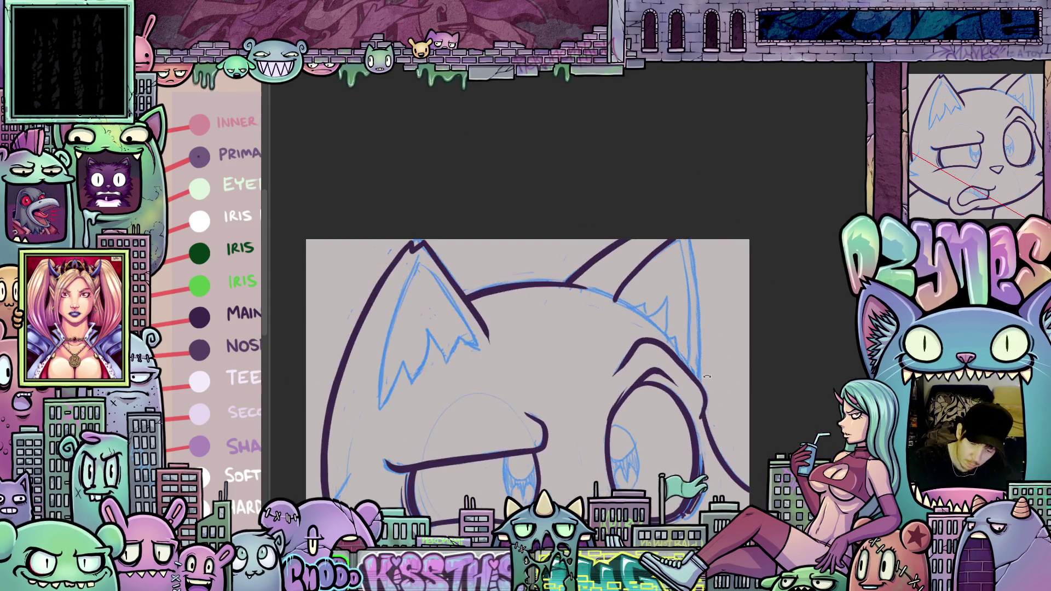
pyautogui.moveTo(650, 165)
pyautogui.mouseDown()
pyautogui.moveTo(657, 288)
pyautogui.moveTo(746, 280)
pyautogui.moveTo(625, 183)
pyautogui.mouseUp()
pyautogui.moveTo(530, 243)
pyautogui.mouseDown()
pyautogui.moveTo(603, 226)
pyautogui.moveTo(646, 236)
pyautogui.mouseUp()
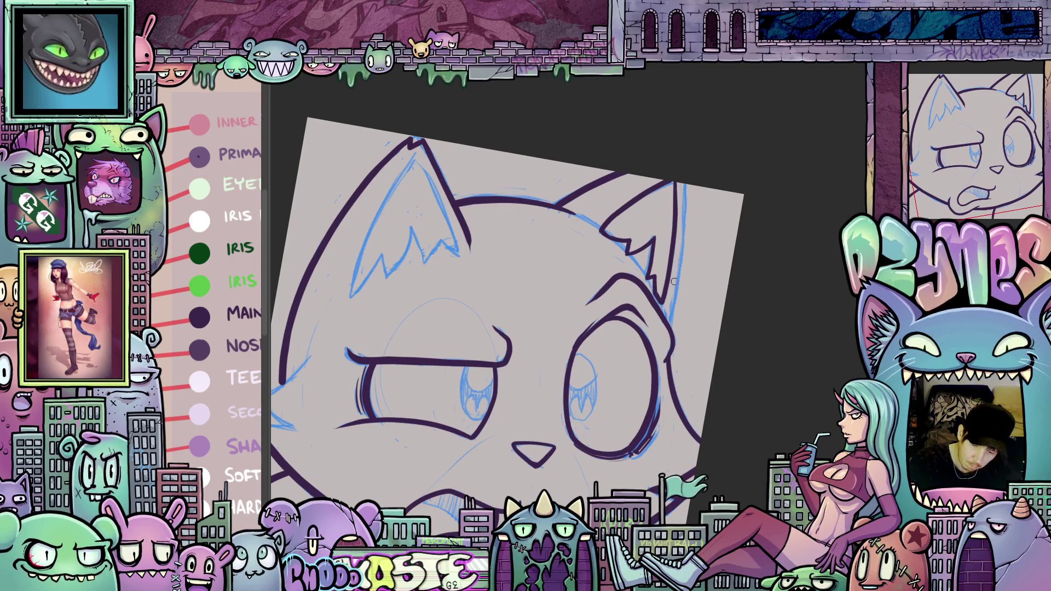
pyautogui.moveTo(683, 242); pyautogui.dragTo(673, 303)
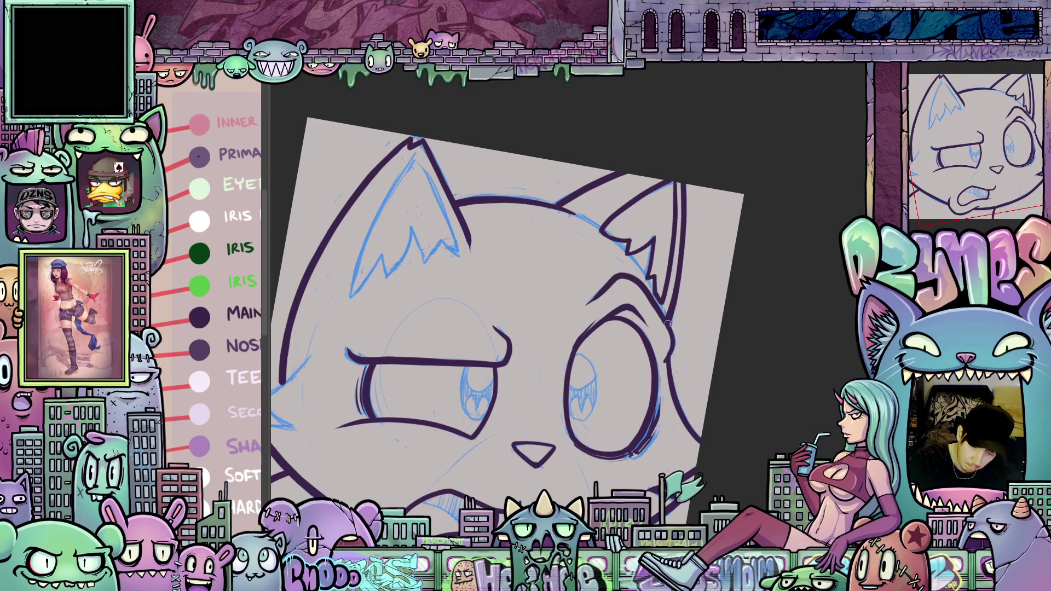
pyautogui.scroll(-2, 682, 336)
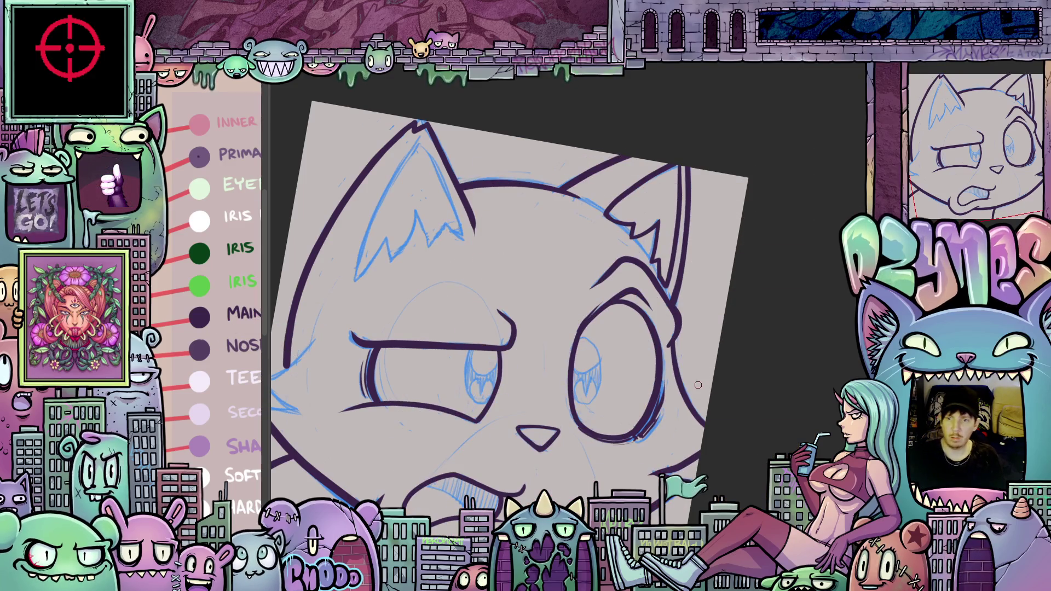
# Rotate the canvas to flatten the ear and ink a short stroke along its left line.
pyautogui.moveTo(626, 420)
pyautogui.mouseDown()
pyautogui.moveTo(654, 463)
pyautogui.moveTo(674, 466)
pyautogui.moveTo(750, 377)
pyautogui.moveTo(678, 432)
pyautogui.moveTo(652, 329)
pyautogui.mouseUp()
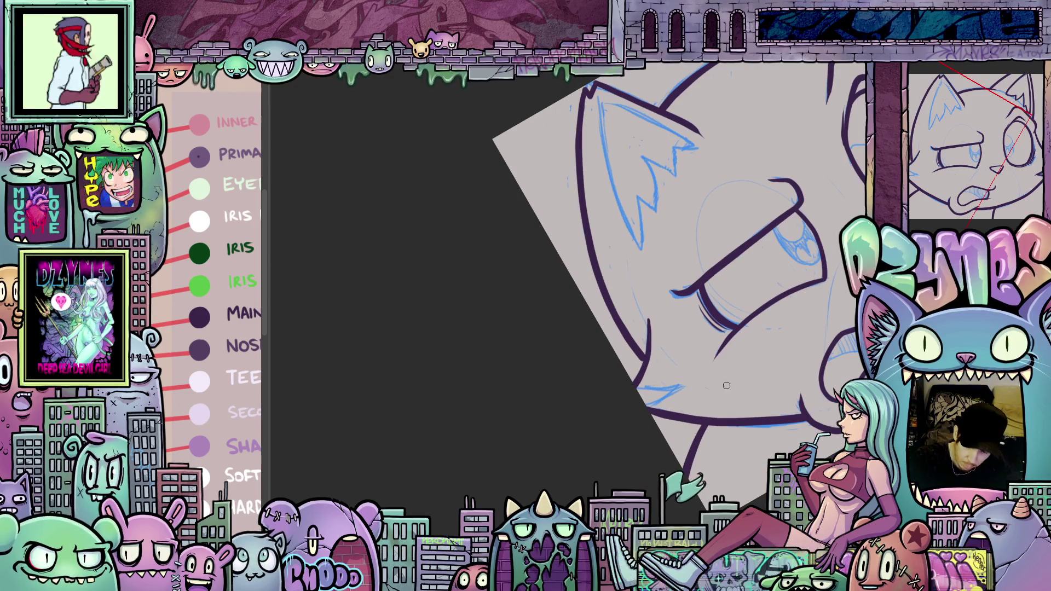
pyautogui.moveTo(631, 390)
pyautogui.mouseDown()
pyautogui.moveTo(530, 397)
pyautogui.moveTo(543, 436)
pyautogui.mouseUp()
pyautogui.moveTo(668, 440); pyautogui.dragTo(630, 400)
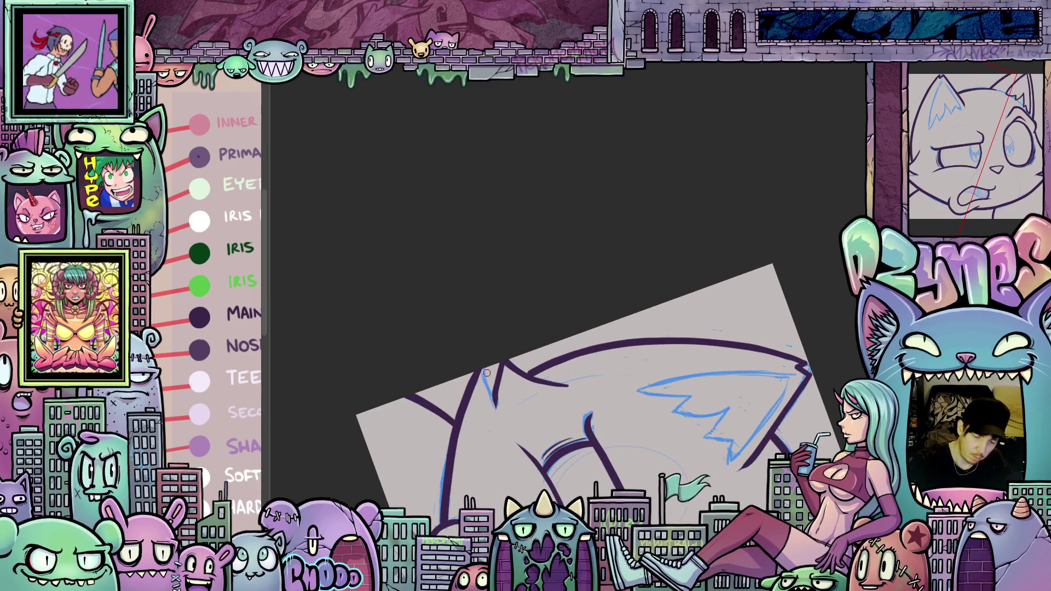
pyautogui.moveTo(483, 367); pyautogui.dragTo(496, 410)
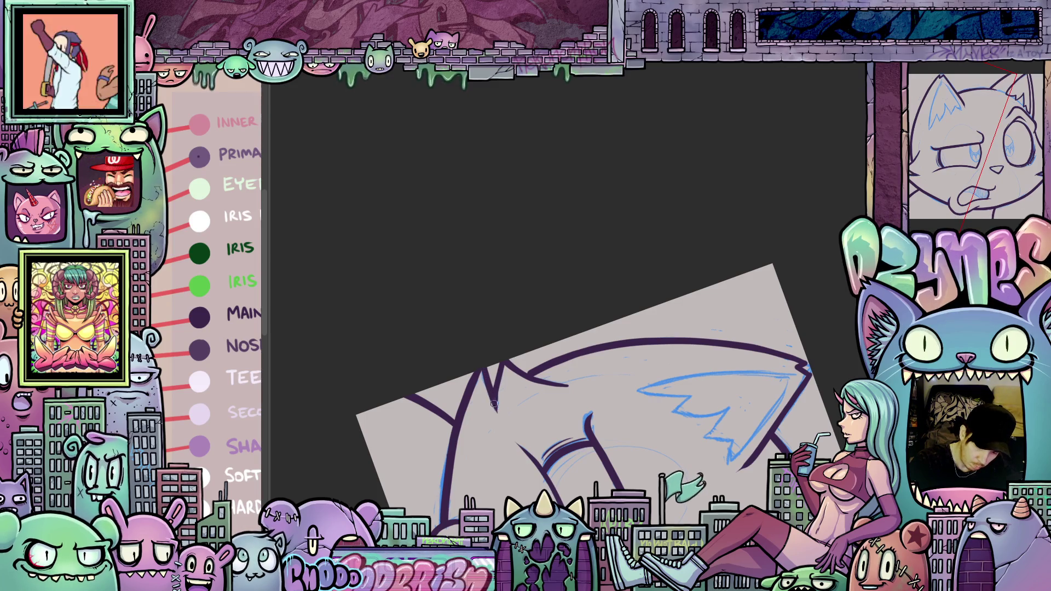
pyautogui.moveTo(695, 445)
pyautogui.mouseDown()
pyautogui.moveTo(731, 419)
pyautogui.moveTo(693, 463)
pyautogui.mouseUp()
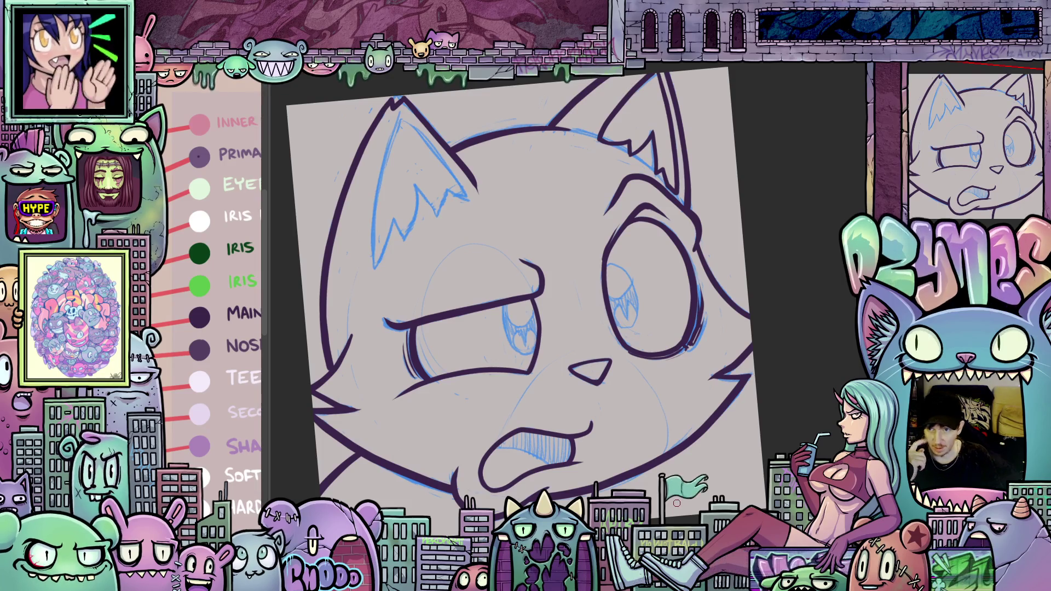
# Rotate the canvas back and forth to a comfortable angle for inking the left ear's inner line.
pyautogui.moveTo(608, 485)
pyautogui.mouseDown()
pyautogui.moveTo(651, 443)
pyautogui.moveTo(688, 465)
pyautogui.moveTo(729, 525)
pyautogui.moveTo(663, 321)
pyautogui.mouseUp()
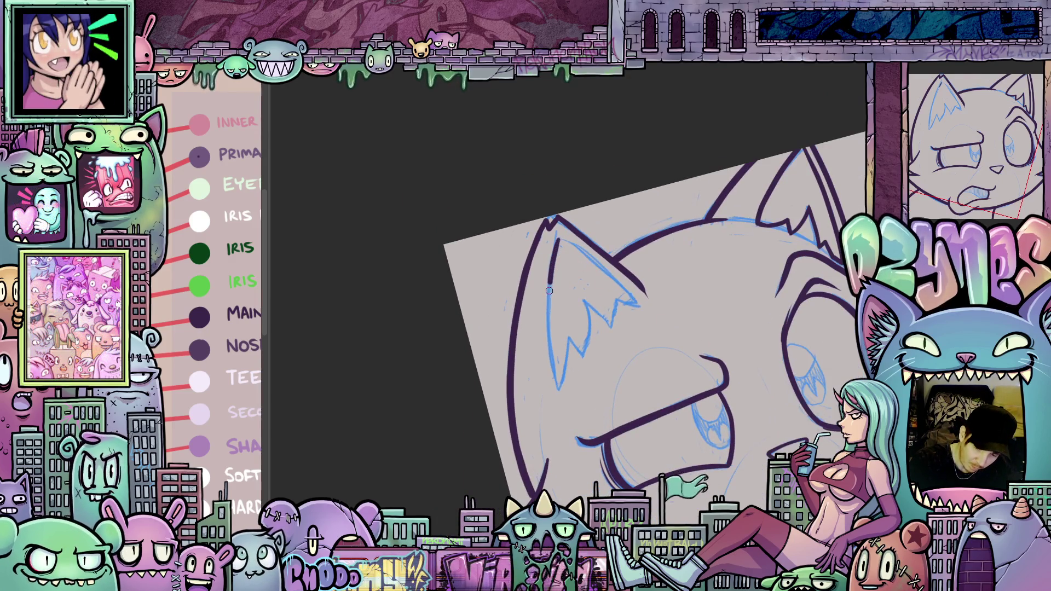
pyautogui.moveTo(703, 370); pyautogui.dragTo(672, 409)
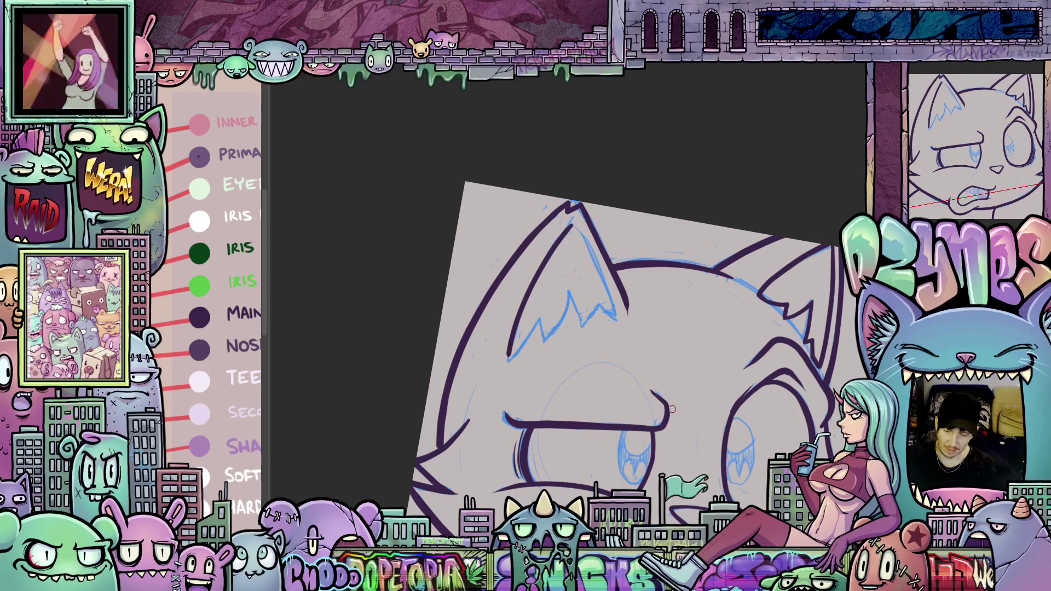
pyautogui.moveTo(731, 411)
pyautogui.mouseDown()
pyautogui.moveTo(728, 472)
pyautogui.moveTo(713, 488)
pyautogui.moveTo(692, 264)
pyautogui.mouseUp()
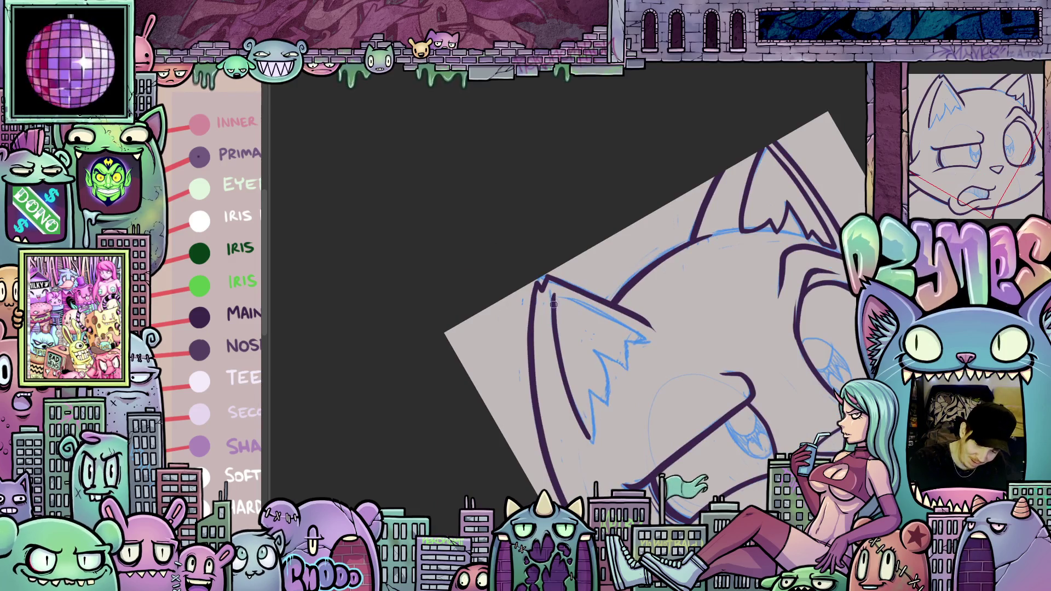
pyautogui.moveTo(560, 327); pyautogui.dragTo(622, 392)
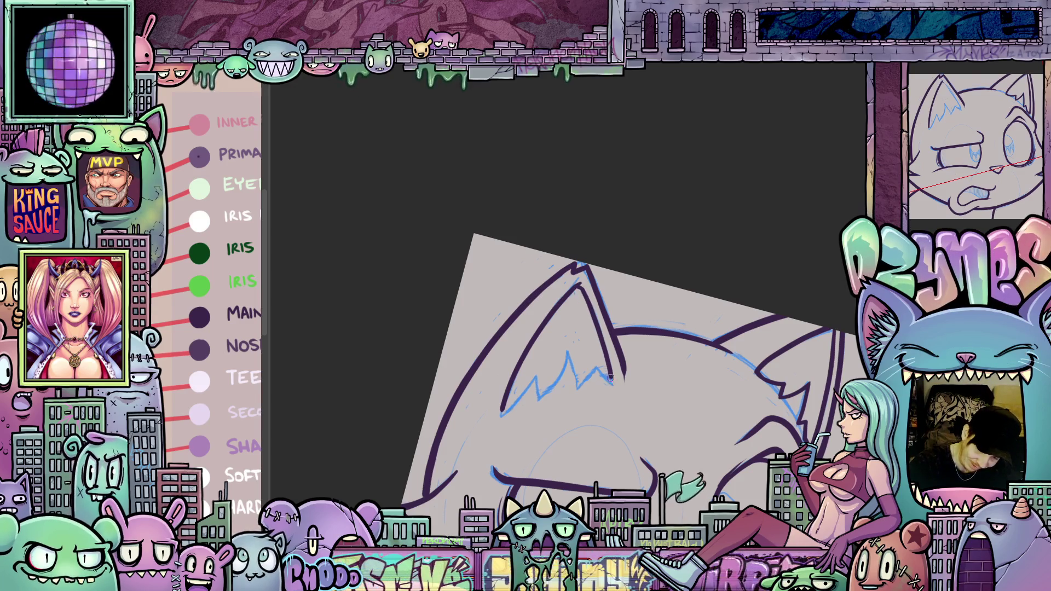
pyautogui.moveTo(758, 468); pyautogui.dragTo(577, 397)
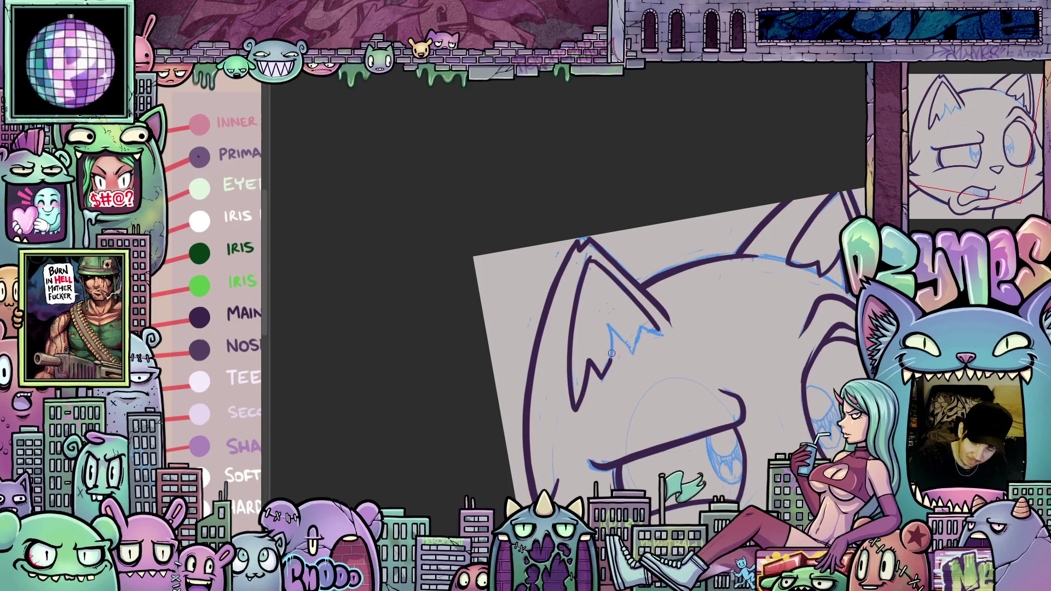
pyautogui.moveTo(610, 324)
pyautogui.mouseDown()
pyautogui.moveTo(604, 341)
pyautogui.moveTo(633, 366)
pyautogui.moveTo(727, 404)
pyautogui.mouseUp()
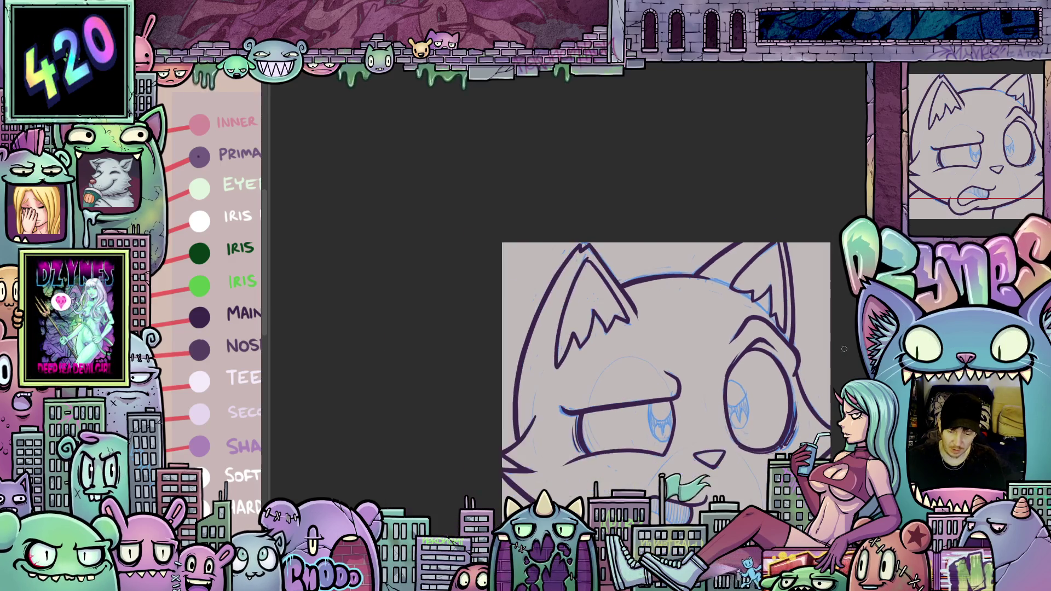
# Ink a stroke down the left side of the cat's tongue.
pyautogui.scroll(-3, 838, 352)
pyautogui.scroll(1, 725, 404)
pyautogui.scroll(3, 725, 404)
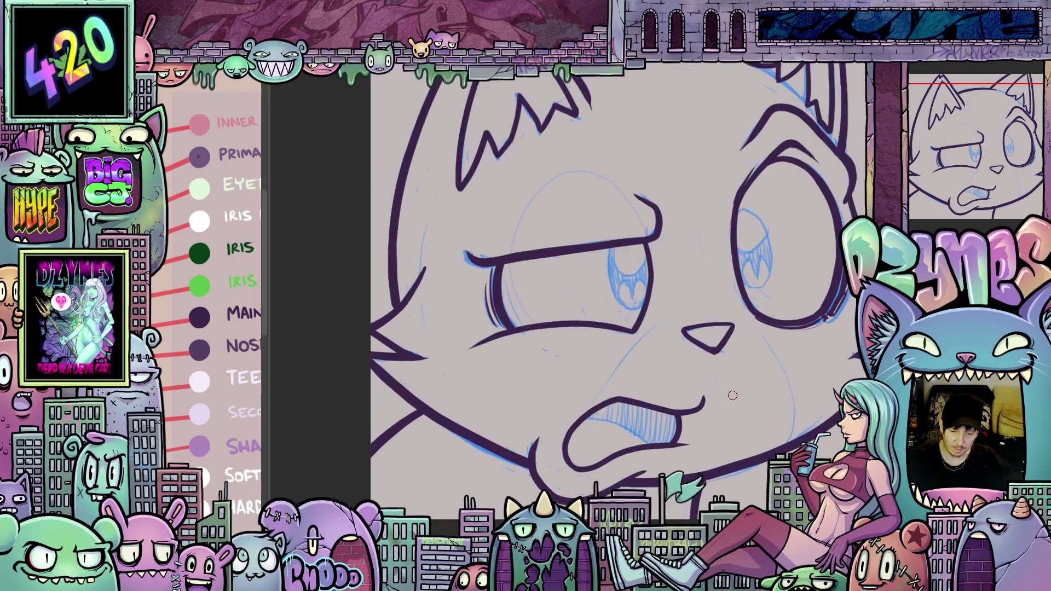
pyautogui.moveTo(651, 358)
pyautogui.mouseDown()
pyautogui.moveTo(733, 430)
pyautogui.moveTo(762, 217)
pyautogui.moveTo(706, 285)
pyautogui.mouseUp()
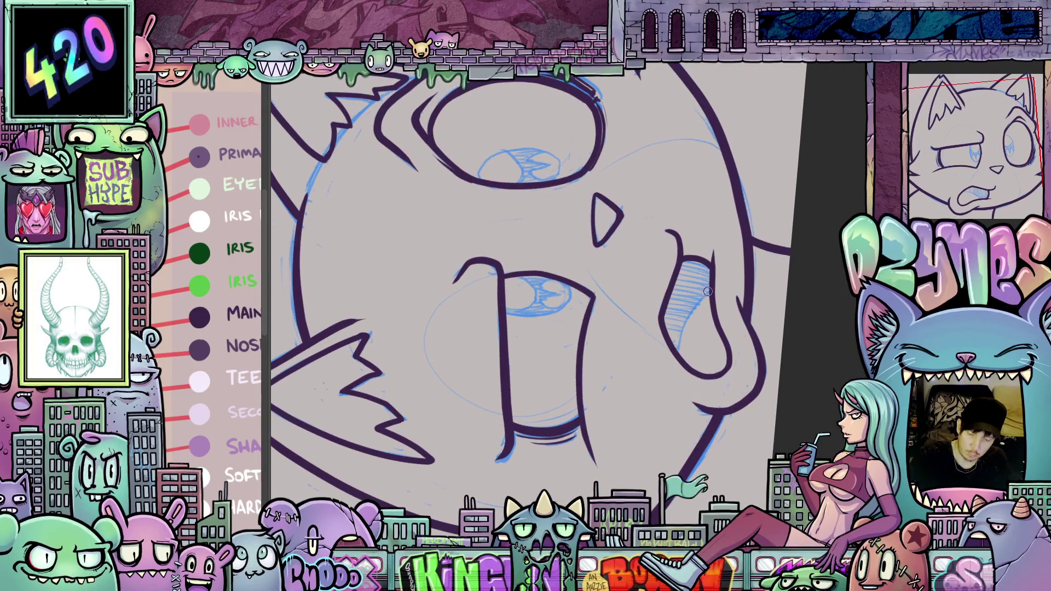
pyautogui.moveTo(706, 294)
pyautogui.mouseDown()
pyautogui.moveTo(679, 360)
pyautogui.moveTo(753, 489)
pyautogui.mouseUp()
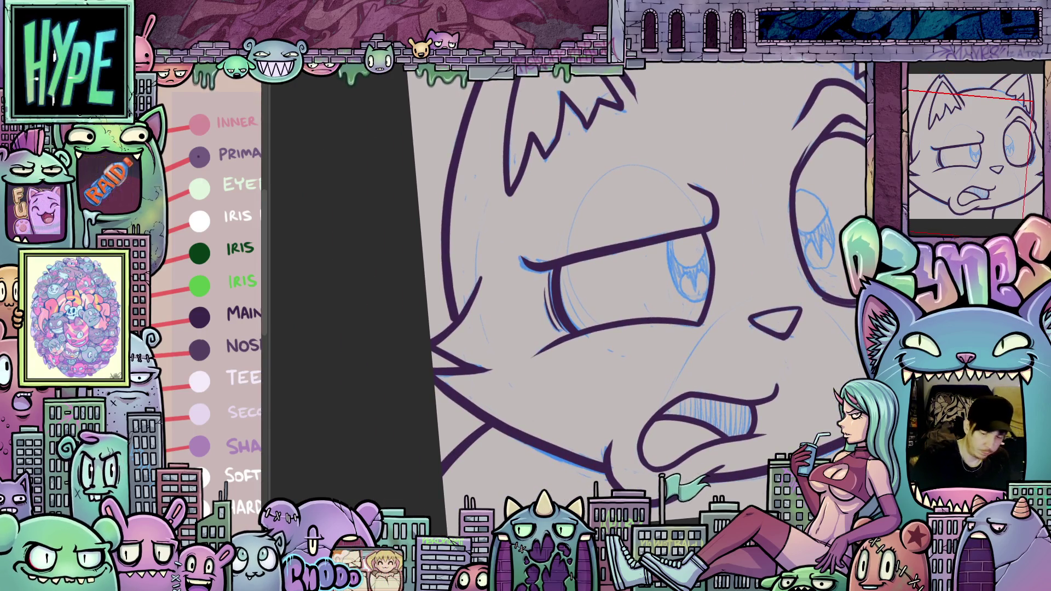
# Pan to the left eye and draw its iris outline in green.
pyautogui.moveTo(602, 273); pyautogui.dragTo(455, 339)
pyautogui.moveTo(520, 405)
pyautogui.mouseDown()
pyautogui.moveTo(499, 340)
pyautogui.moveTo(477, 444)
pyautogui.mouseUp()
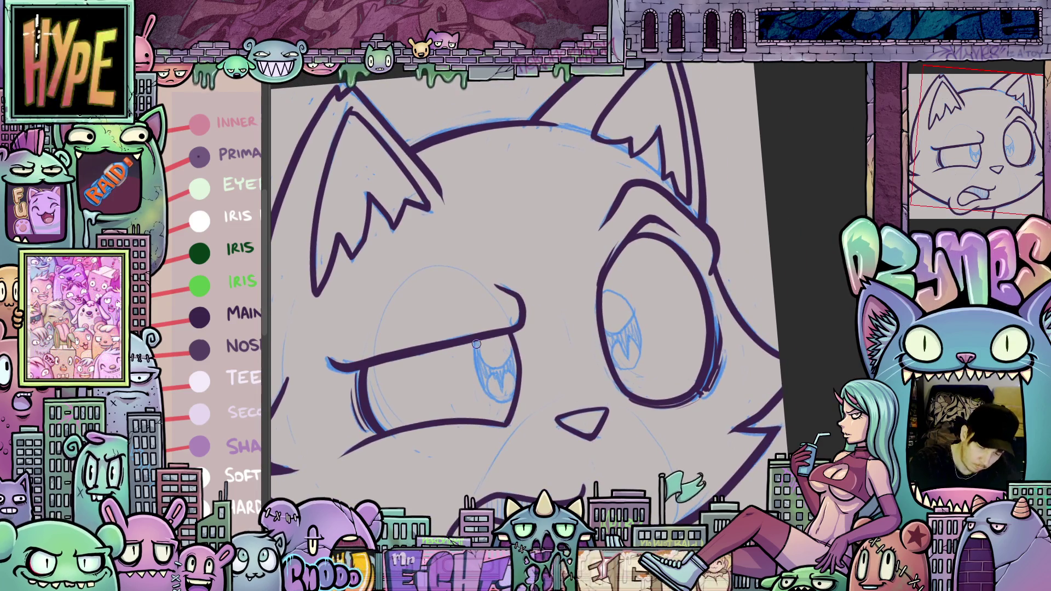
pyautogui.moveTo(479, 382)
pyautogui.mouseDown()
pyautogui.moveTo(499, 407)
pyautogui.moveTo(512, 399)
pyautogui.moveTo(516, 386)
pyautogui.moveTo(499, 385)
pyautogui.moveTo(517, 376)
pyautogui.moveTo(511, 343)
pyautogui.mouseUp()
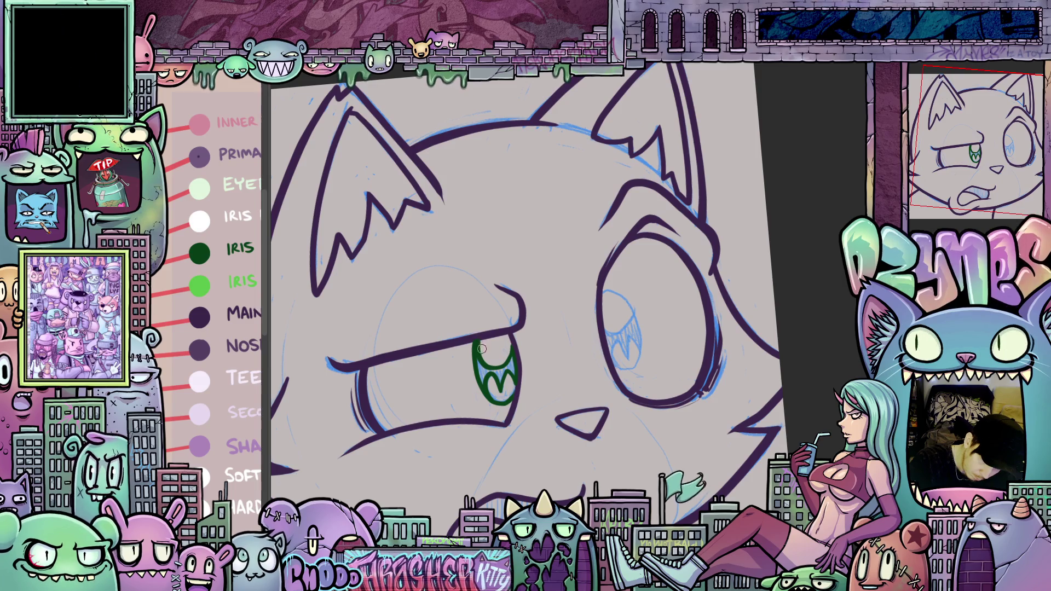
# Draw a green iris ellipse on the cat's right eye.
pyautogui.moveTo(556, 459); pyautogui.dragTo(565, 331)
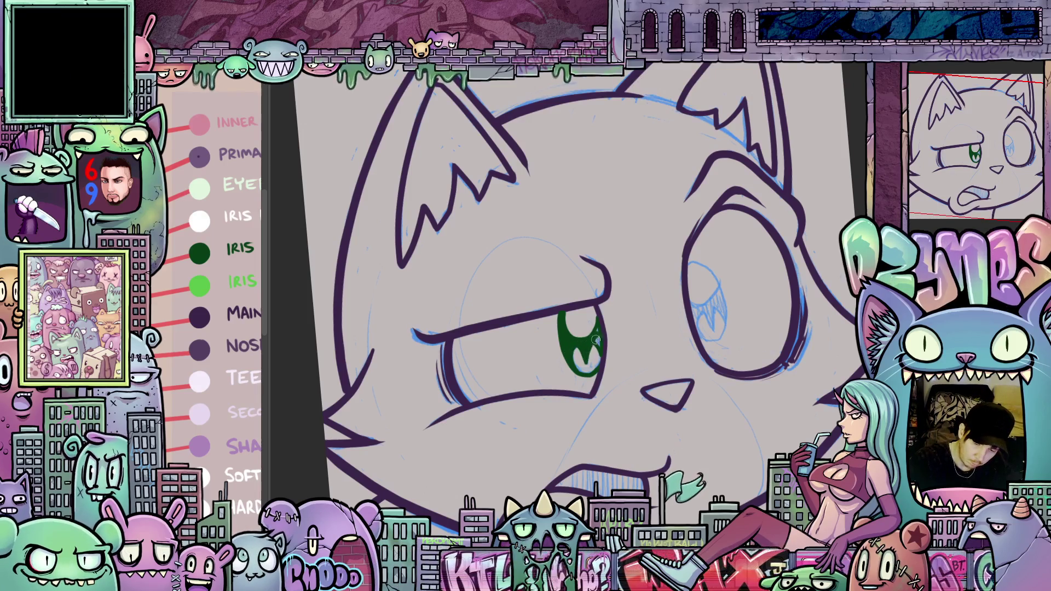
pyautogui.keyDown('alt'); pyautogui.click(570, 310); pyautogui.keyUp('alt')
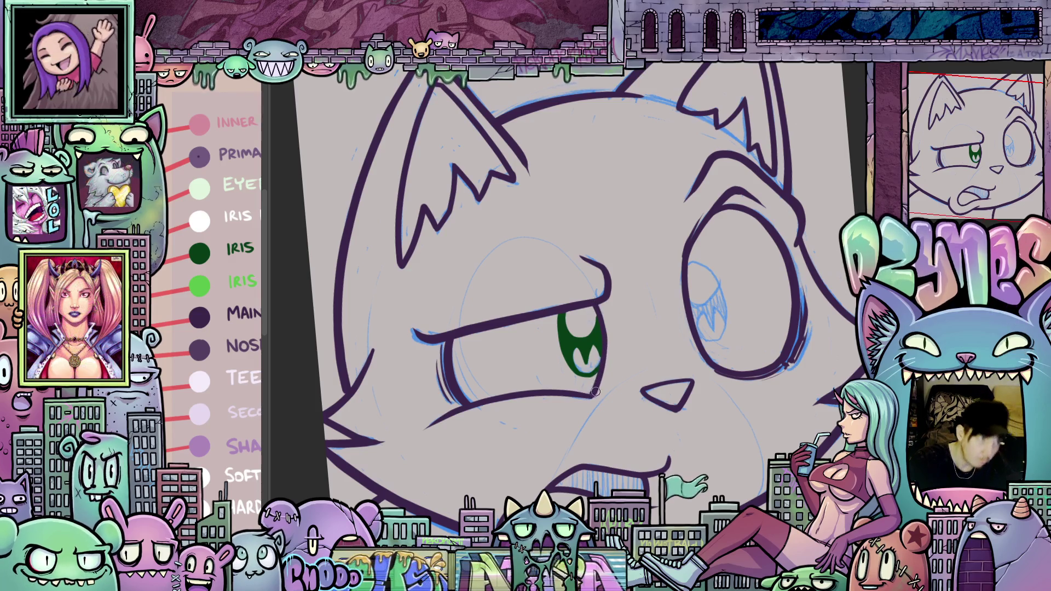
pyautogui.moveTo(618, 405)
pyautogui.mouseDown()
pyautogui.moveTo(643, 442)
pyautogui.moveTo(652, 411)
pyautogui.moveTo(656, 452)
pyautogui.moveTo(665, 445)
pyautogui.moveTo(617, 363)
pyautogui.mouseUp()
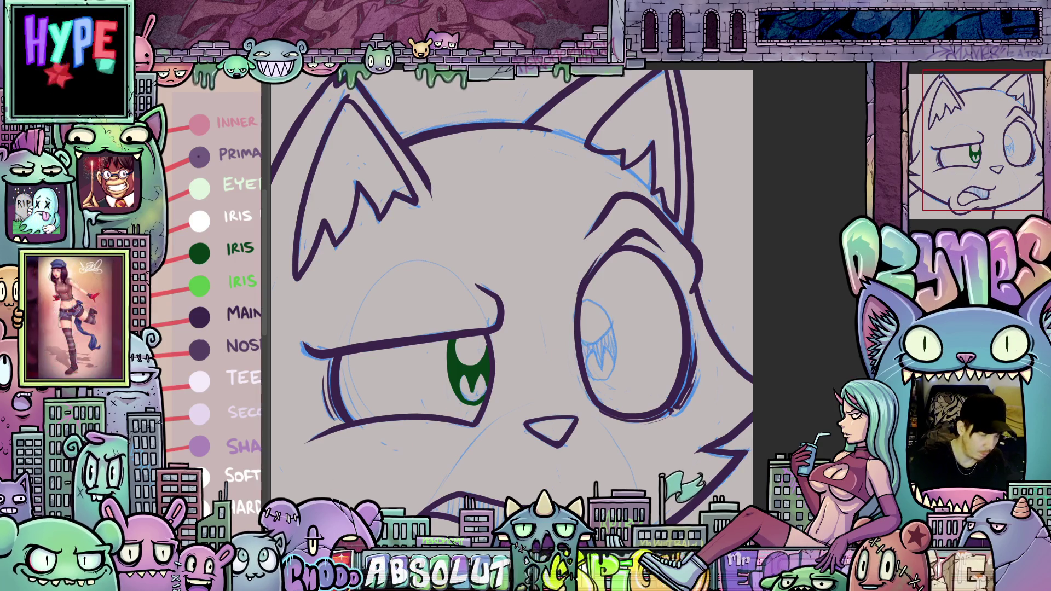
pyautogui.moveTo(581, 308); pyautogui.dragTo(586, 301)
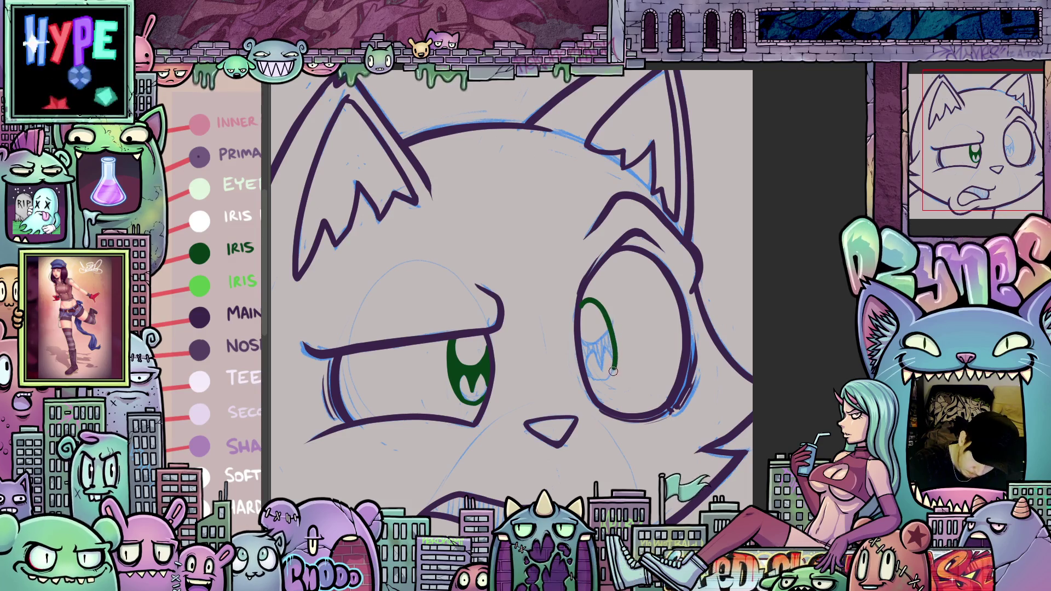
pyautogui.moveTo(613, 371)
pyautogui.mouseDown()
pyautogui.moveTo(600, 385)
pyautogui.moveTo(591, 367)
pyautogui.mouseUp()
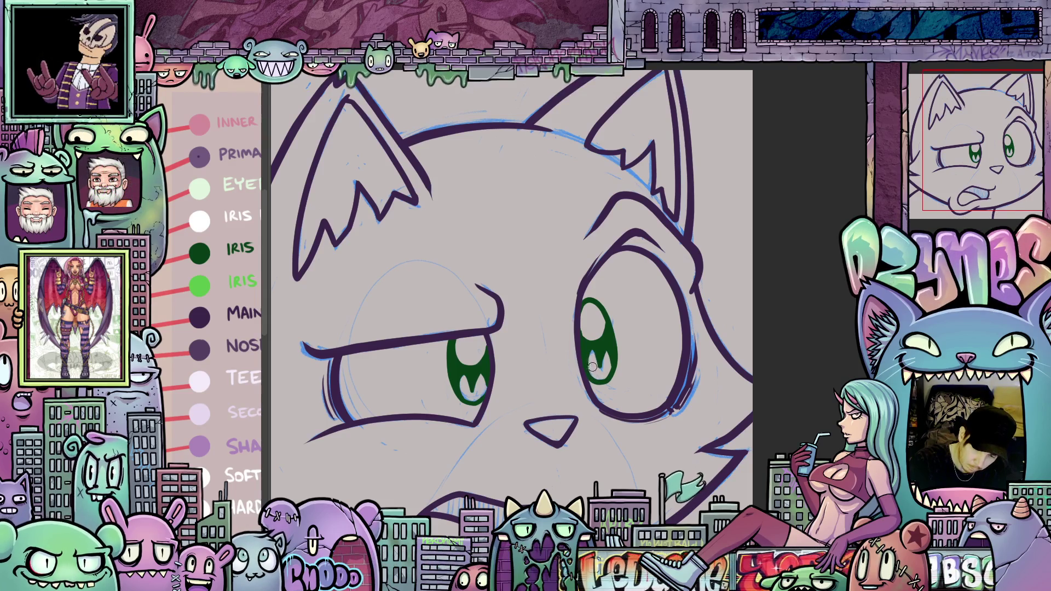
# Sample the dark green iris colour and fit the canvas back to the workspace.
pyautogui.moveTo(607, 437)
pyautogui.mouseDown()
pyautogui.moveTo(655, 482)
pyautogui.moveTo(617, 525)
pyautogui.mouseUp()
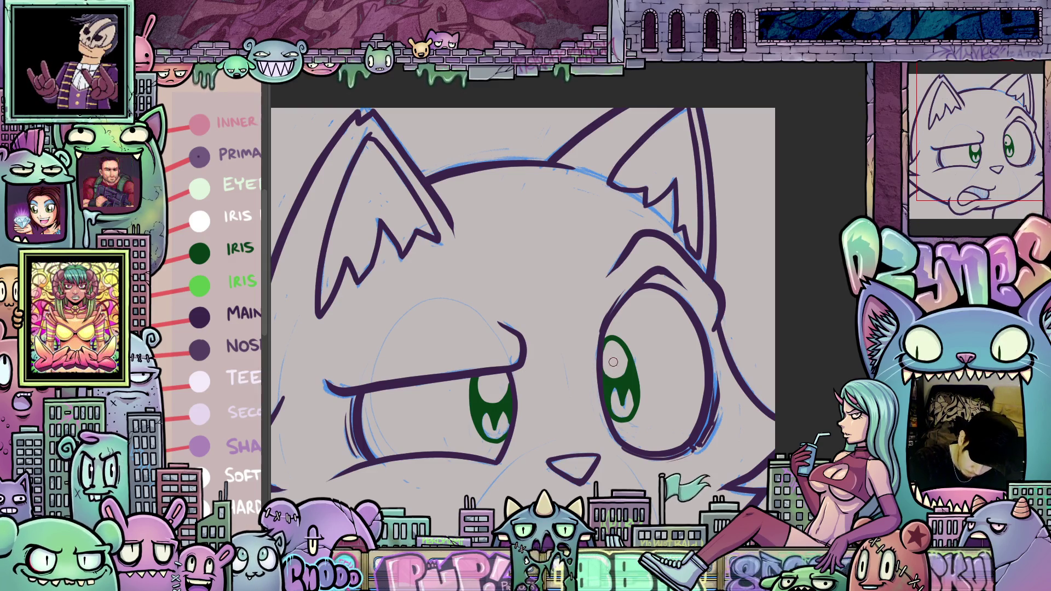
pyautogui.scroll(1, 612, 372)
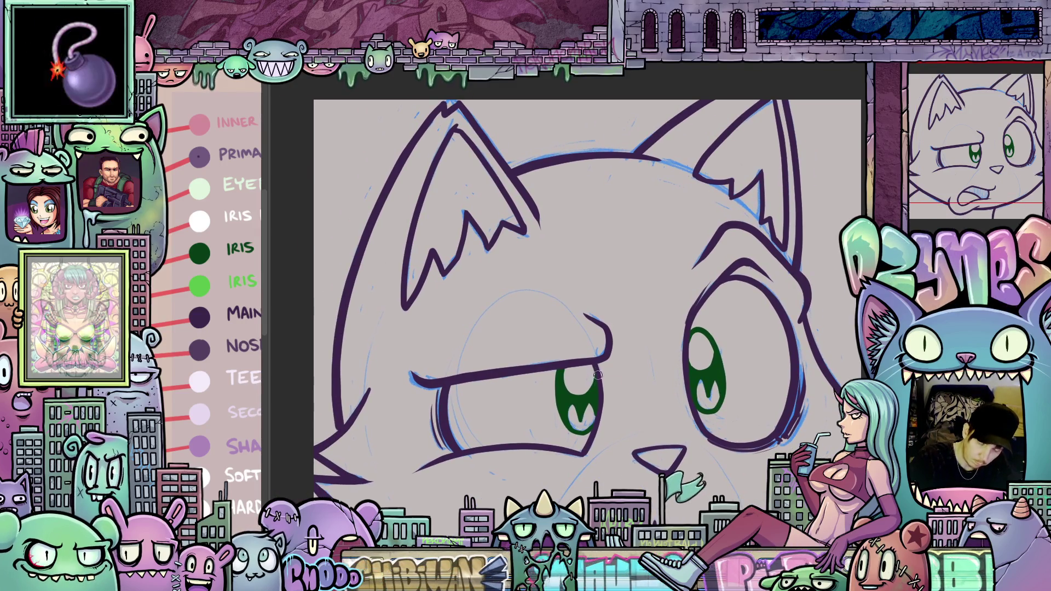
pyautogui.keyDown('ctrl'); pyautogui.click(597, 380); pyautogui.keyUp('ctrl')
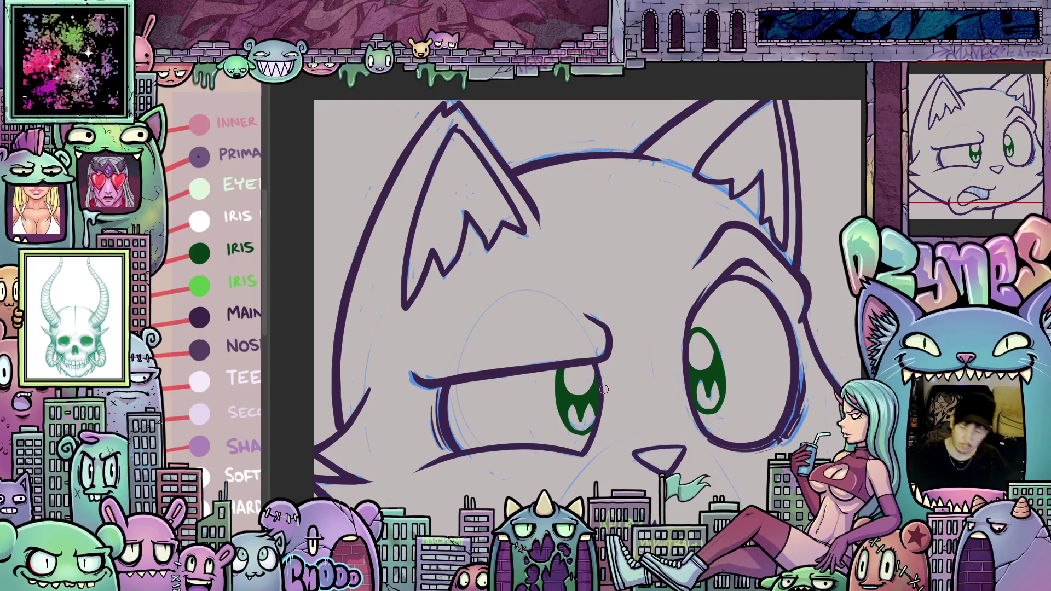
pyautogui.scroll(-5, 602, 386)
pyautogui.hotkey('ctrl', '0')
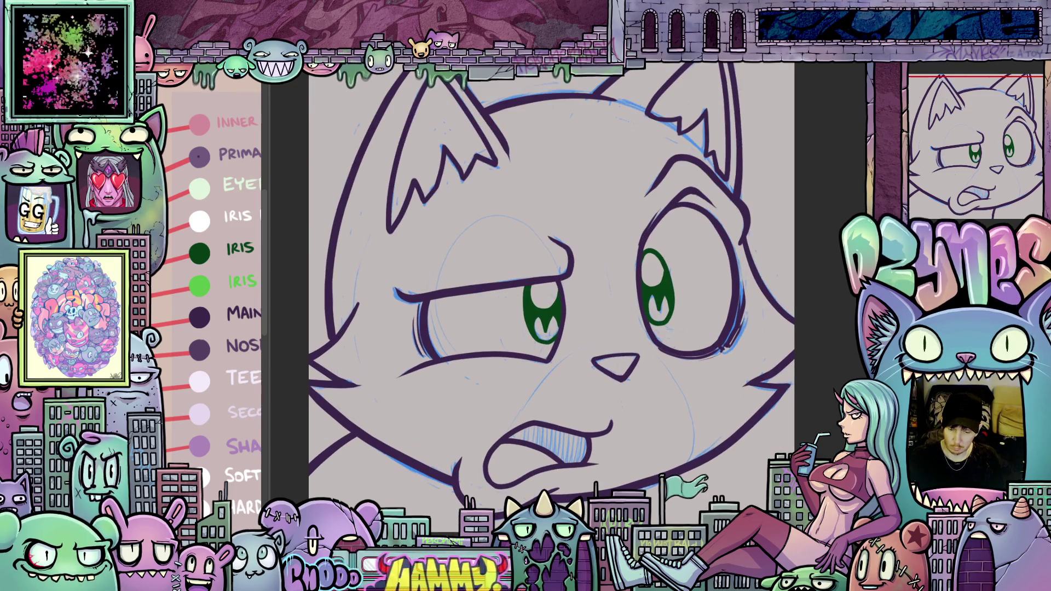
# Fill the drawing with the primary purple fur colour.
pyautogui.scroll(-3, 742, 437)
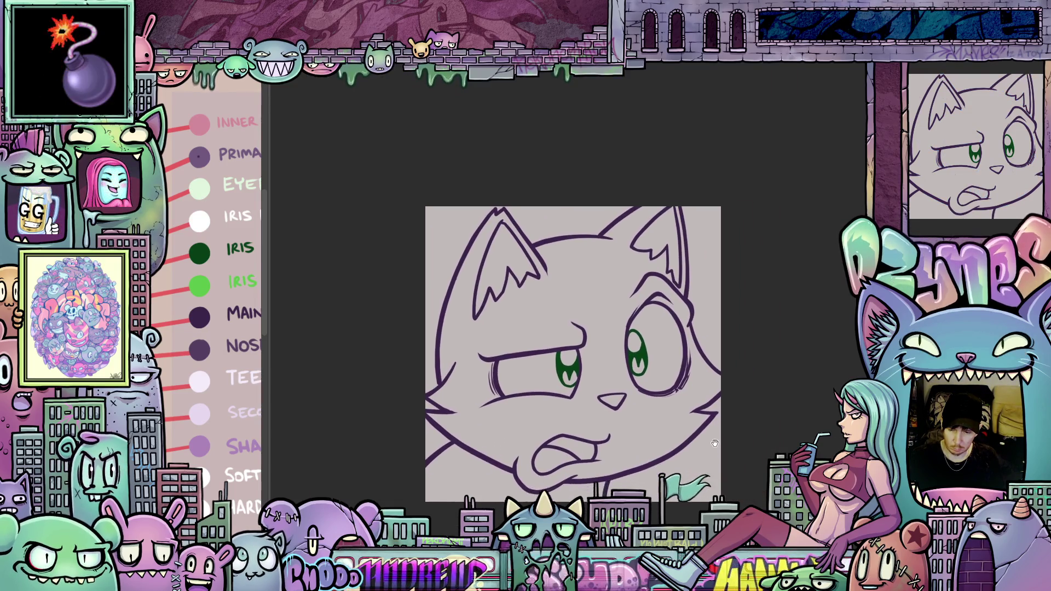
pyautogui.moveTo(714, 443); pyautogui.dragTo(713, 446)
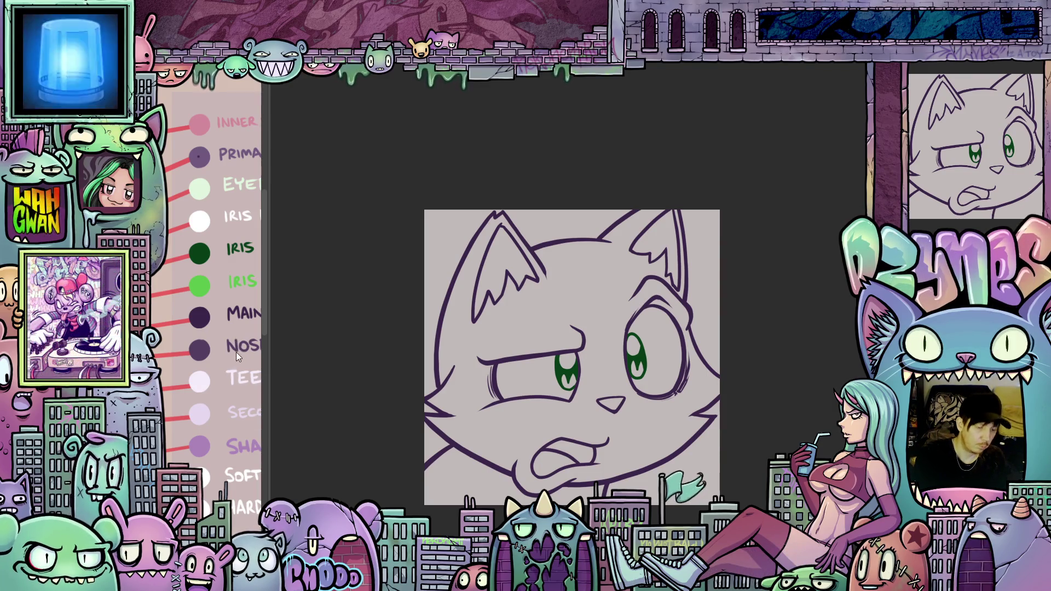
pyautogui.click(209, 160)
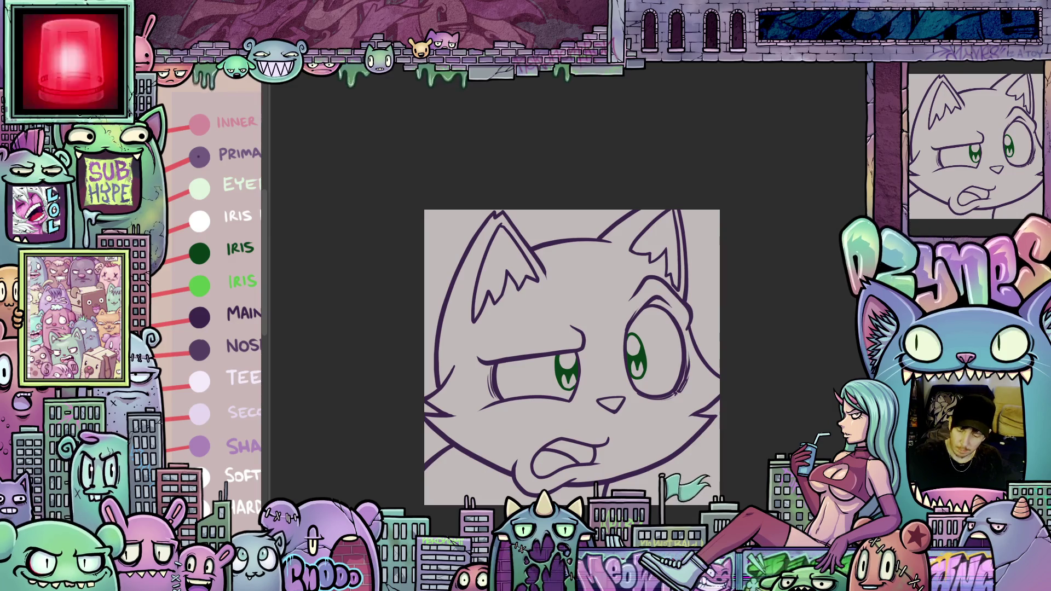
pyautogui.click(586, 329)
# Undo the canvas-wide purple and lasso-fill only the cat's head outline with purple fur.
pyautogui.moveTo(712, 501); pyautogui.dragTo(789, 445)
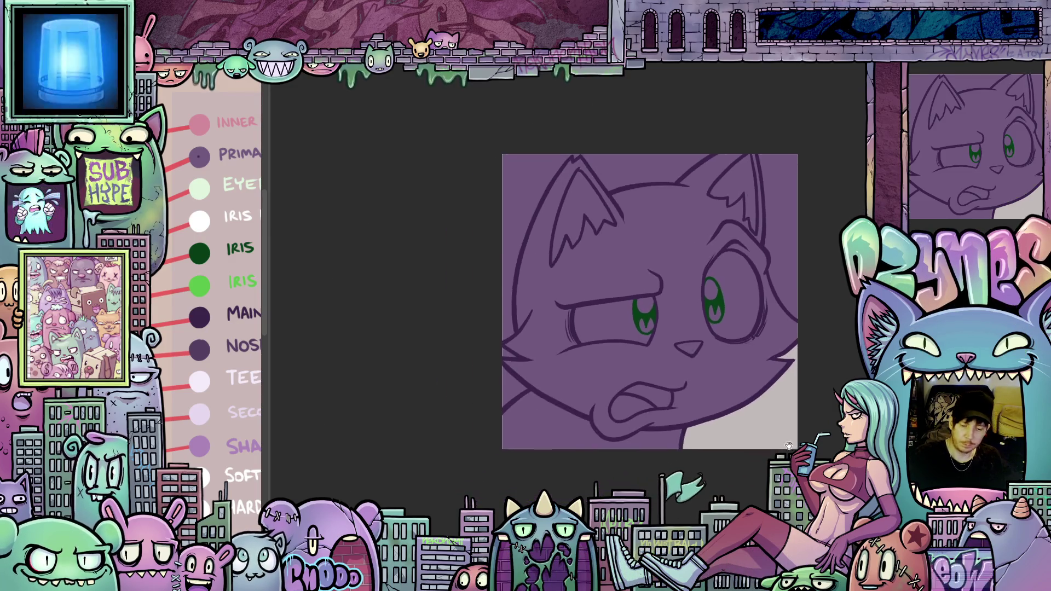
pyautogui.hotkey('ctrl', 'z')
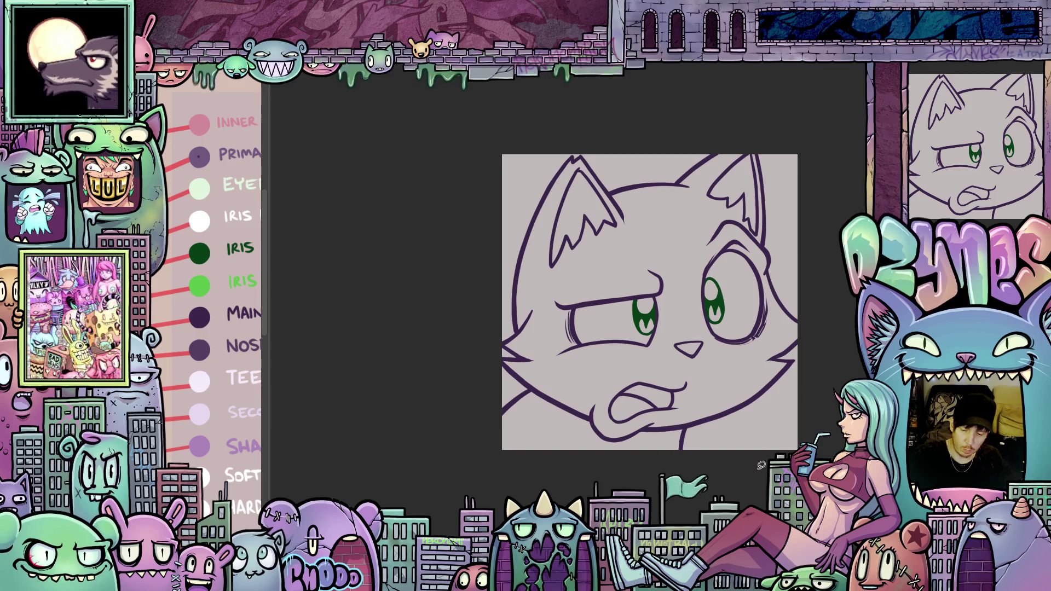
pyautogui.moveTo(674, 155)
pyautogui.mouseDown()
pyautogui.moveTo(594, 149)
pyautogui.moveTo(519, 225)
pyautogui.mouseUp()
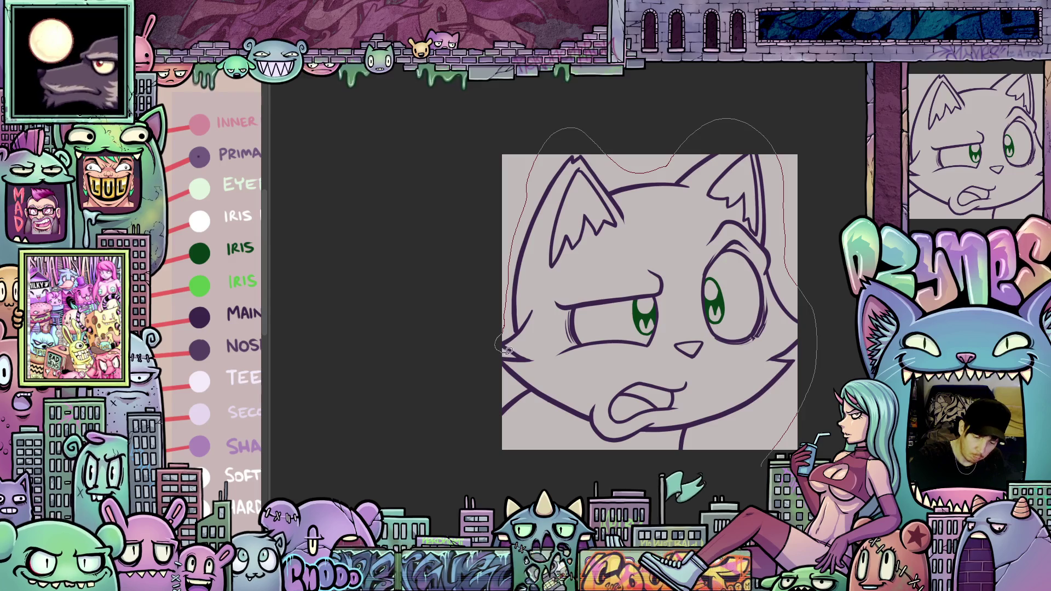
pyautogui.moveTo(497, 359)
pyautogui.mouseDown()
pyautogui.moveTo(526, 496)
pyautogui.moveTo(602, 493)
pyautogui.mouseUp()
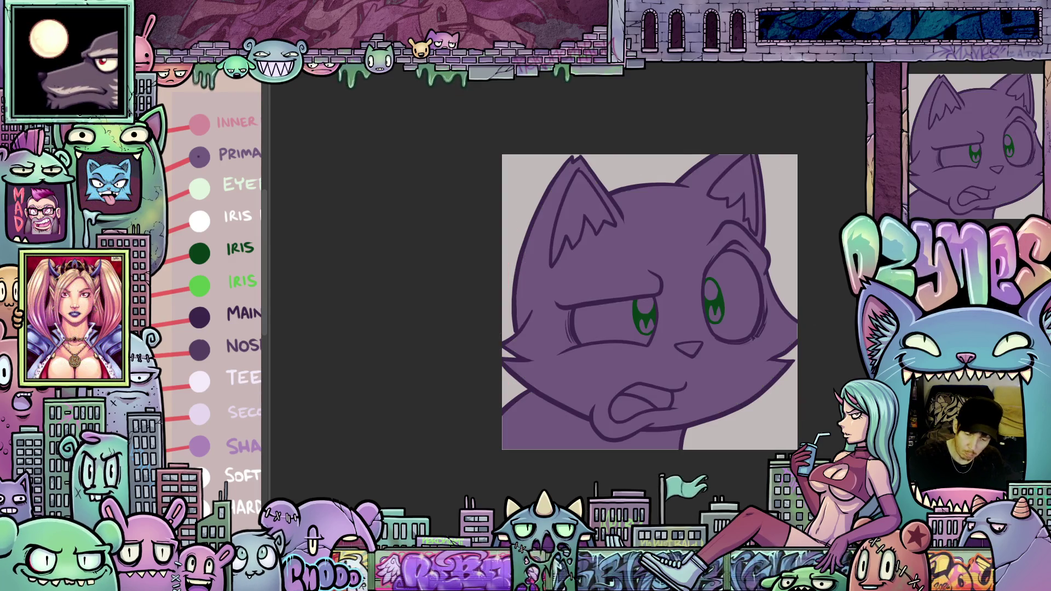
pyautogui.moveTo(650, 302); pyautogui.dragTo(671, 343)
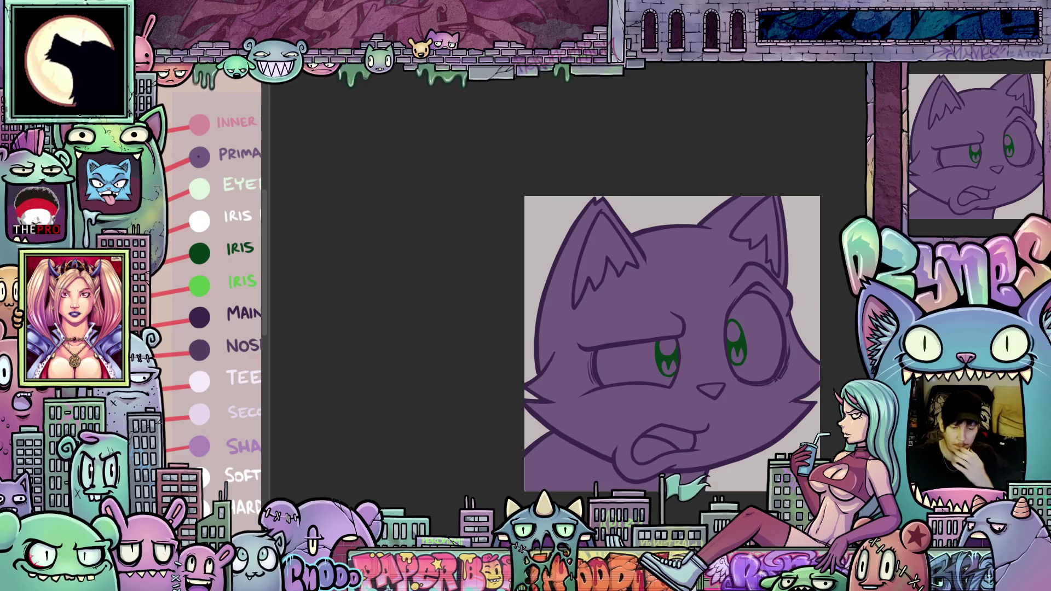
pyautogui.scroll(5, 726, 283)
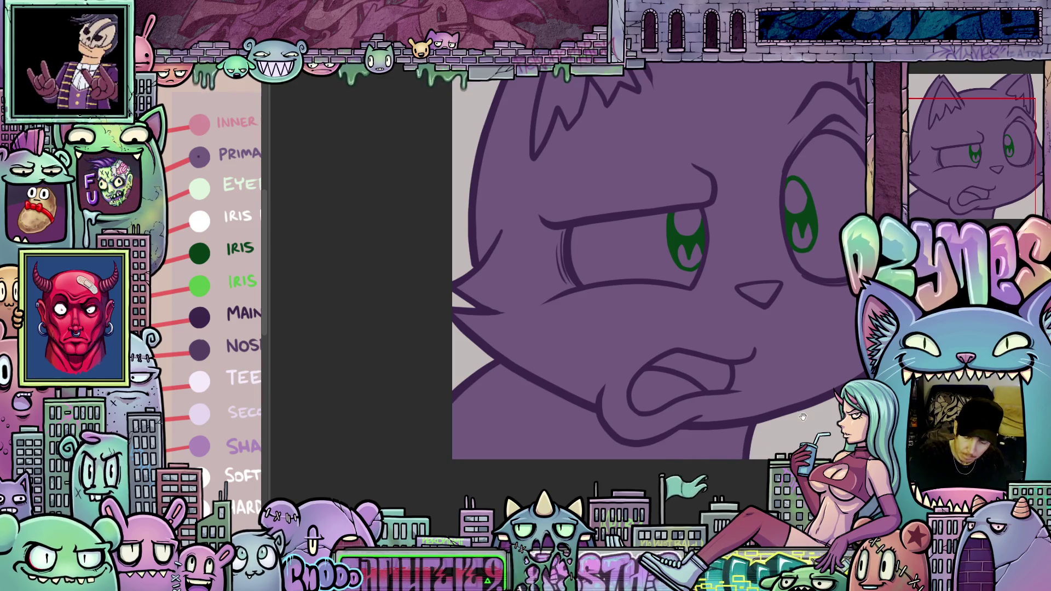
pyautogui.scroll(-5, 803, 418)
pyautogui.scroll(5, 802, 417)
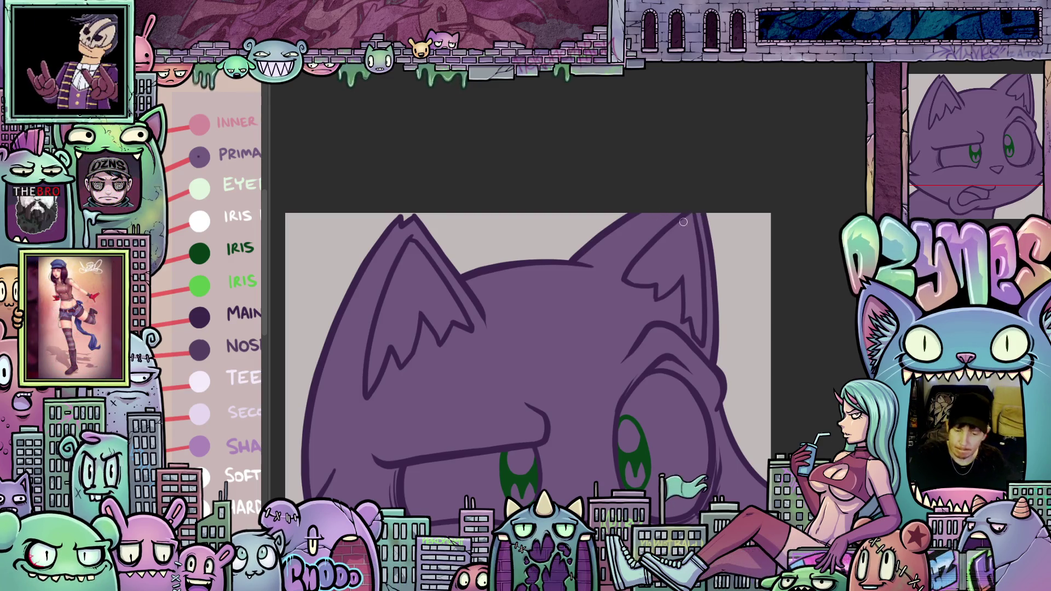
pyautogui.scroll(-5, 699, 250)
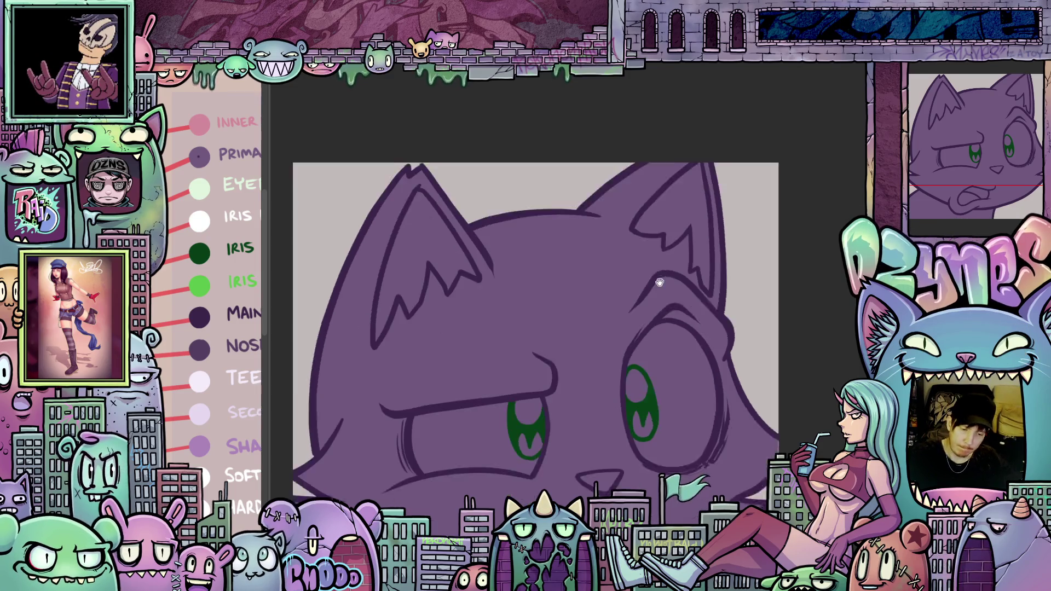
pyautogui.scroll(5, 700, 364)
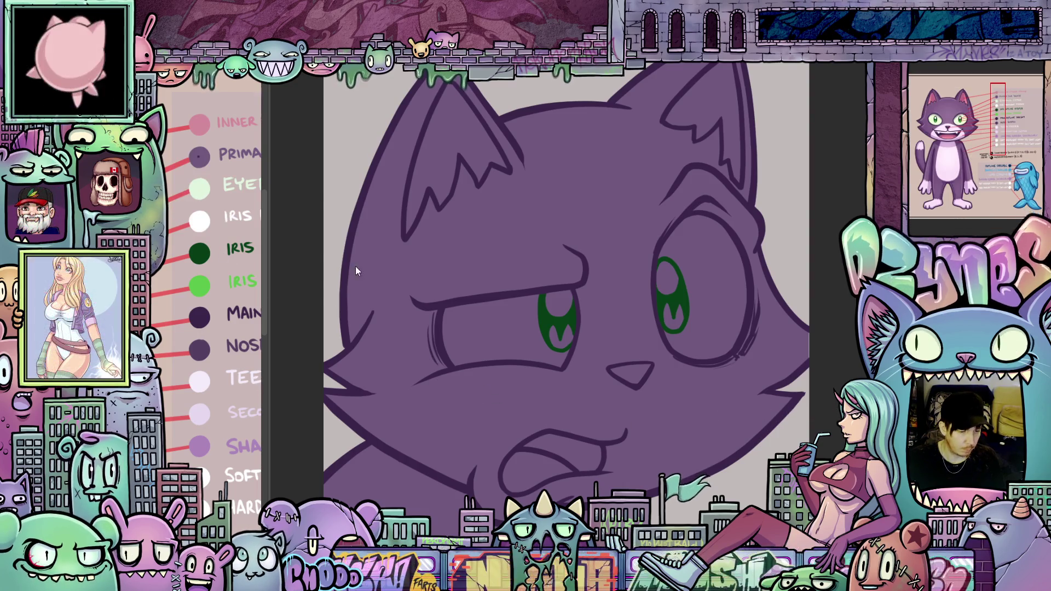
# Fill both eye whites pale green and the tongue pink.
pyautogui.click(521, 332)
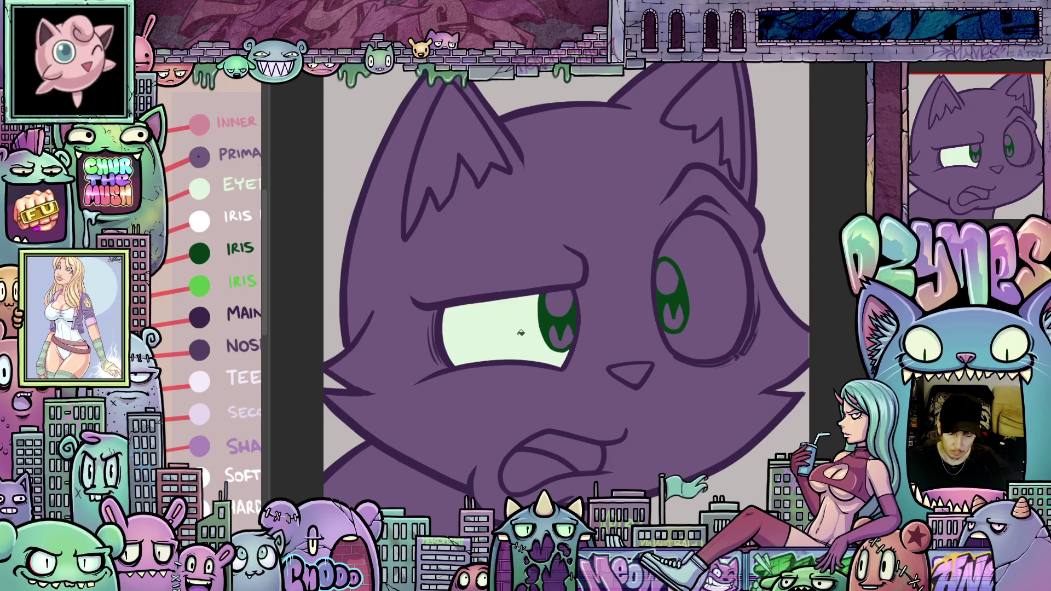
pyautogui.click(706, 307)
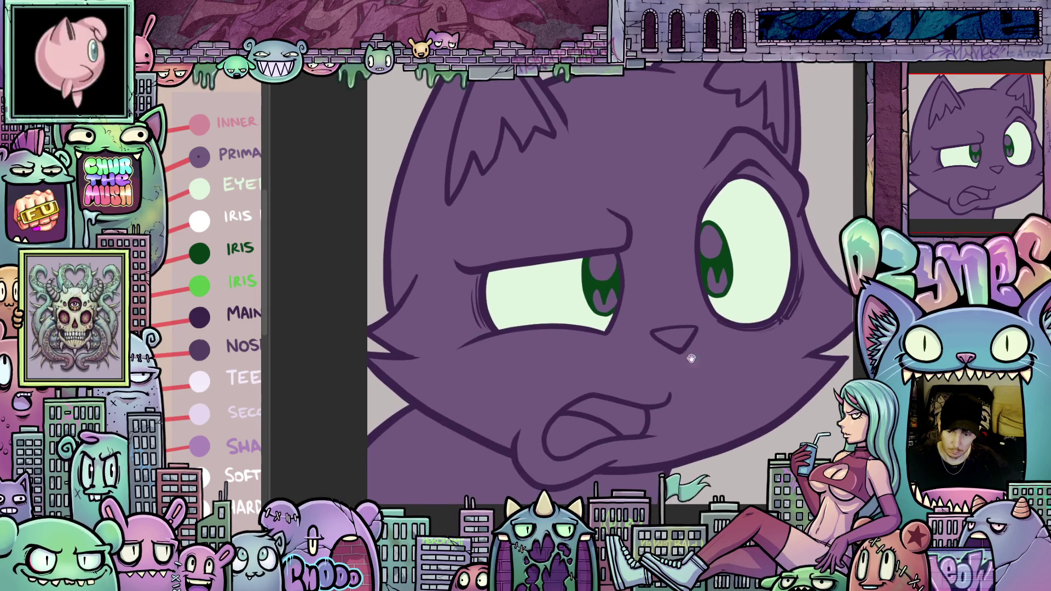
pyautogui.keyDown('alt'); pyautogui.click(207, 119); pyautogui.keyUp('alt')
pyautogui.keyDown('alt'); pyautogui.click(207, 119); pyautogui.keyUp('alt')
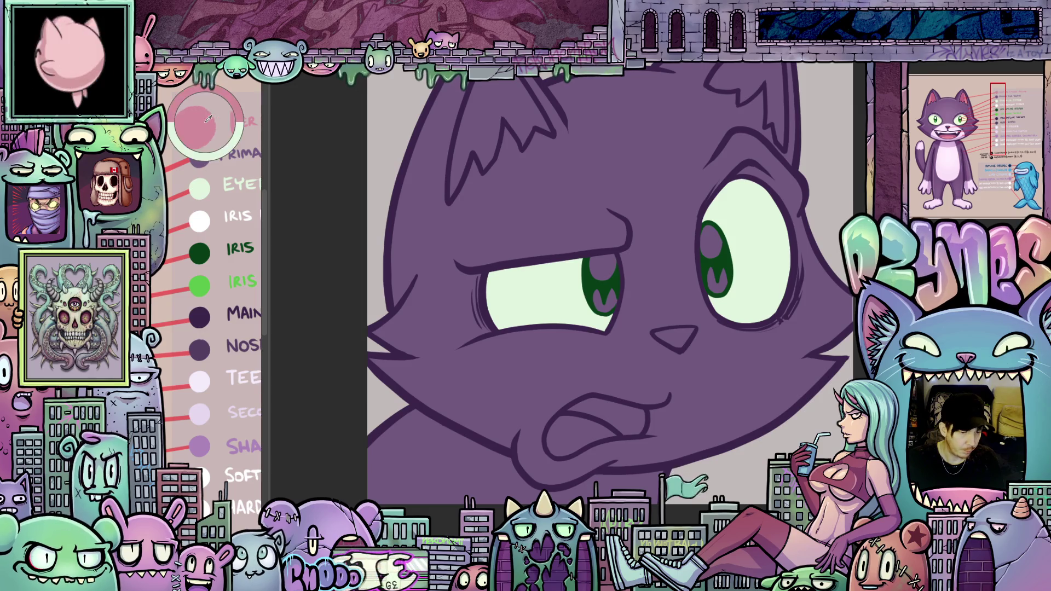
pyautogui.click(628, 418)
# Fill the nose darker purple and the left iris bright green.
pyautogui.moveTo(731, 450); pyautogui.dragTo(690, 425)
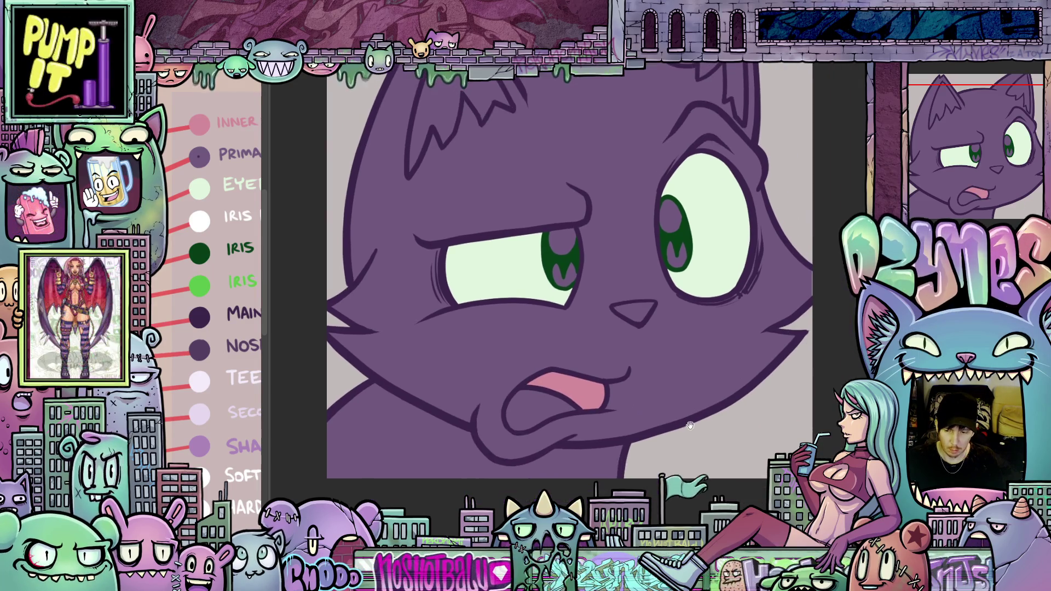
pyautogui.keyDown('alt'); pyautogui.click(204, 344); pyautogui.keyUp('alt')
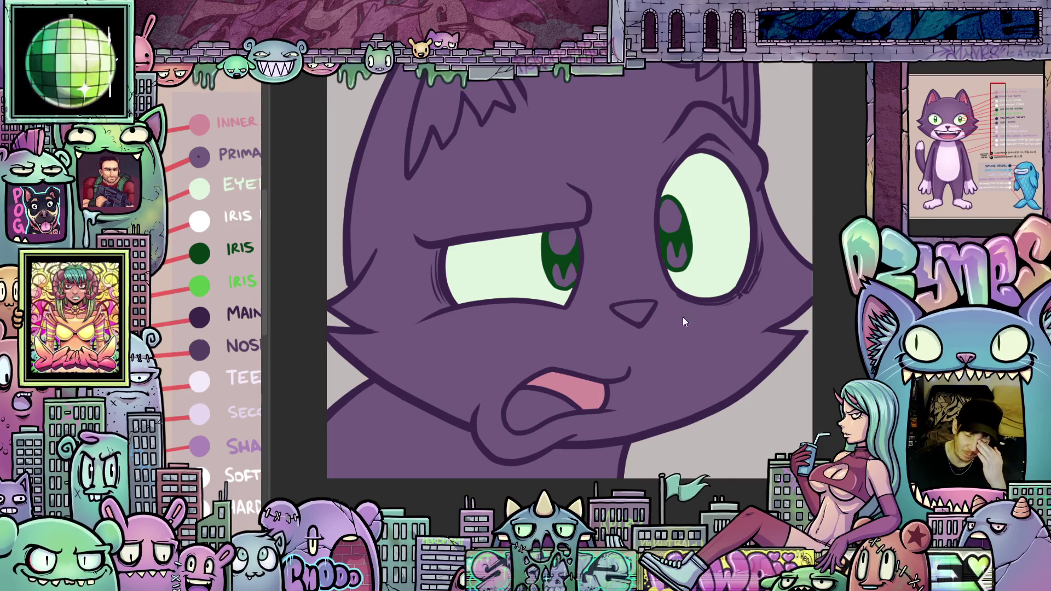
pyautogui.click(641, 309)
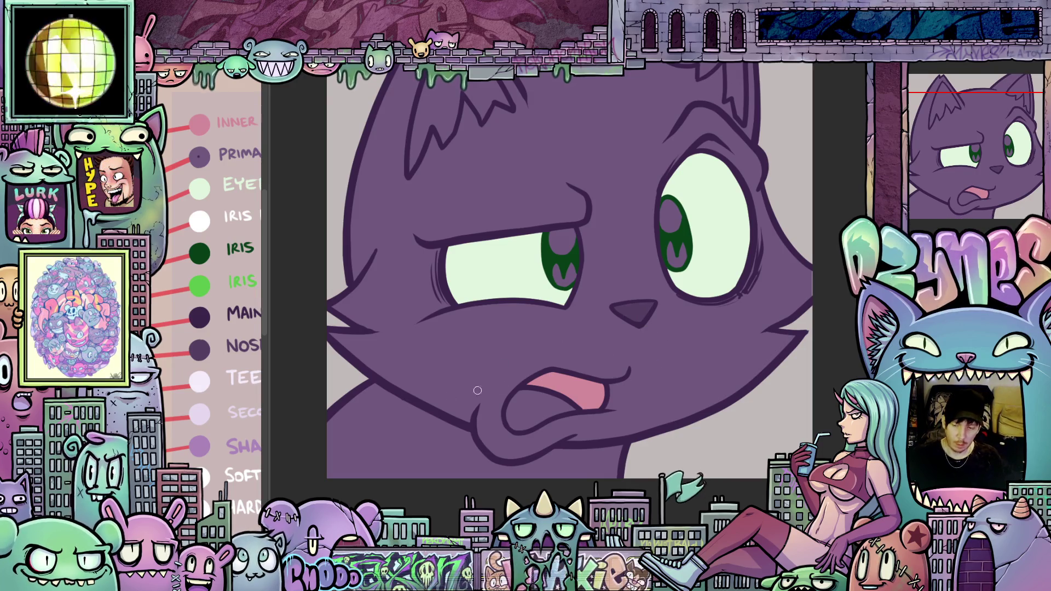
pyautogui.click(203, 282)
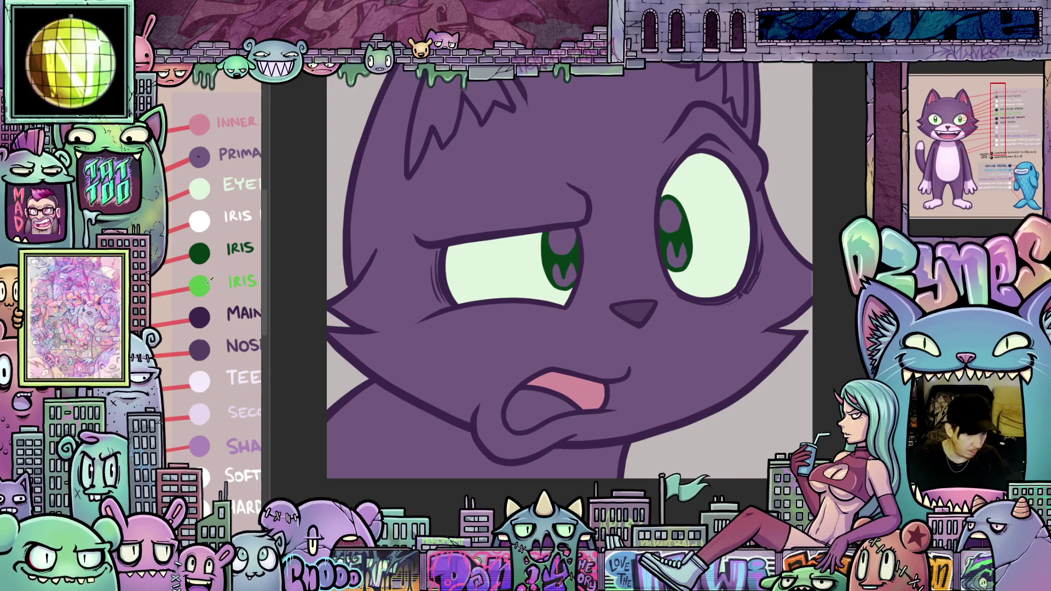
pyautogui.click(564, 271)
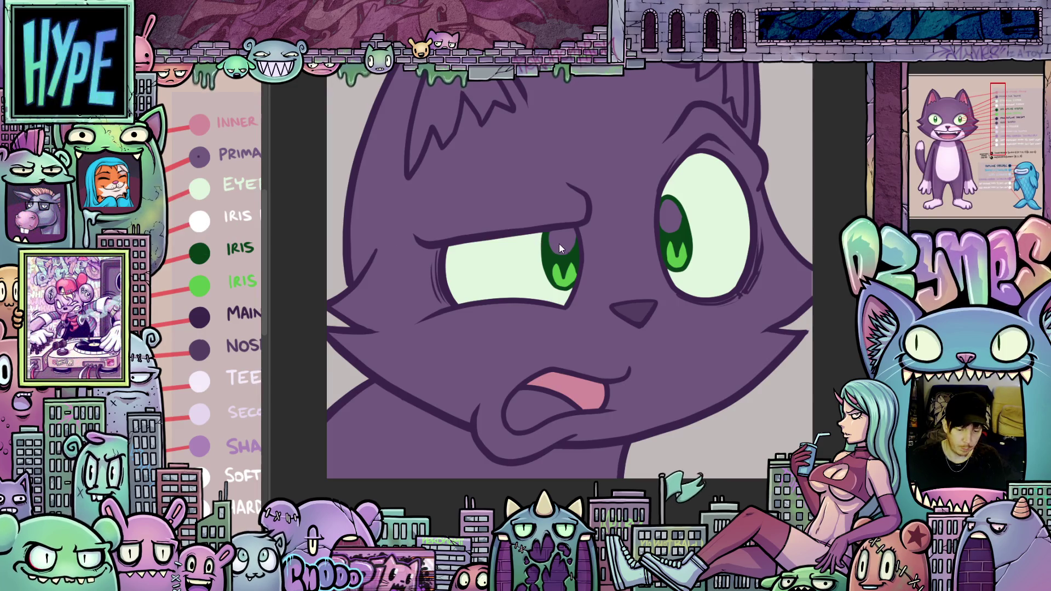
# Add a white pupil highlight, fill the lower tongue pink and the mouth interior dark.
pyautogui.click(669, 216)
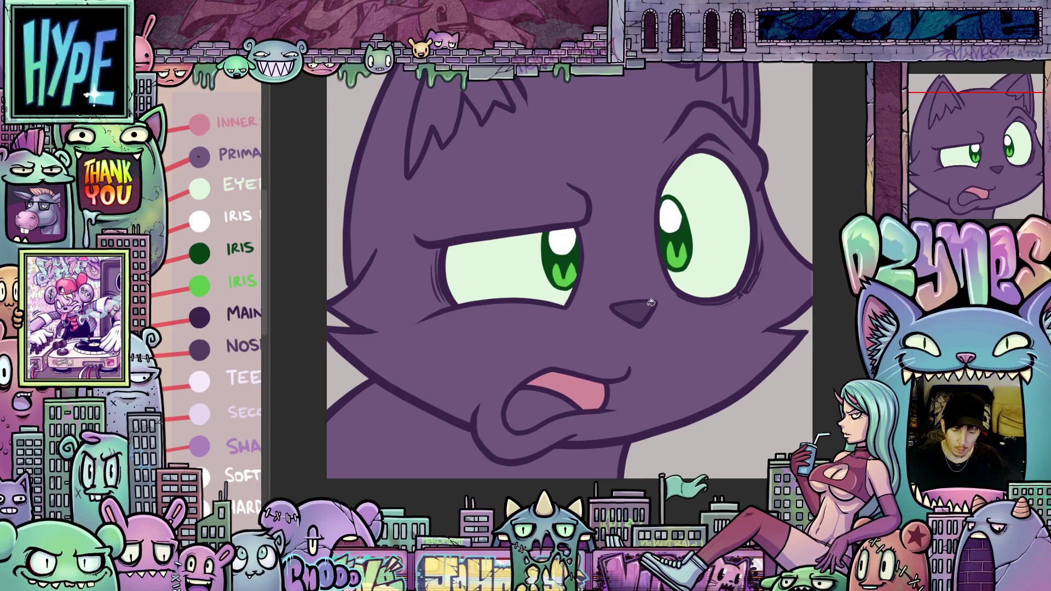
pyautogui.moveTo(660, 390); pyautogui.dragTo(653, 368)
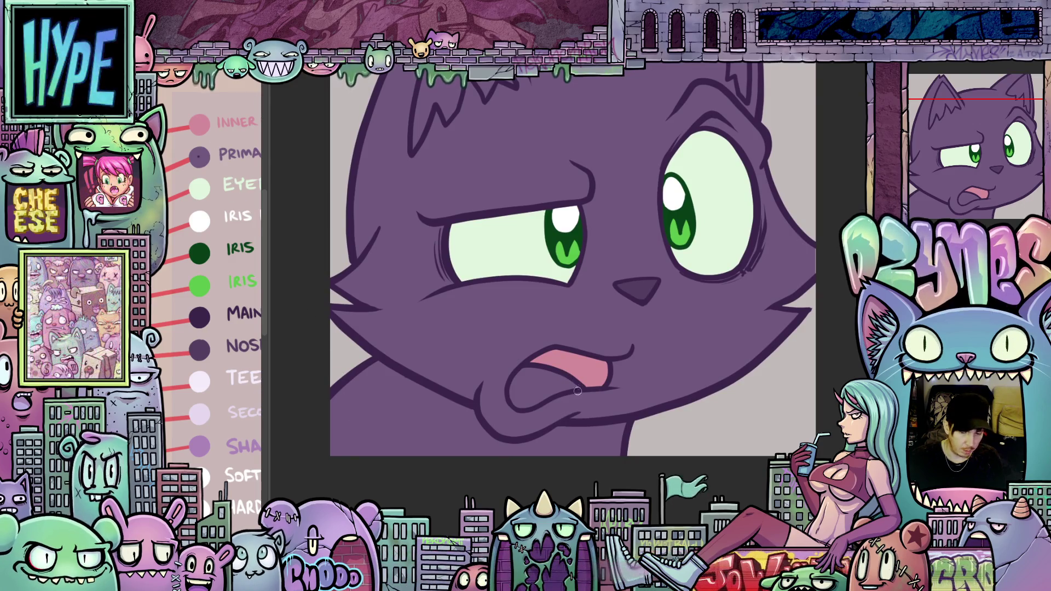
pyautogui.click(545, 384)
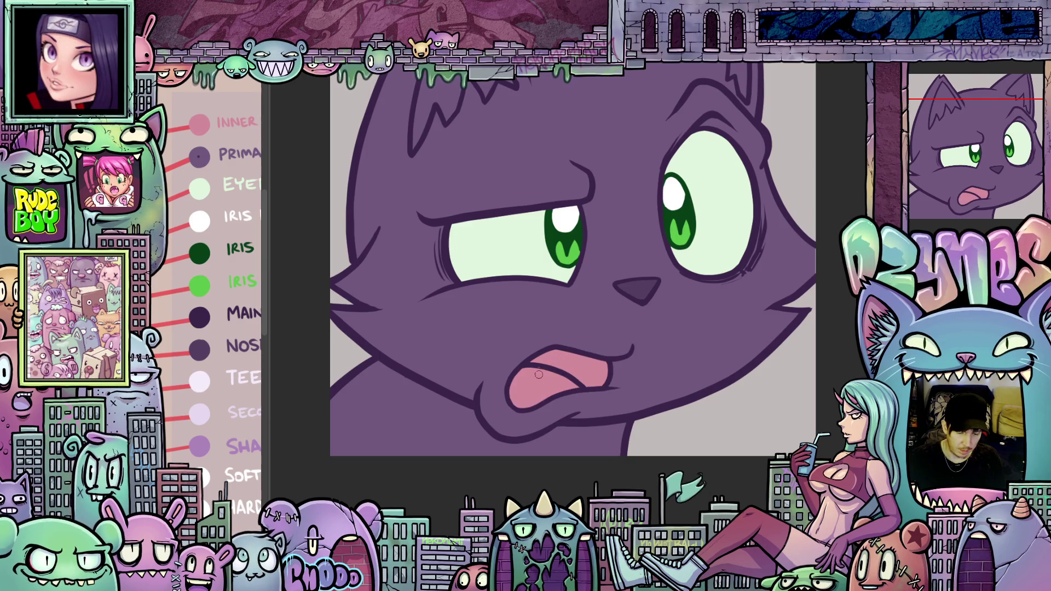
pyautogui.click(200, 320)
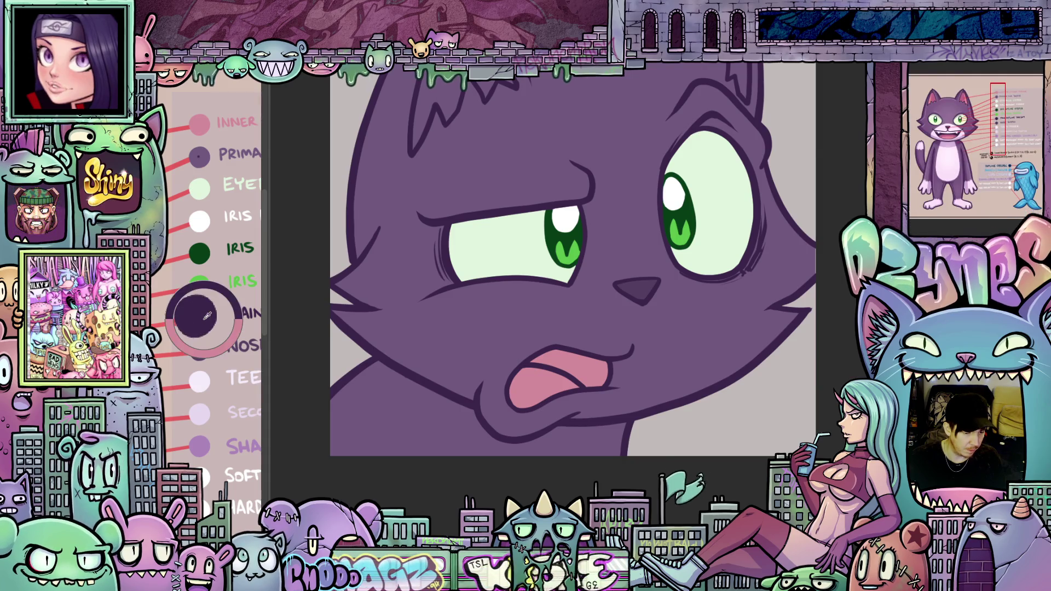
pyautogui.click(588, 368)
# Fill the left and right inner ears pink.
pyautogui.scroll(-5, 587, 368)
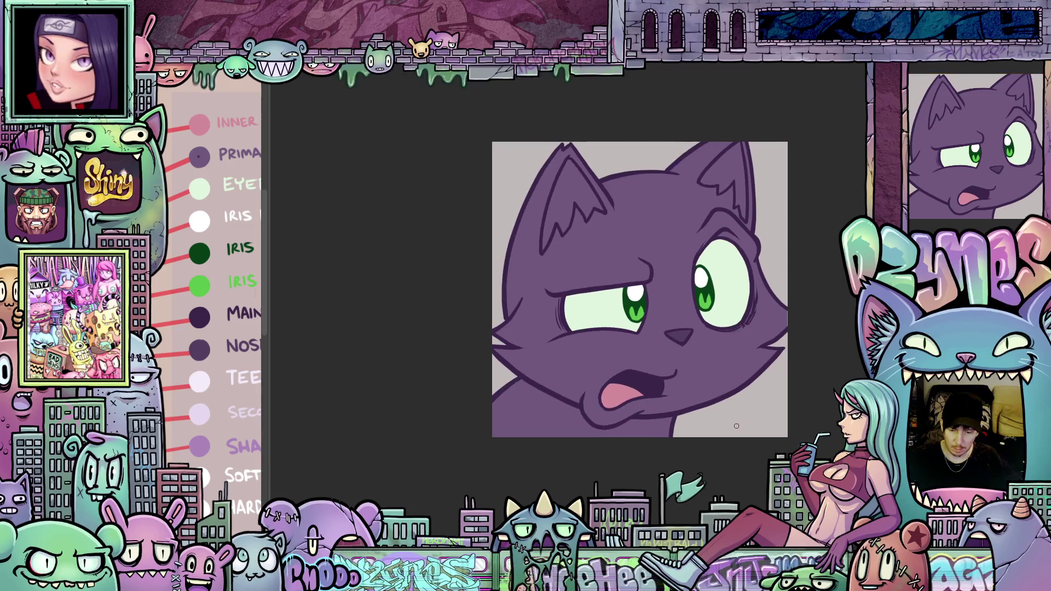
pyautogui.moveTo(692, 474); pyautogui.dragTo(690, 470)
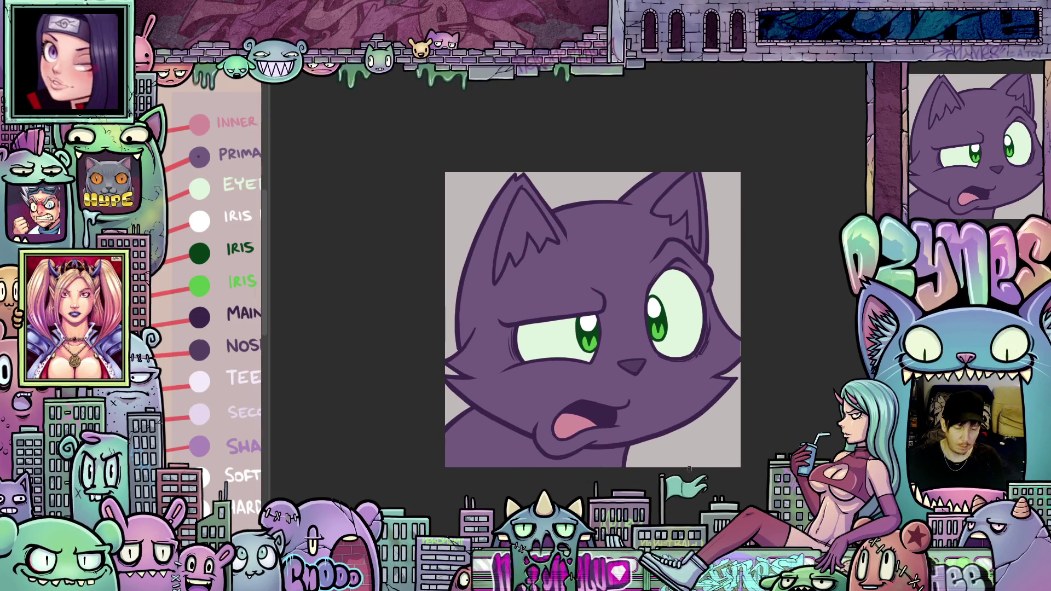
pyautogui.scroll(2, 597, 259)
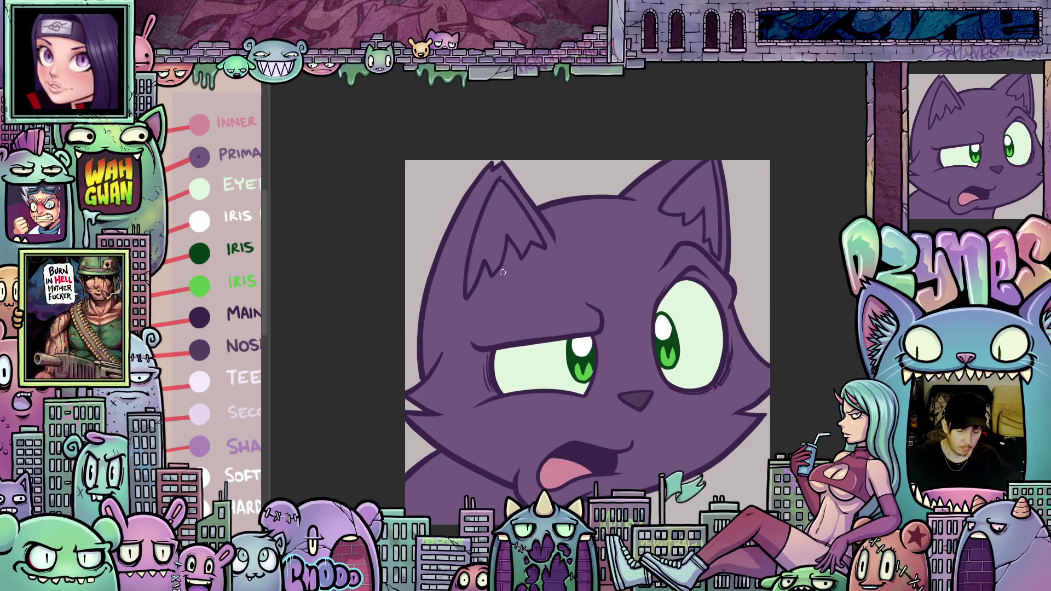
pyautogui.click(520, 219)
pyautogui.click(704, 193)
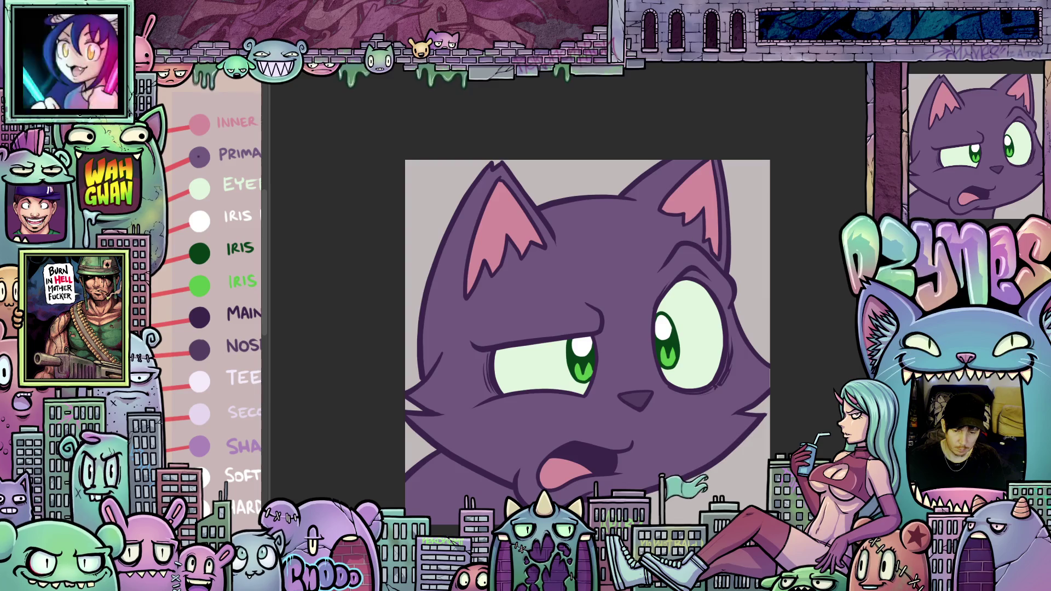
pyautogui.moveTo(588, 345)
pyautogui.mouseDown()
pyautogui.moveTo(641, 257)
pyautogui.moveTo(630, 307)
pyautogui.moveTo(589, 279)
pyautogui.mouseUp()
pyautogui.scroll(2, 641, 384)
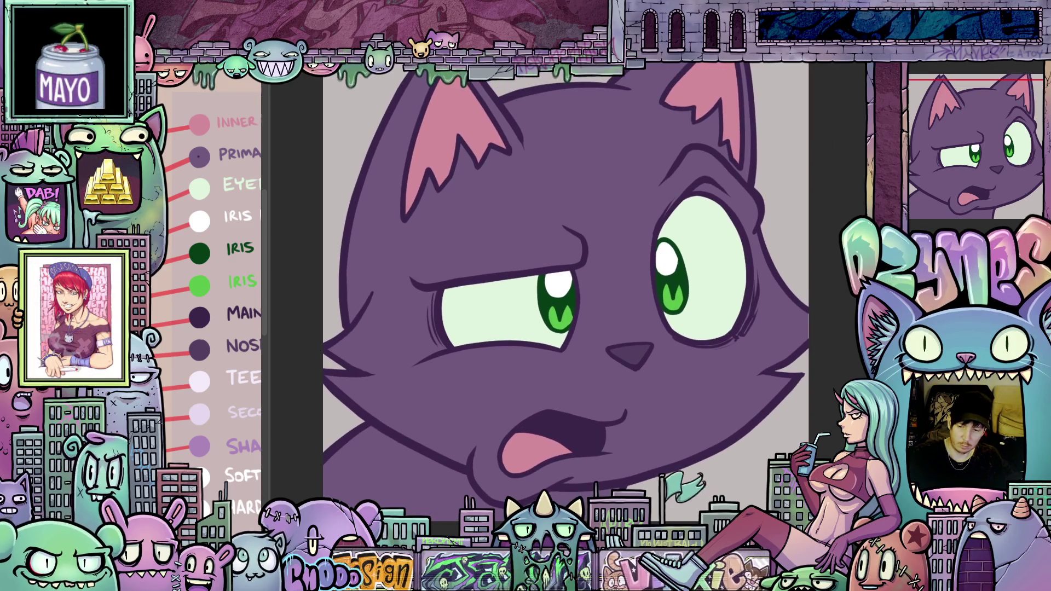
# Outline the muzzle below the nose and fill it pale lavender.
pyautogui.moveTo(701, 513)
pyautogui.mouseDown()
pyautogui.moveTo(748, 477)
pyautogui.moveTo(800, 369)
pyautogui.moveTo(784, 351)
pyautogui.mouseUp()
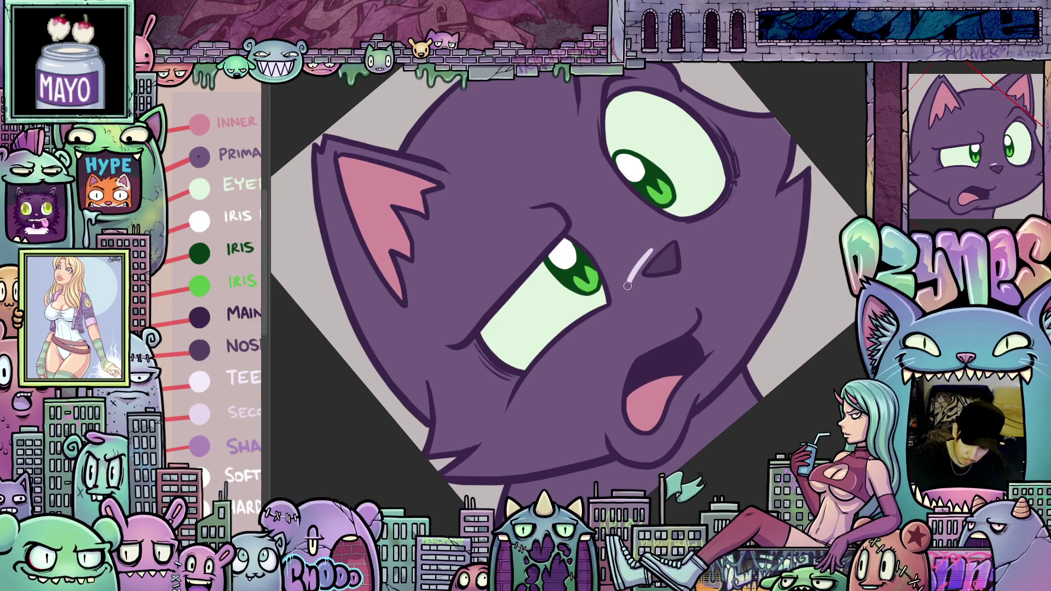
pyautogui.moveTo(628, 285)
pyautogui.mouseDown()
pyautogui.moveTo(605, 366)
pyautogui.moveTo(610, 442)
pyautogui.mouseUp()
pyautogui.moveTo(682, 433); pyautogui.dragTo(756, 403)
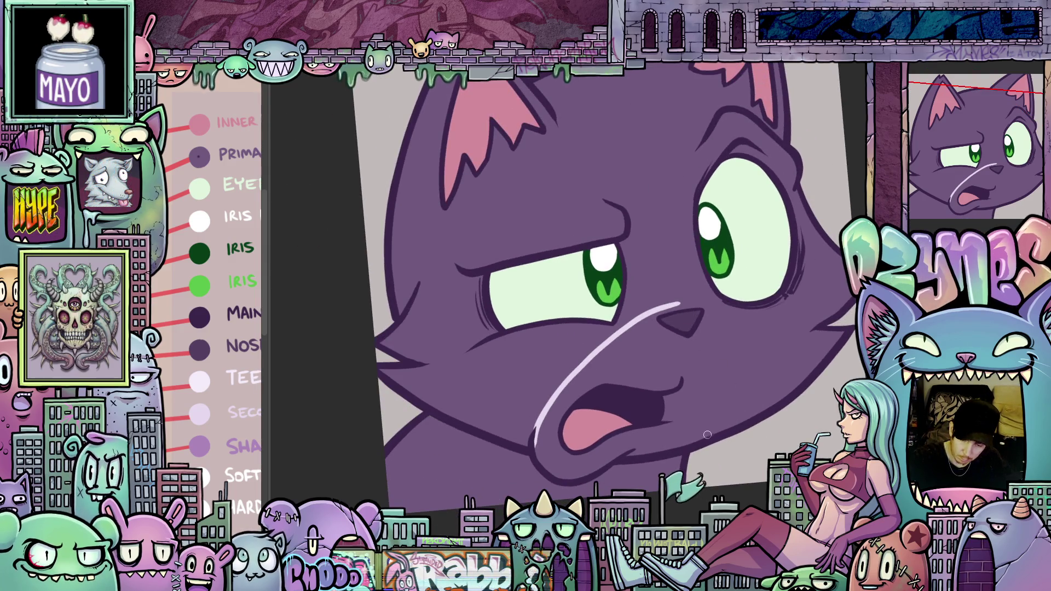
pyautogui.moveTo(707, 434)
pyautogui.mouseDown()
pyautogui.moveTo(739, 371)
pyautogui.moveTo(705, 304)
pyautogui.moveTo(648, 319)
pyautogui.mouseUp()
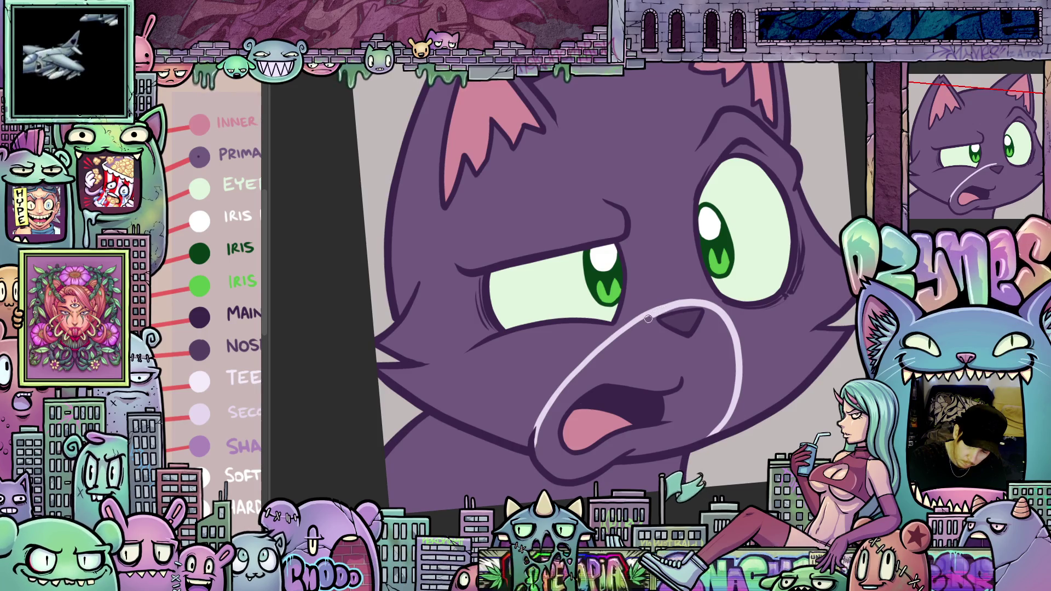
pyautogui.click(700, 397)
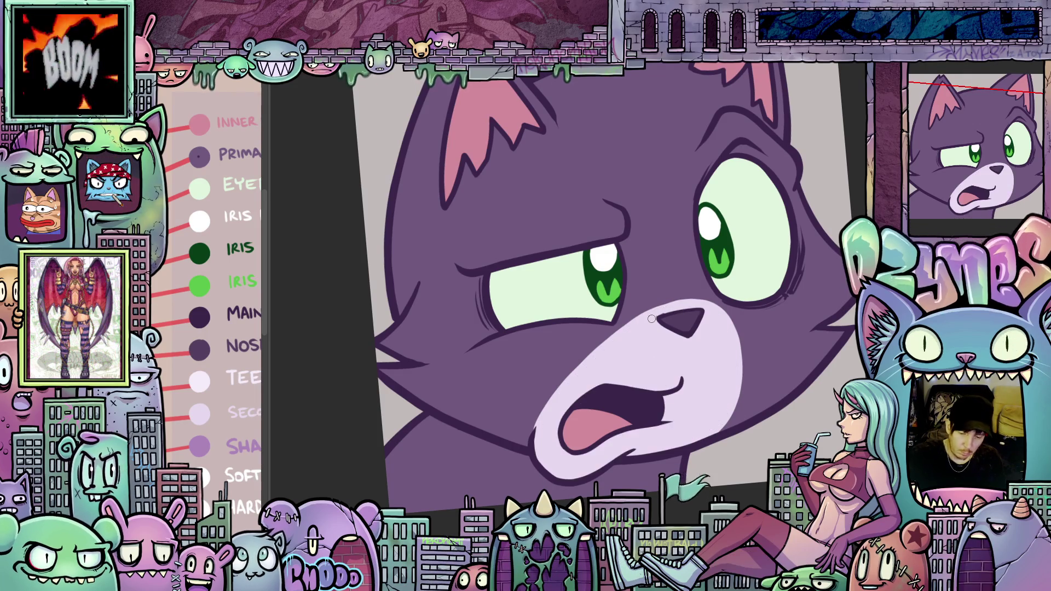
# Draw the neck edge below the chin and fill the chest pale lavender.
pyautogui.moveTo(743, 389)
pyautogui.mouseDown()
pyautogui.moveTo(708, 239)
pyautogui.moveTo(735, 486)
pyautogui.moveTo(785, 395)
pyautogui.moveTo(748, 334)
pyautogui.moveTo(753, 351)
pyautogui.mouseUp()
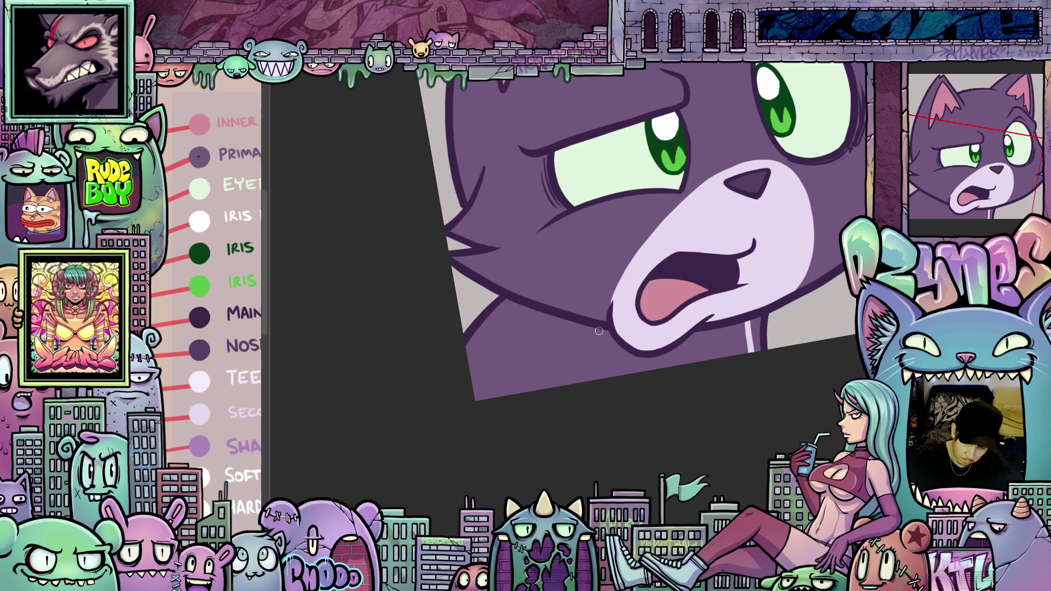
pyautogui.moveTo(605, 328); pyautogui.dragTo(561, 386)
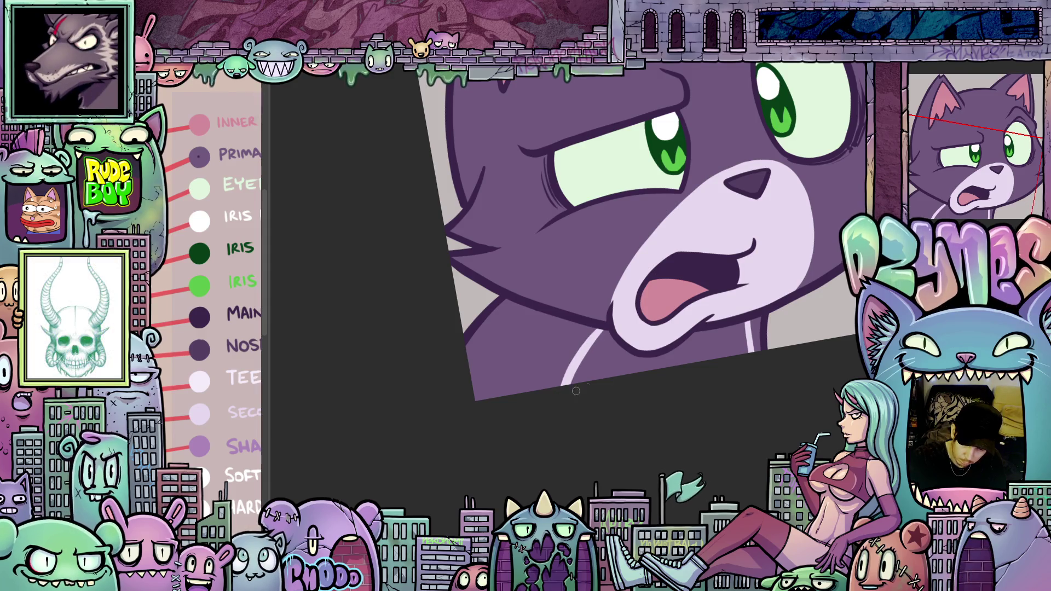
pyautogui.click(623, 363)
pyautogui.hotkey('ctrl', '0')
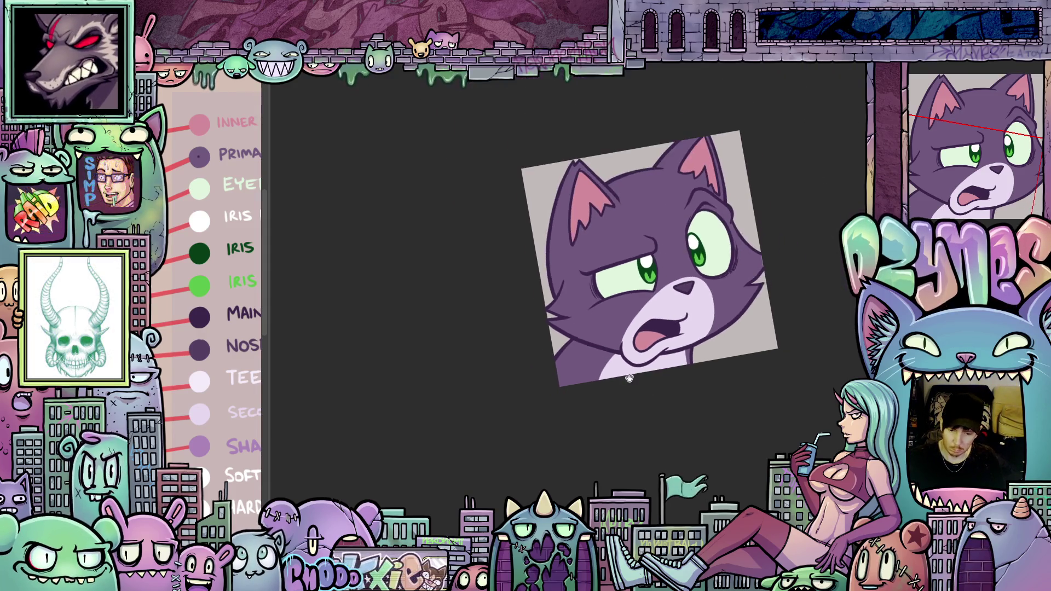
pyautogui.scroll(3, 694, 450)
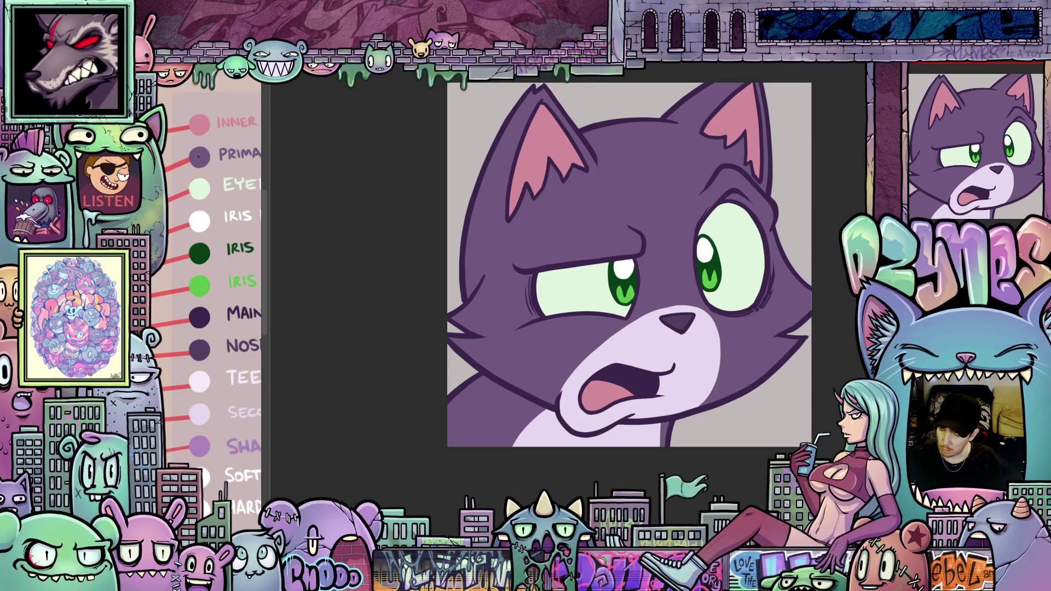
# Set the working layer's blending mode to Multiply.
pyautogui.click(953, 78)
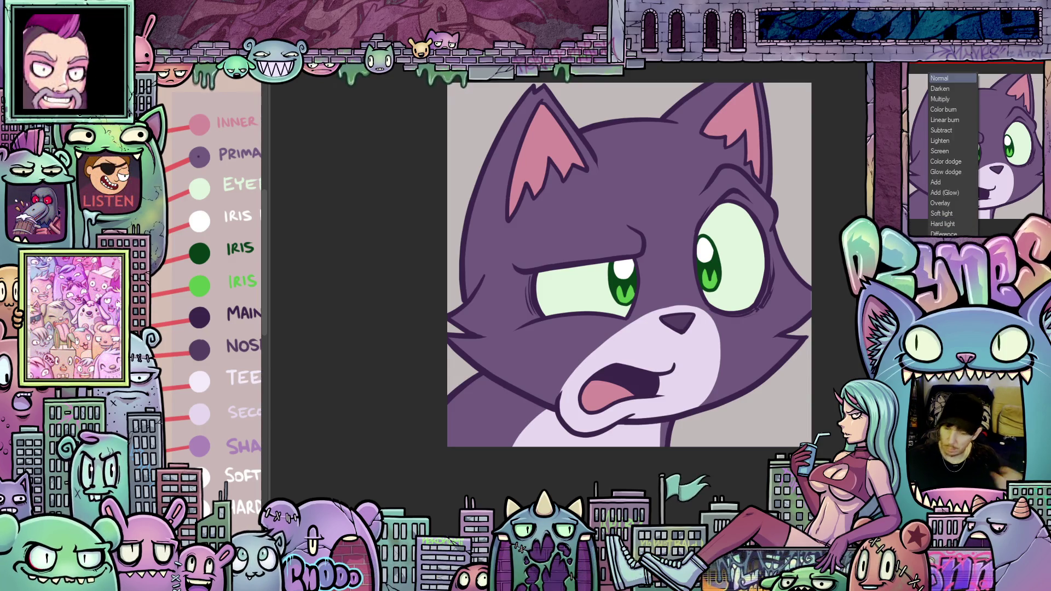
pyautogui.click(949, 103)
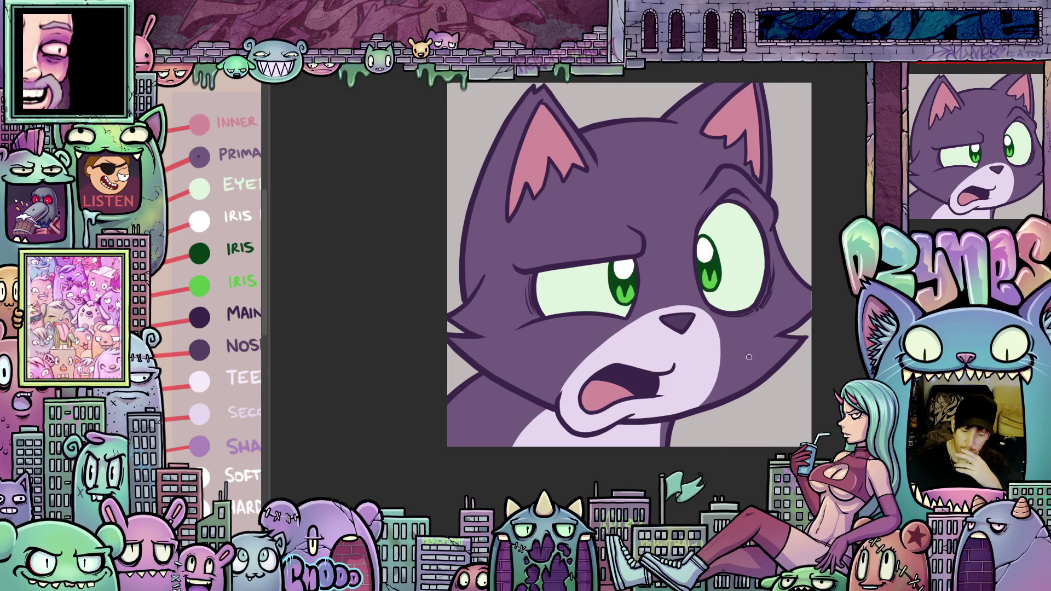
pyautogui.scroll(2, 724, 355)
pyautogui.scroll(1, 725, 355)
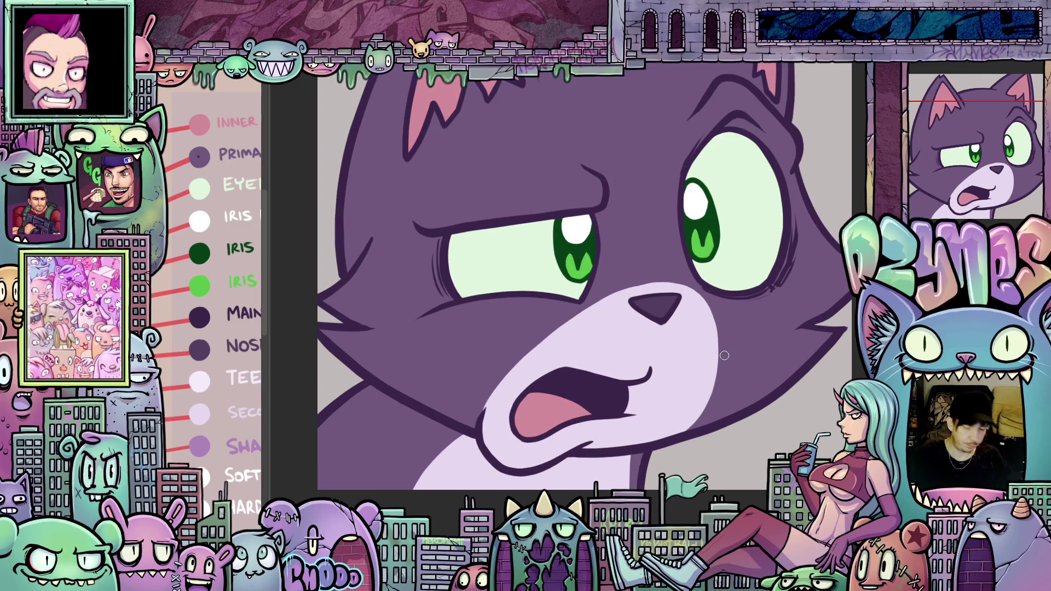
# Draw shading strokes beside the mouth and down from the nose.
pyautogui.moveTo(718, 403); pyautogui.dragTo(706, 323)
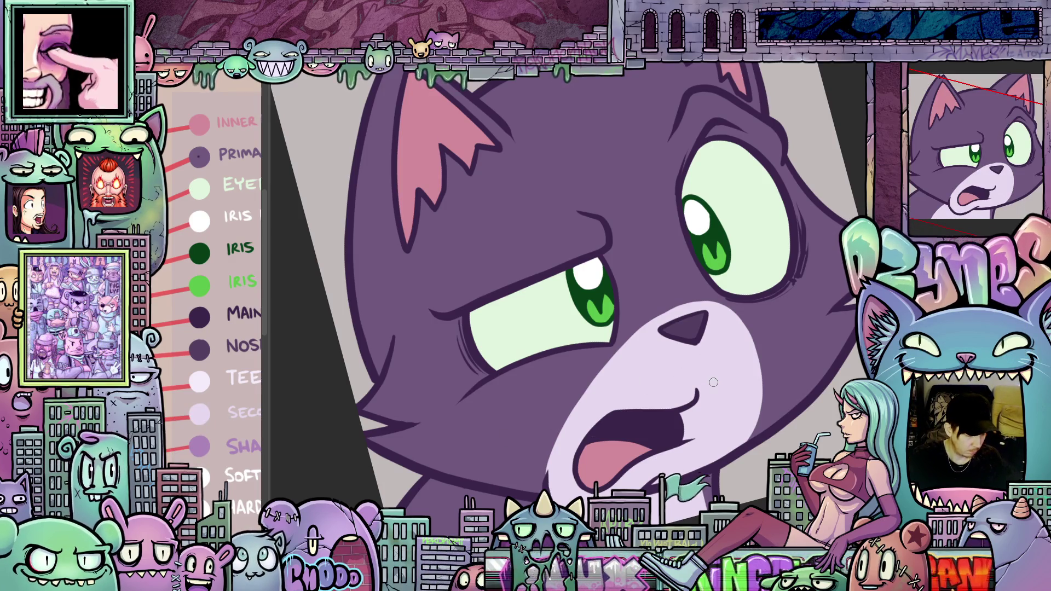
pyautogui.moveTo(714, 383); pyautogui.dragTo(664, 408)
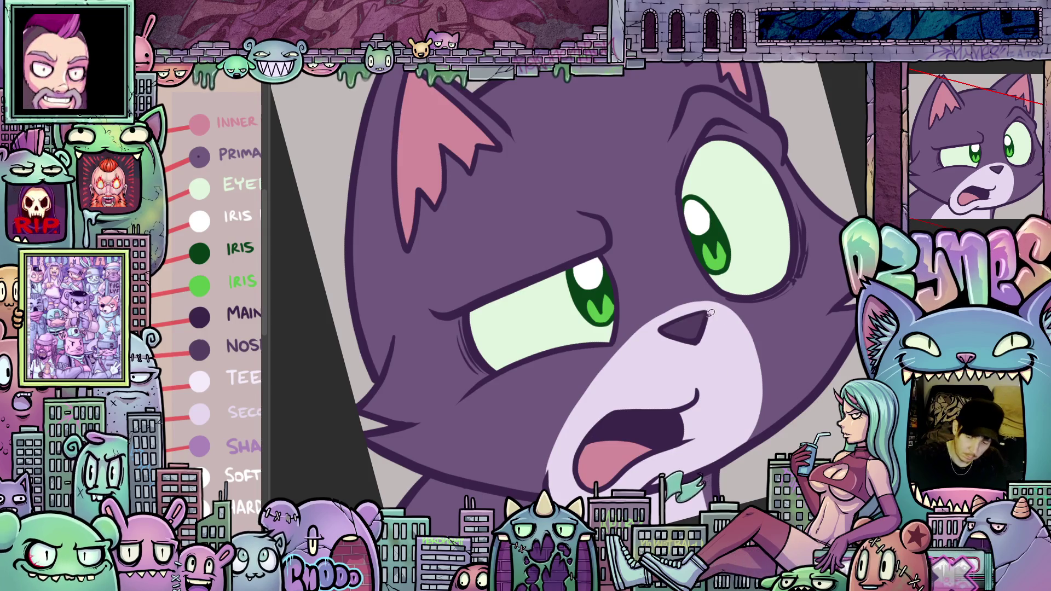
pyautogui.moveTo(711, 311); pyautogui.dragTo(700, 355)
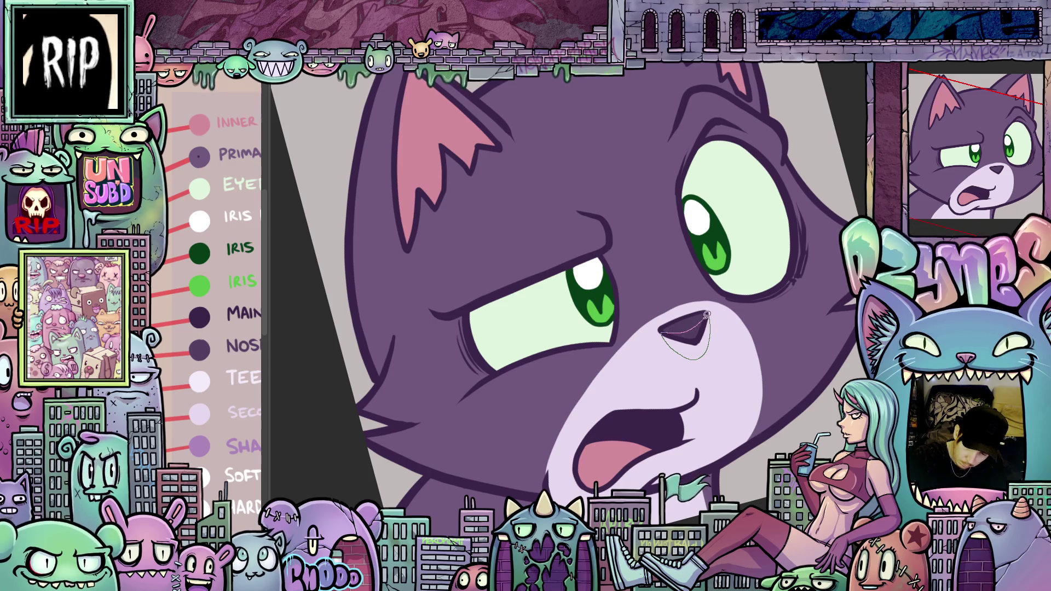
pyautogui.moveTo(735, 347)
pyautogui.mouseDown()
pyautogui.moveTo(812, 272)
pyautogui.moveTo(708, 319)
pyautogui.mouseUp()
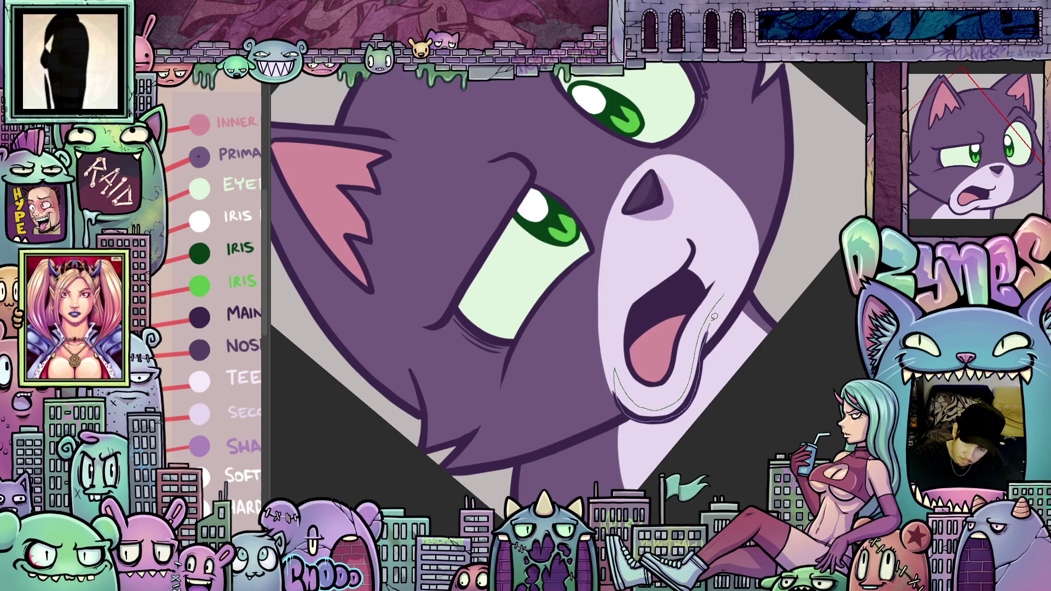
pyautogui.scroll(-3, 722, 351)
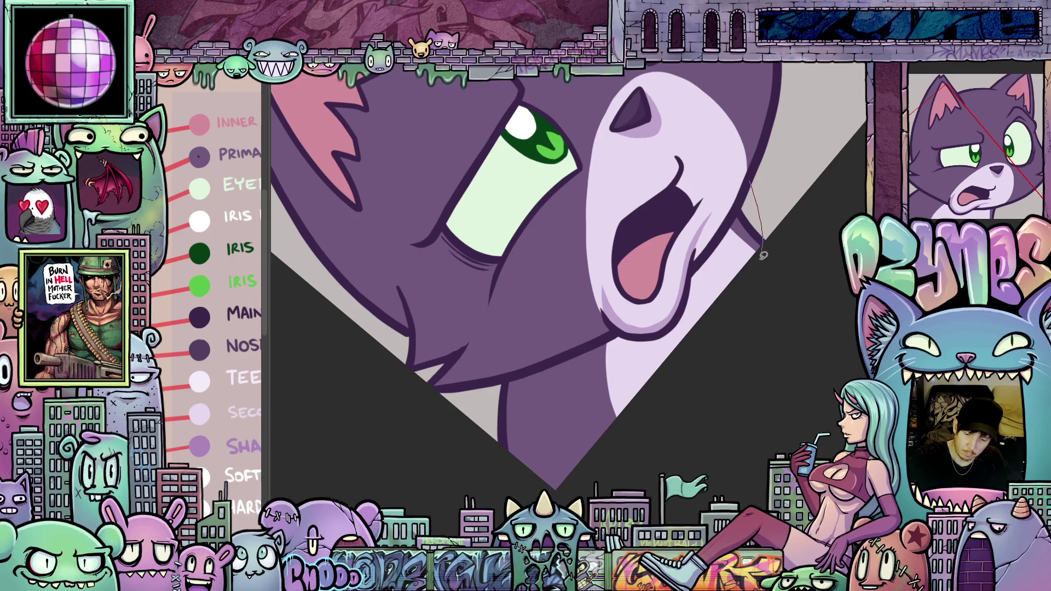
pyautogui.moveTo(565, 402)
pyautogui.mouseDown()
pyautogui.moveTo(518, 404)
pyautogui.moveTo(500, 386)
pyautogui.moveTo(606, 334)
pyautogui.moveTo(670, 322)
pyautogui.moveTo(696, 254)
pyautogui.moveTo(757, 163)
pyautogui.mouseUp()
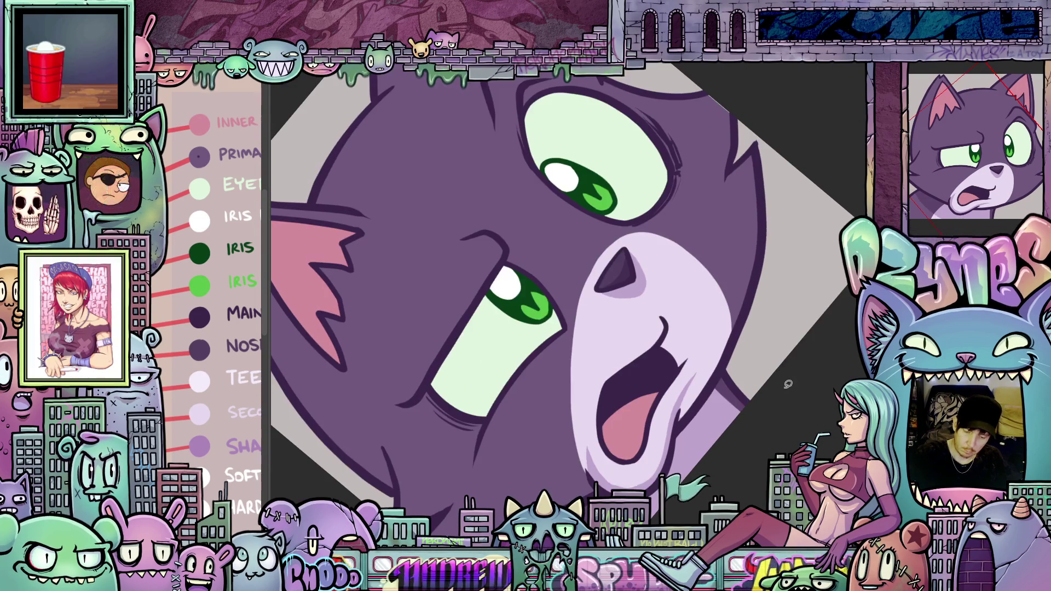
pyautogui.moveTo(757, 162); pyautogui.dragTo(763, 212)
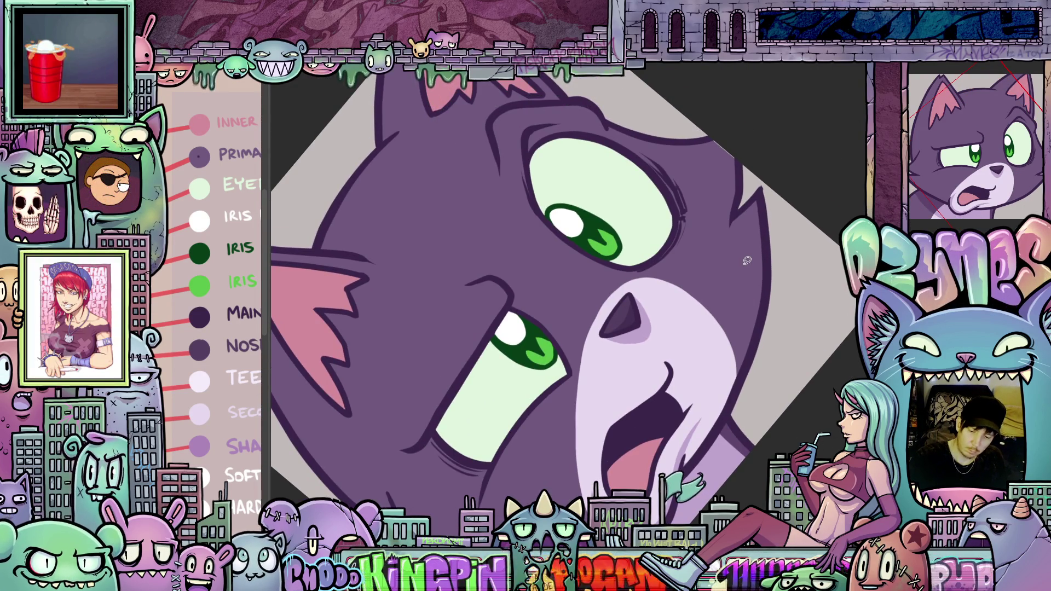
pyautogui.moveTo(732, 155); pyautogui.dragTo(693, 133)
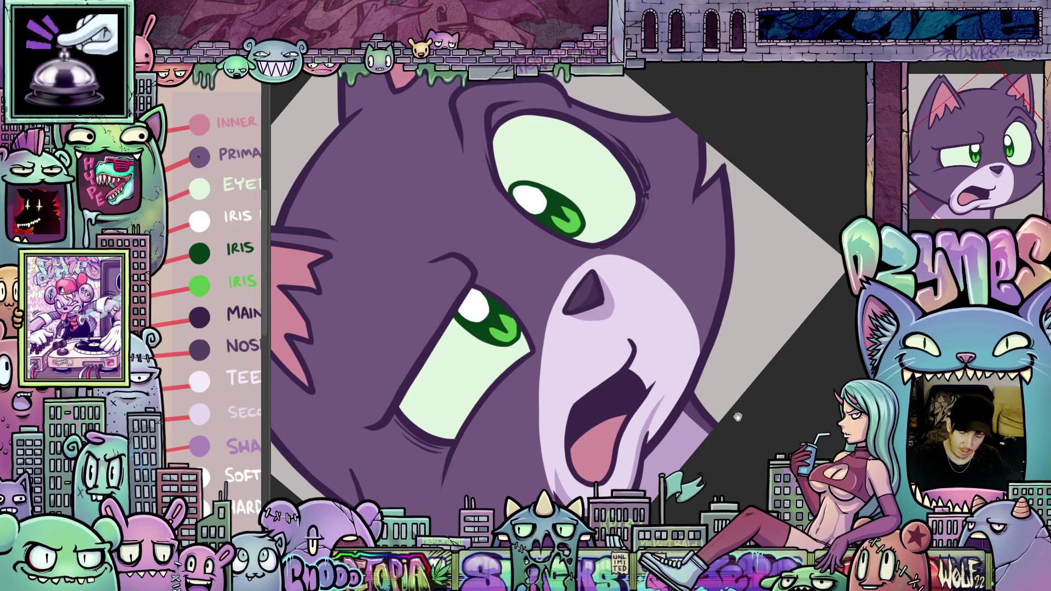
pyautogui.moveTo(734, 337); pyautogui.dragTo(756, 321)
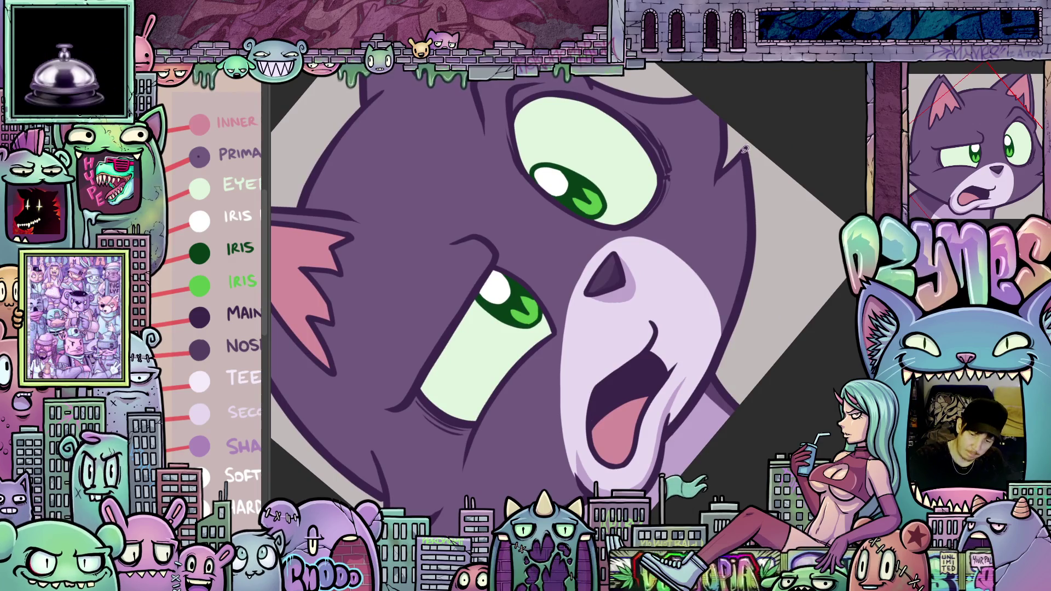
pyautogui.moveTo(742, 156)
pyautogui.mouseDown()
pyautogui.moveTo(727, 266)
pyautogui.moveTo(669, 432)
pyautogui.moveTo(713, 378)
pyautogui.moveTo(767, 180)
pyautogui.moveTo(780, 199)
pyautogui.mouseUp()
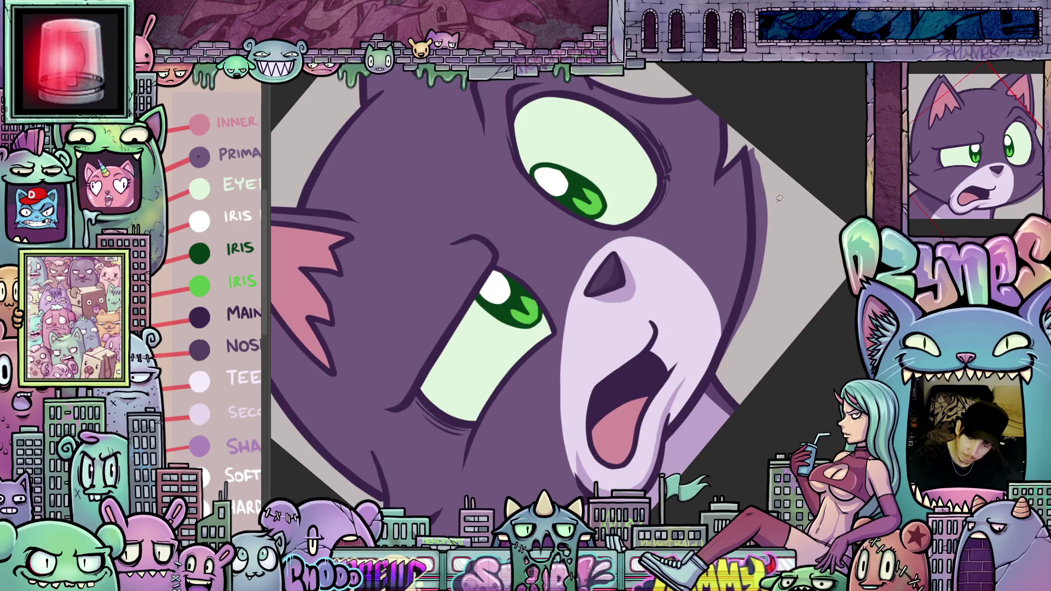
pyautogui.hotkey('ctrl', 'z')
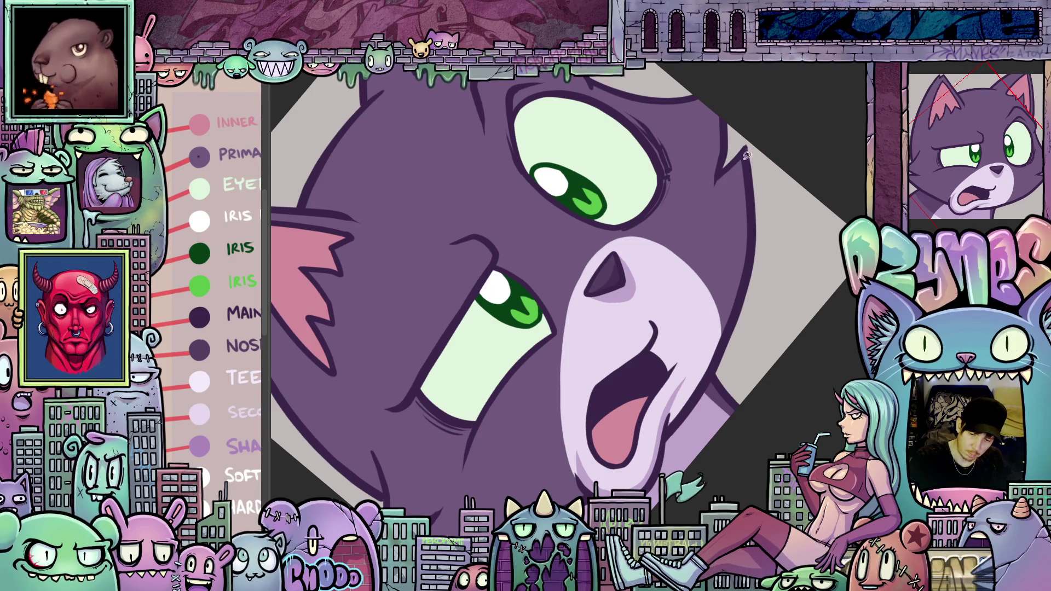
pyautogui.moveTo(742, 150); pyautogui.dragTo(737, 194)
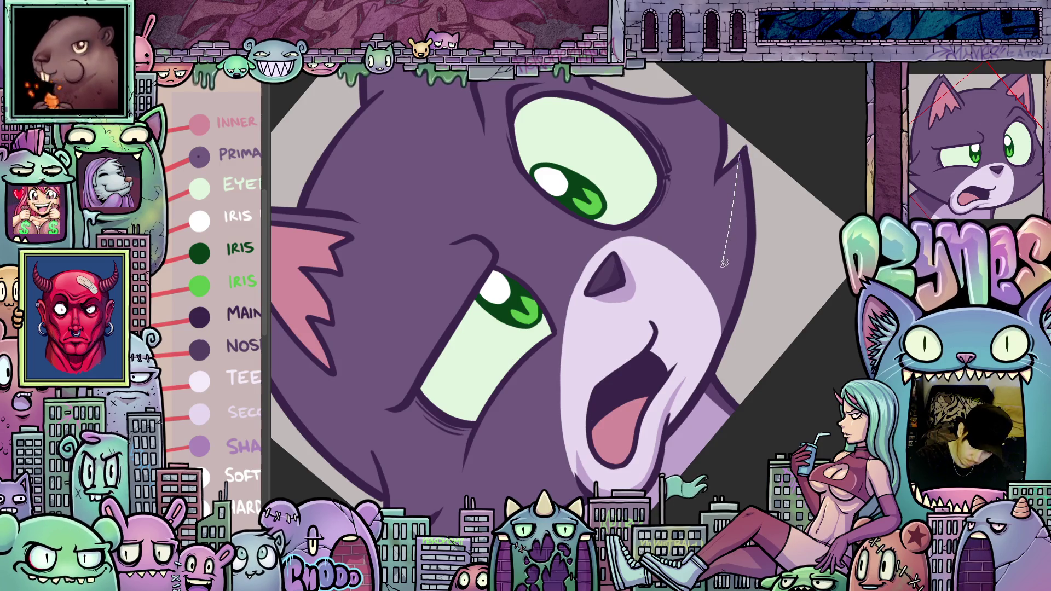
pyautogui.moveTo(706, 330); pyautogui.dragTo(686, 378)
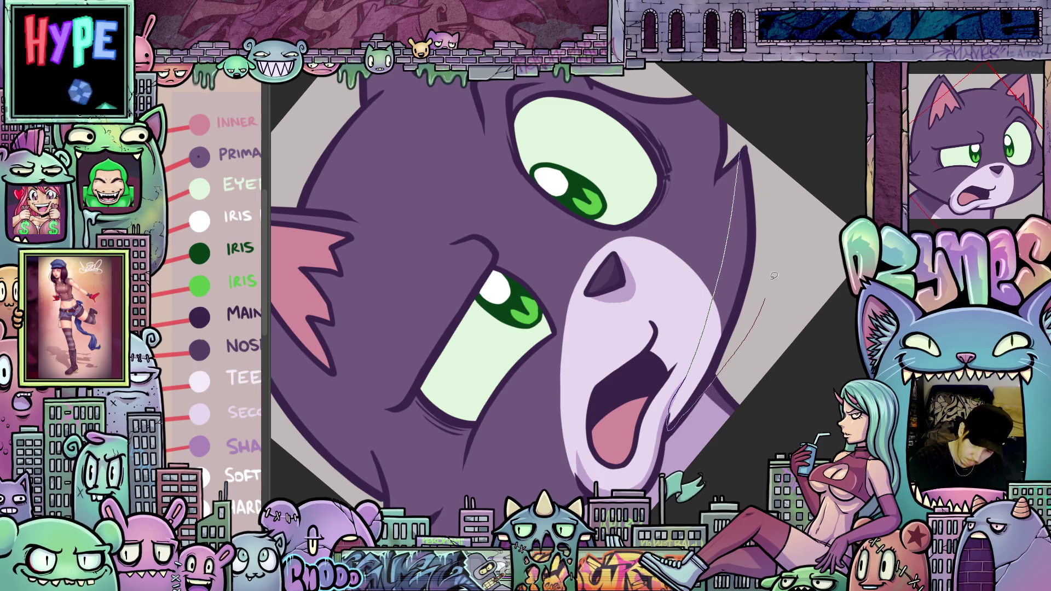
pyautogui.hotkey('ctrl', 'z')
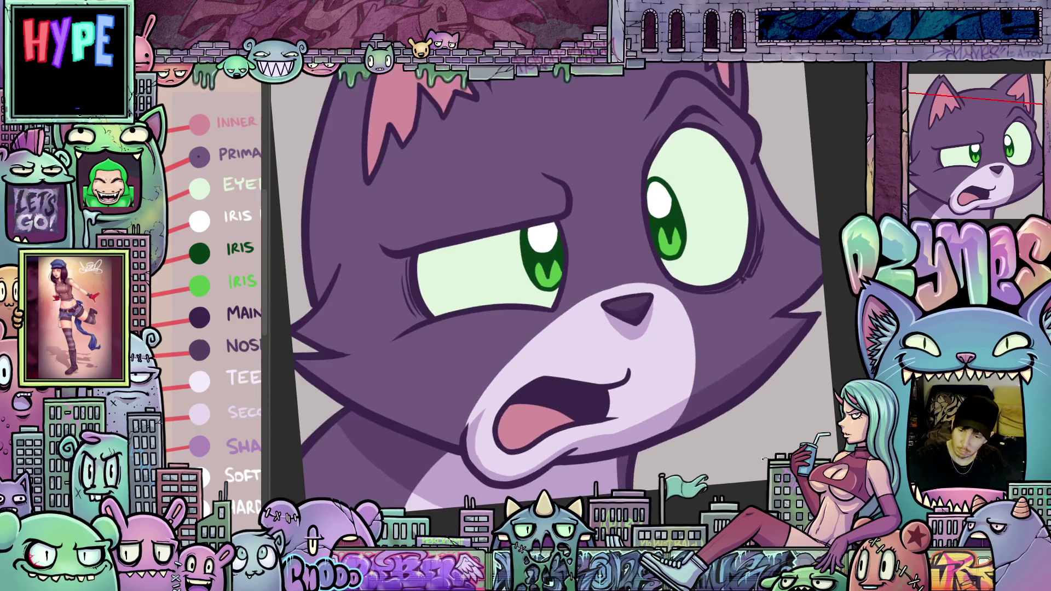
# Lasso-fill dark shading along the lower and left edges of the eye.
pyautogui.moveTo(417, 181)
pyautogui.mouseDown()
pyautogui.moveTo(485, 402)
pyautogui.moveTo(440, 387)
pyautogui.mouseUp()
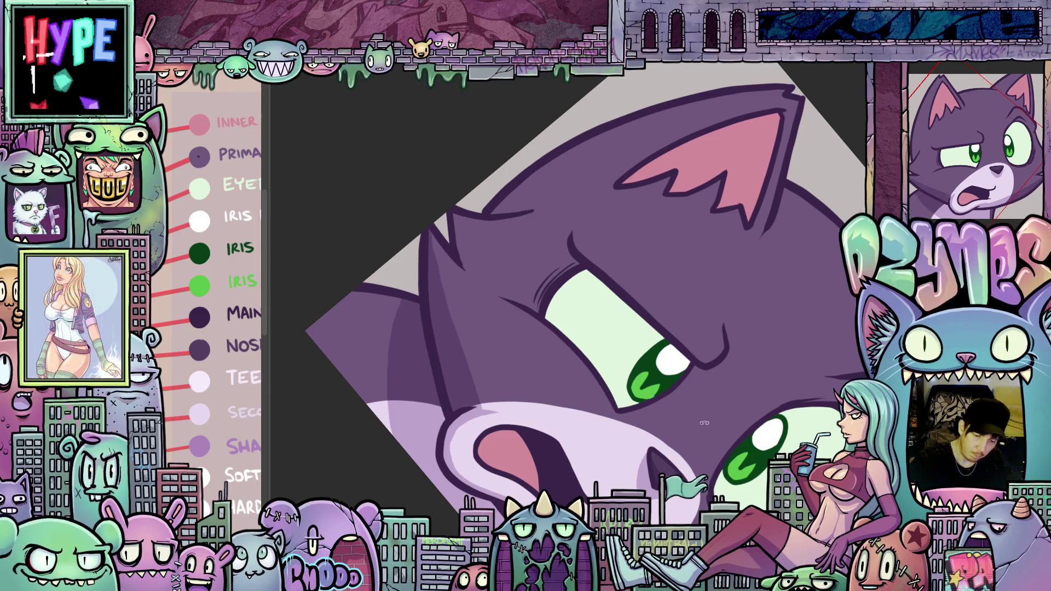
pyautogui.moveTo(423, 235)
pyautogui.mouseDown()
pyautogui.moveTo(799, 409)
pyautogui.moveTo(712, 312)
pyautogui.mouseUp()
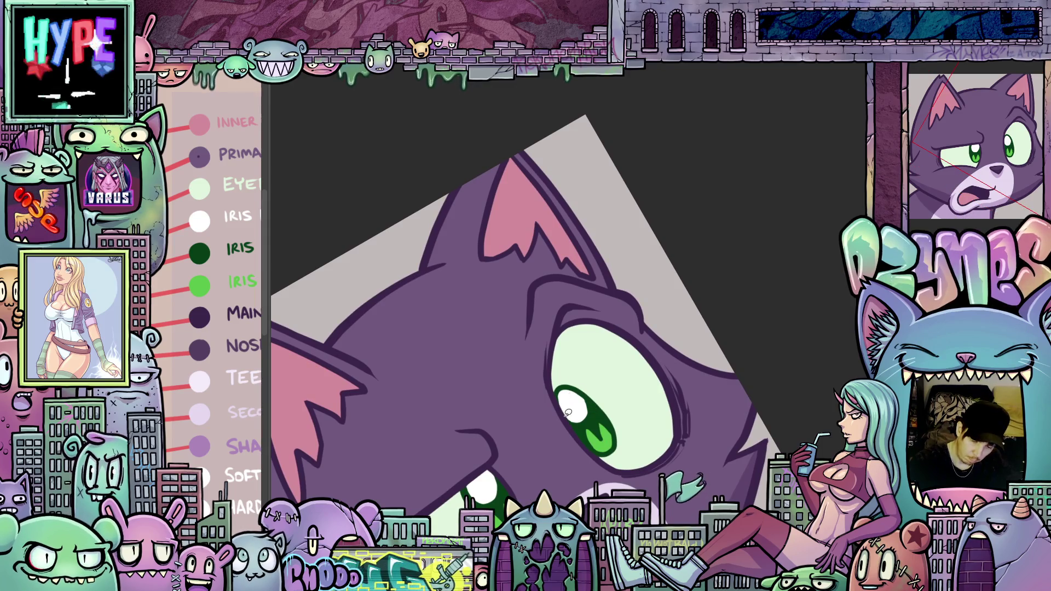
pyautogui.moveTo(563, 380)
pyautogui.mouseDown()
pyautogui.moveTo(569, 346)
pyautogui.moveTo(593, 331)
pyautogui.moveTo(632, 340)
pyautogui.moveTo(625, 322)
pyautogui.moveTo(584, 302)
pyautogui.moveTo(564, 311)
pyautogui.moveTo(668, 361)
pyautogui.moveTo(784, 381)
pyautogui.moveTo(640, 294)
pyautogui.moveTo(607, 405)
pyautogui.moveTo(599, 355)
pyautogui.mouseUp()
pyautogui.hotkey('ctrl', 'z')
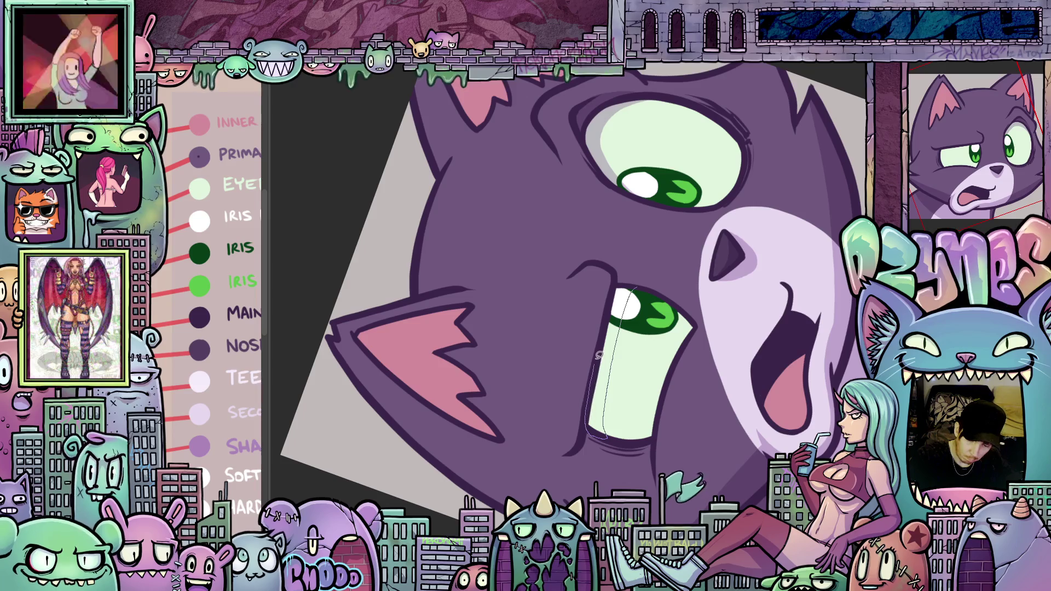
pyautogui.moveTo(625, 280); pyautogui.dragTo(533, 426)
pyautogui.moveTo(494, 387); pyautogui.dragTo(507, 433)
pyautogui.moveTo(526, 328)
pyautogui.mouseDown()
pyautogui.moveTo(602, 268)
pyautogui.moveTo(585, 313)
pyautogui.mouseUp()
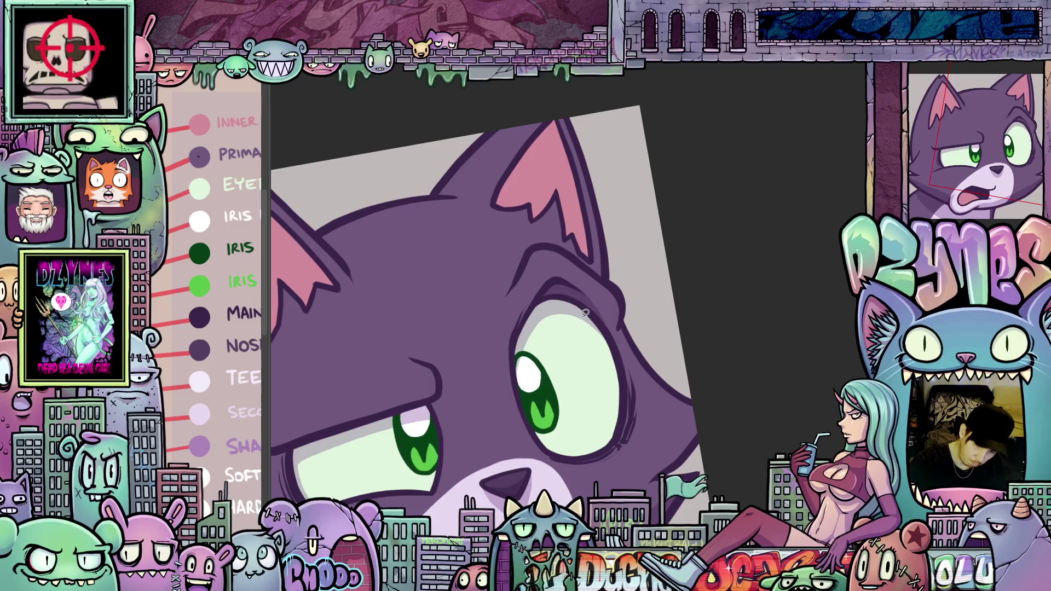
# Shade the right eye's edges and below its lower corner in a darker tone.
pyautogui.moveTo(614, 360); pyautogui.dragTo(621, 394)
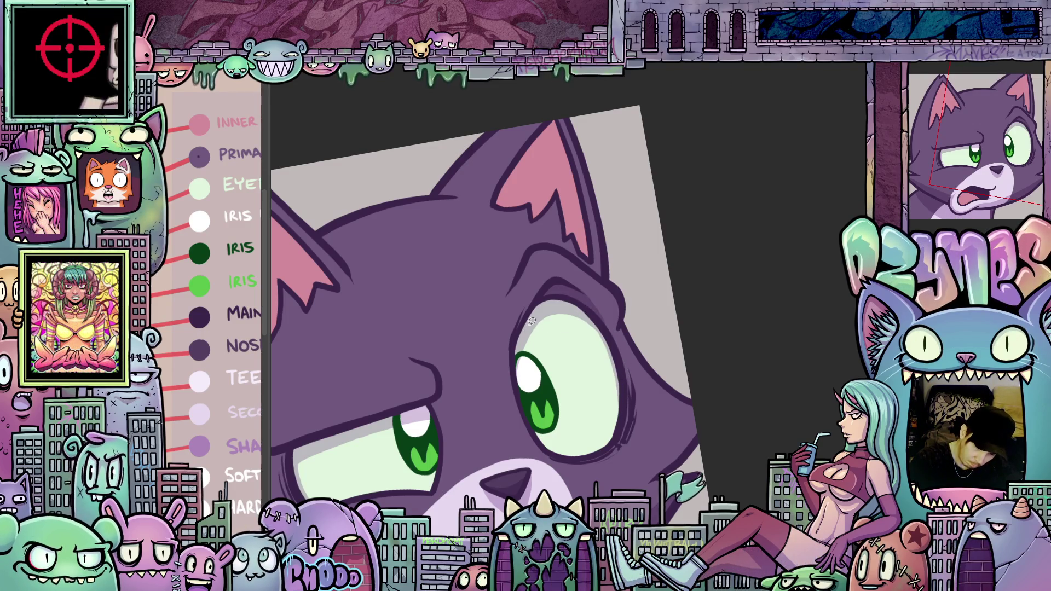
pyautogui.moveTo(532, 321)
pyautogui.mouseDown()
pyautogui.moveTo(524, 367)
pyautogui.moveTo(533, 411)
pyautogui.mouseUp()
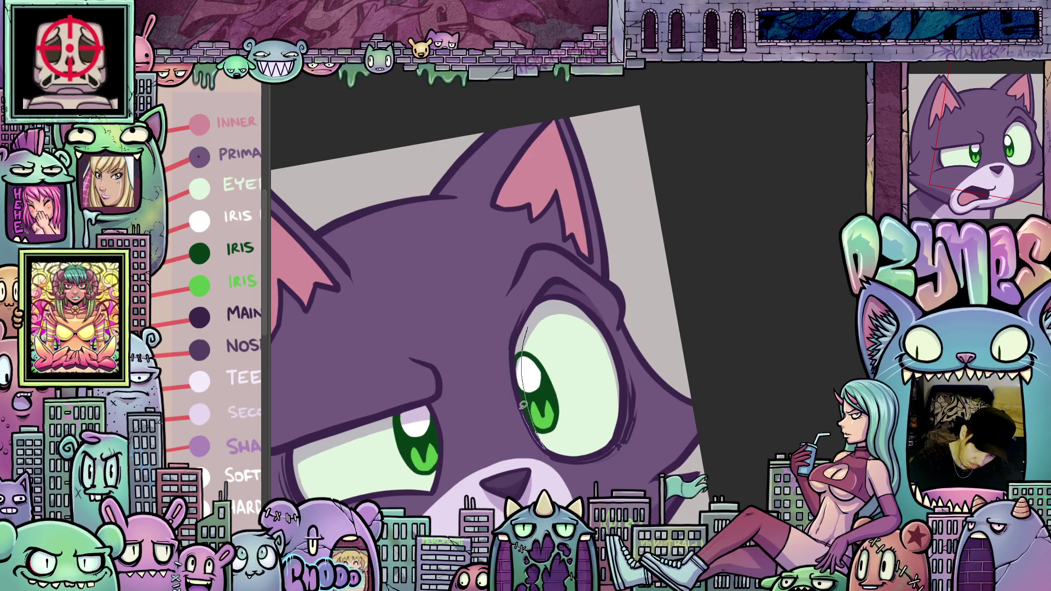
pyautogui.moveTo(523, 328)
pyautogui.mouseDown()
pyautogui.moveTo(544, 446)
pyautogui.moveTo(671, 406)
pyautogui.moveTo(607, 323)
pyautogui.moveTo(642, 319)
pyautogui.mouseUp()
pyautogui.press('5')
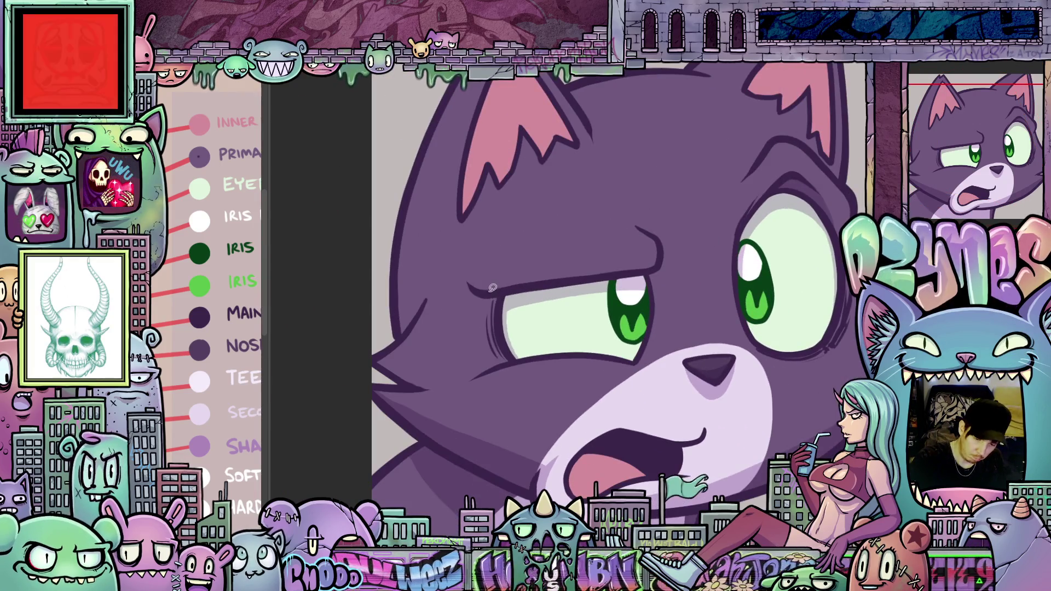
pyautogui.moveTo(492, 288)
pyautogui.mouseDown()
pyautogui.moveTo(475, 337)
pyautogui.moveTo(495, 363)
pyautogui.mouseUp()
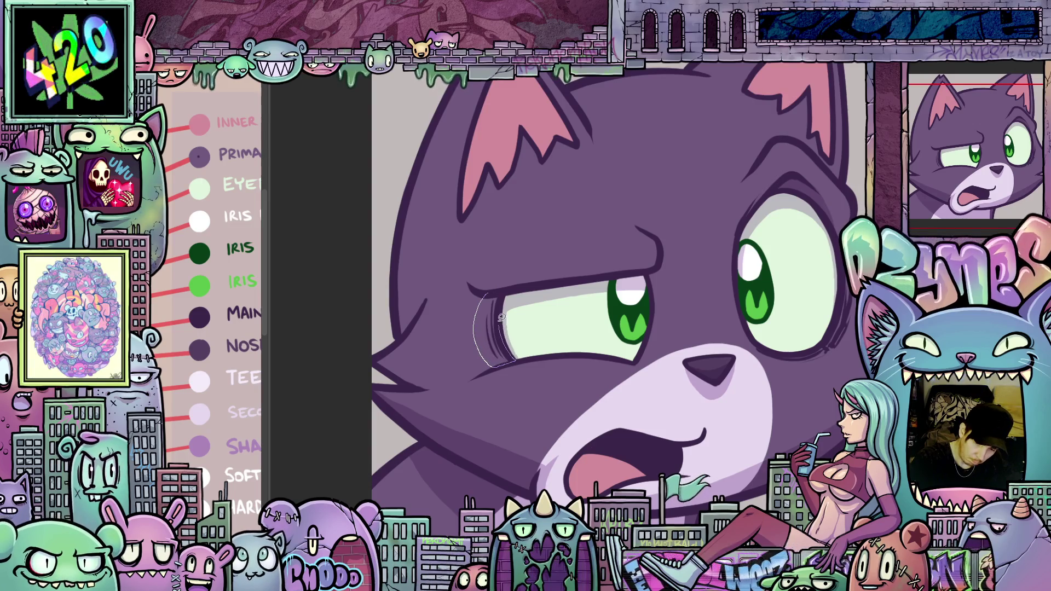
pyautogui.moveTo(495, 288); pyautogui.dragTo(706, 314)
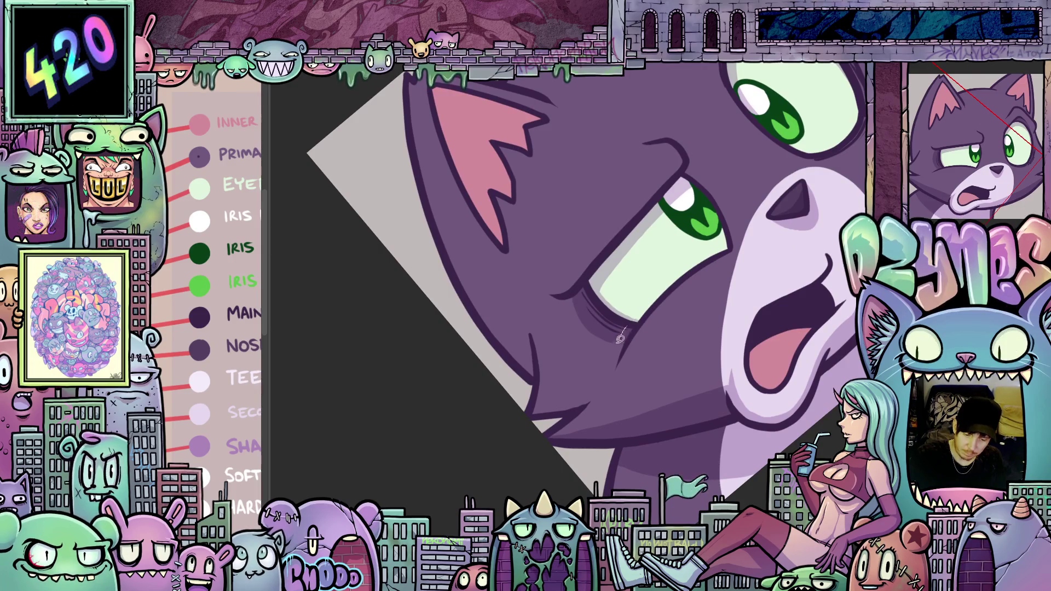
pyautogui.moveTo(629, 327); pyautogui.dragTo(613, 385)
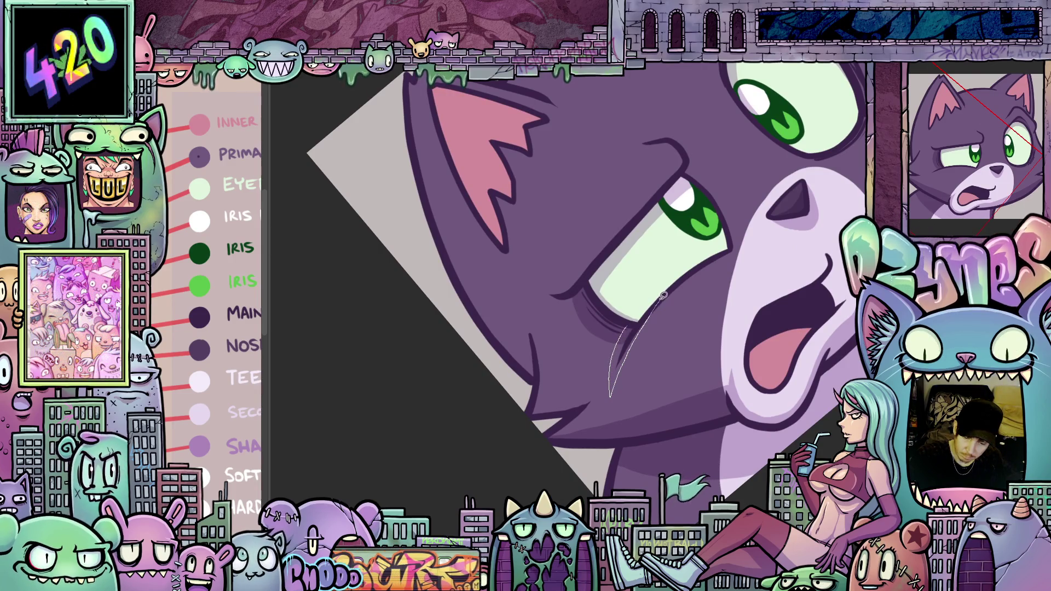
pyautogui.moveTo(722, 347)
pyautogui.mouseDown()
pyautogui.moveTo(634, 105)
pyautogui.moveTo(608, 175)
pyautogui.mouseUp()
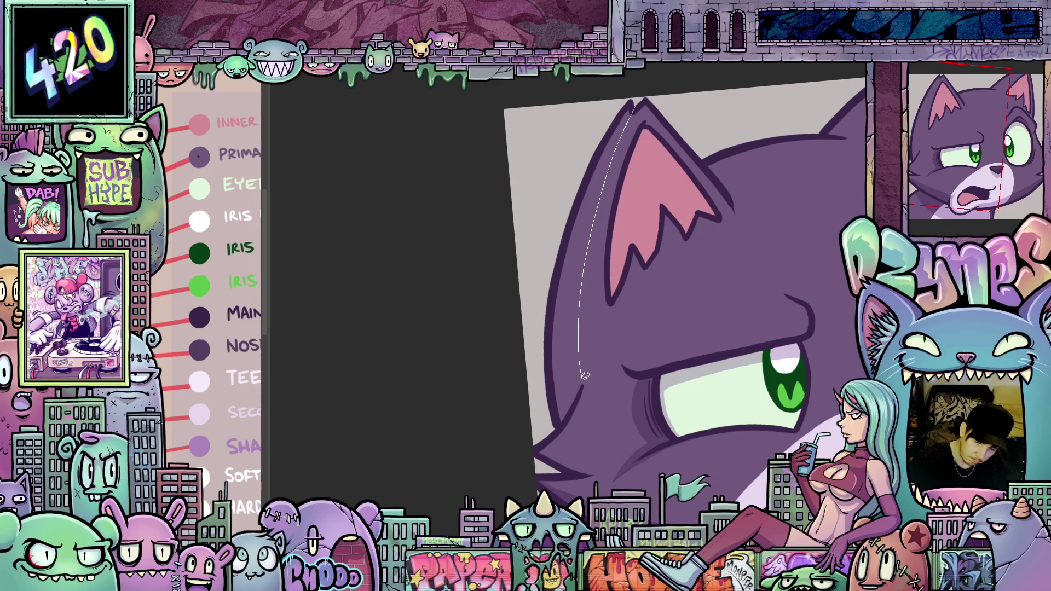
# Lasso-fill shadows along the head's left side and the left ear's inner edge.
pyautogui.moveTo(577, 404)
pyautogui.mouseDown()
pyautogui.moveTo(554, 429)
pyautogui.moveTo(544, 240)
pyautogui.mouseUp()
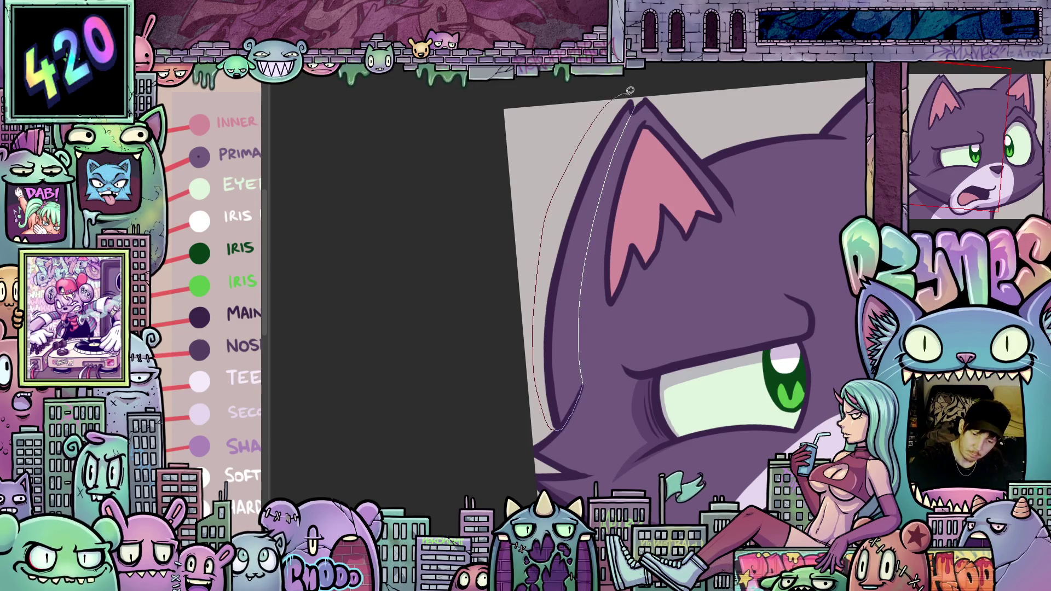
pyautogui.moveTo(630, 90)
pyautogui.mouseDown()
pyautogui.moveTo(634, 106)
pyautogui.moveTo(567, 224)
pyautogui.mouseUp()
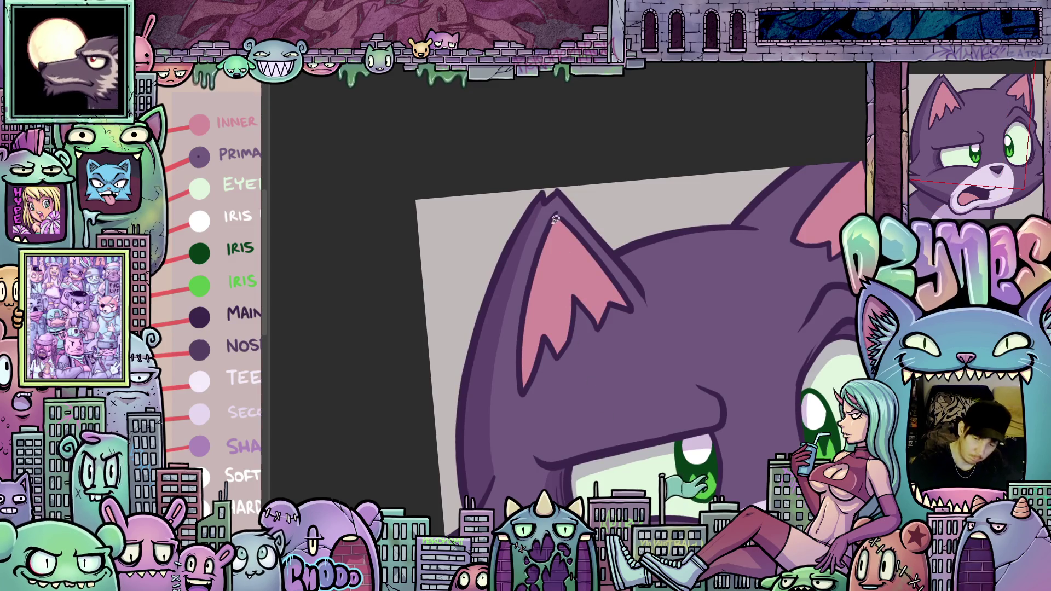
pyautogui.moveTo(608, 296); pyautogui.dragTo(560, 229)
pyautogui.moveTo(593, 275); pyautogui.dragTo(601, 326)
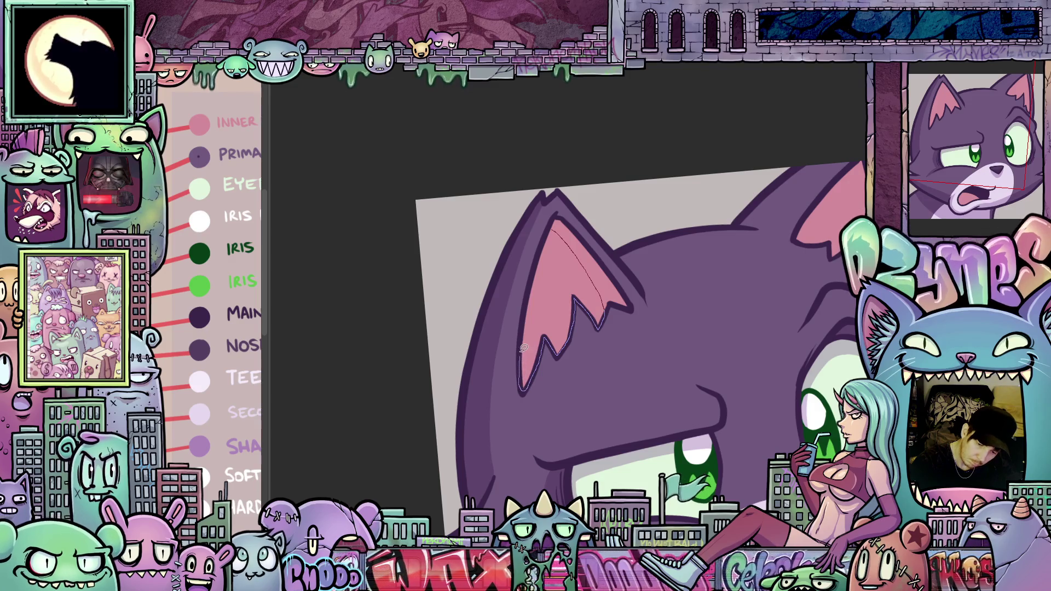
pyautogui.moveTo(524, 347); pyautogui.dragTo(526, 310)
pyautogui.moveTo(538, 263); pyautogui.dragTo(552, 229)
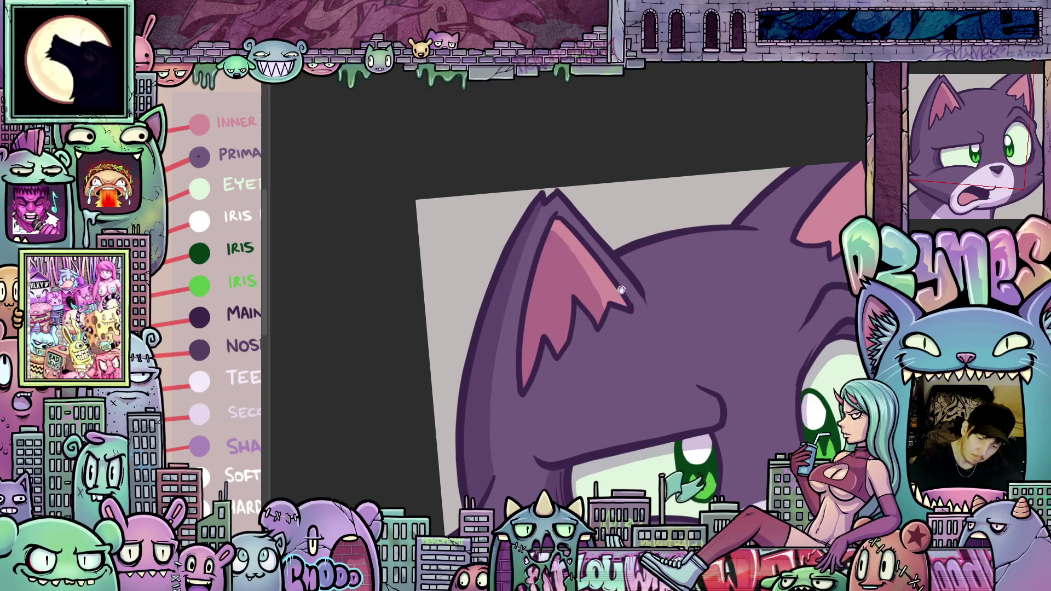
pyautogui.moveTo(814, 400)
pyautogui.mouseDown()
pyautogui.moveTo(667, 444)
pyautogui.moveTo(668, 456)
pyautogui.mouseUp()
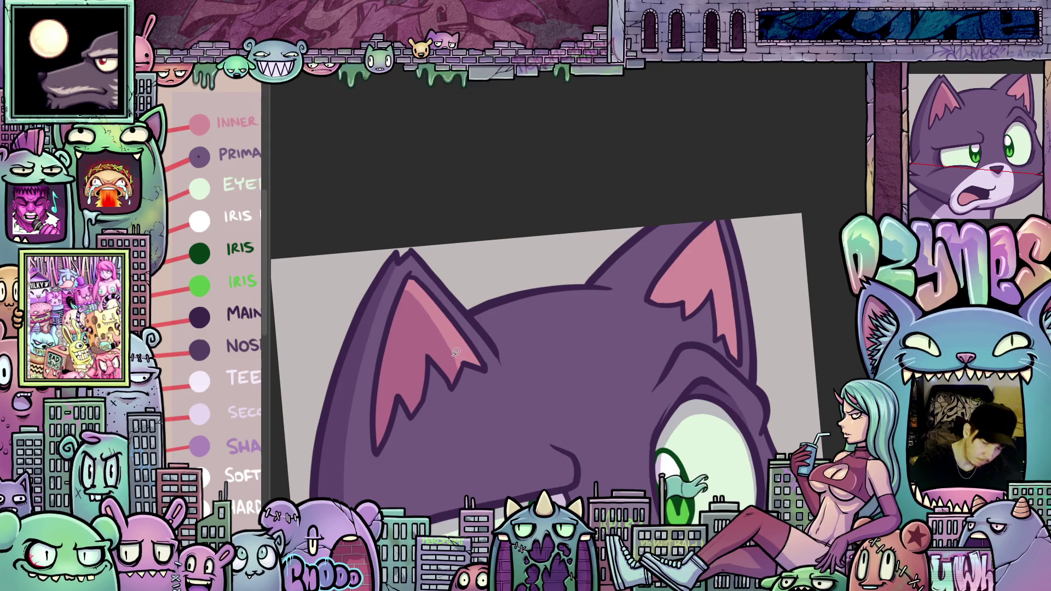
# Lasso-fill shading around the right inner ear.
pyautogui.moveTo(467, 342)
pyautogui.mouseDown()
pyautogui.moveTo(409, 347)
pyautogui.moveTo(369, 373)
pyautogui.mouseUp()
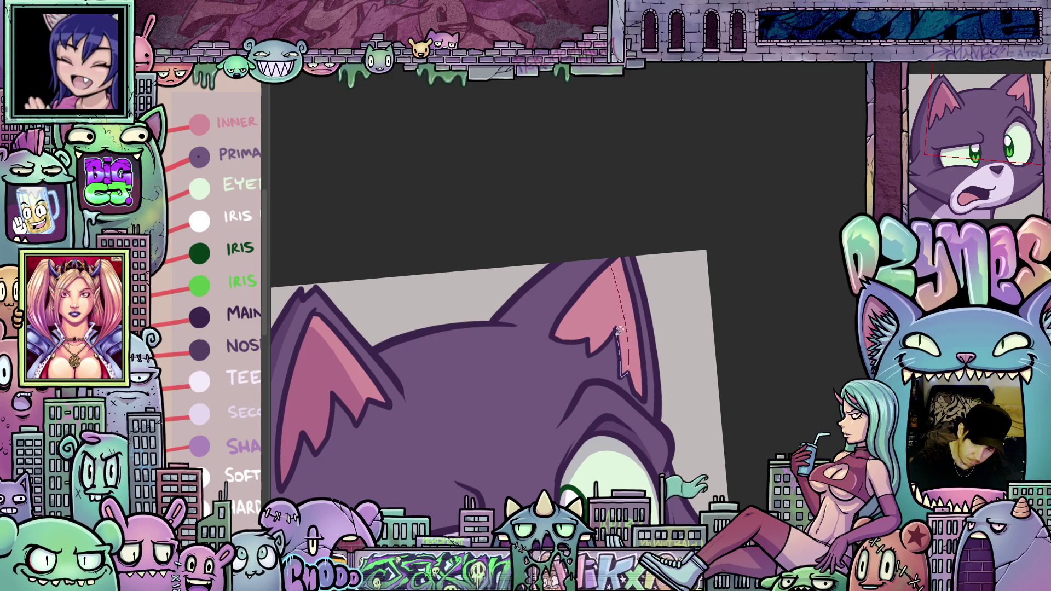
pyautogui.moveTo(594, 352)
pyautogui.mouseDown()
pyautogui.moveTo(558, 335)
pyautogui.moveTo(569, 307)
pyautogui.mouseUp()
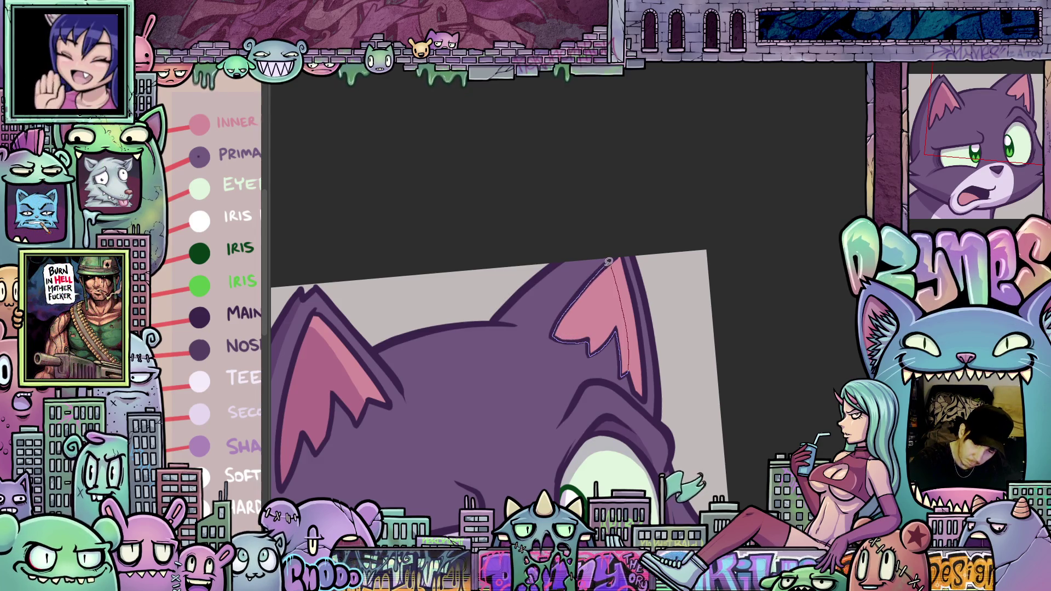
pyautogui.moveTo(609, 261)
pyautogui.mouseDown()
pyautogui.moveTo(785, 342)
pyautogui.moveTo(617, 220)
pyautogui.moveTo(608, 299)
pyautogui.moveTo(615, 197)
pyautogui.moveTo(632, 192)
pyautogui.moveTo(610, 438)
pyautogui.moveTo(788, 380)
pyautogui.moveTo(767, 460)
pyautogui.moveTo(811, 434)
pyautogui.moveTo(745, 493)
pyautogui.moveTo(701, 509)
pyautogui.mouseUp()
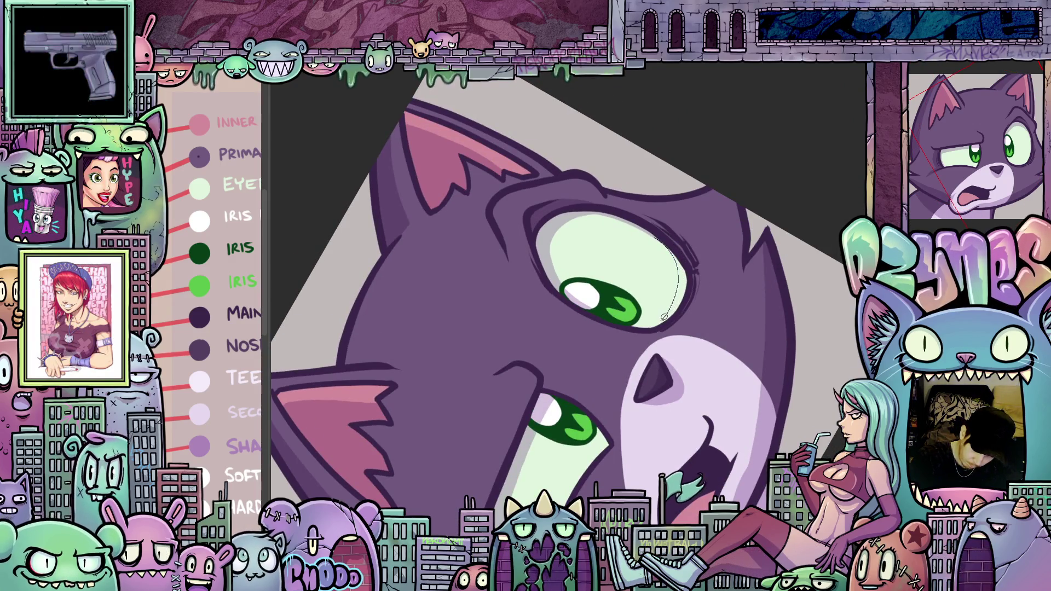
# Draw thin shadow lines along the right edge of the eye's pale area.
pyautogui.moveTo(677, 316)
pyautogui.mouseDown()
pyautogui.moveTo(692, 281)
pyautogui.moveTo(677, 246)
pyautogui.mouseUp()
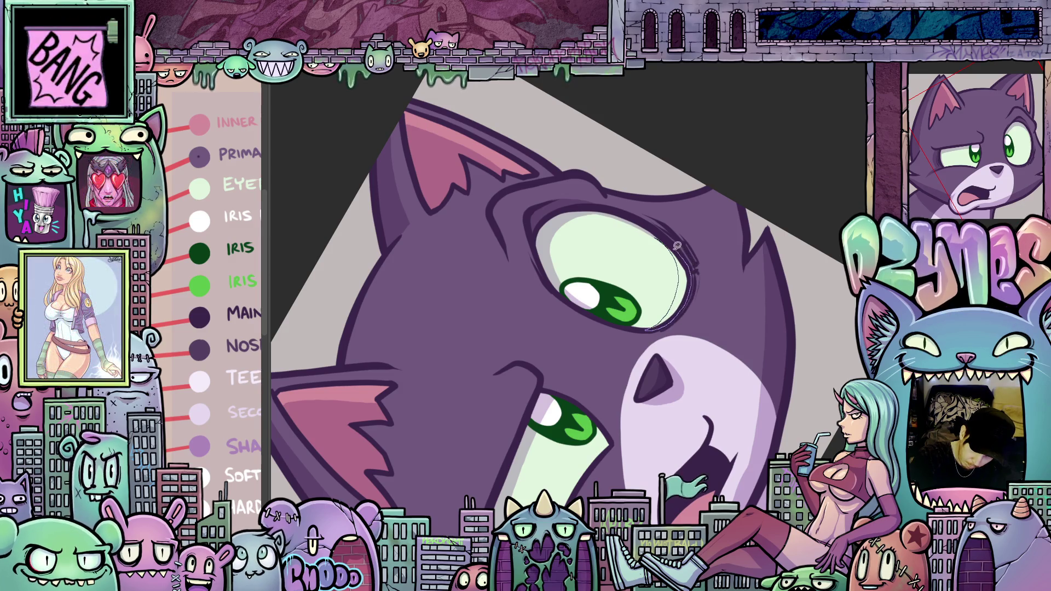
pyautogui.scroll(-5, 696, 362)
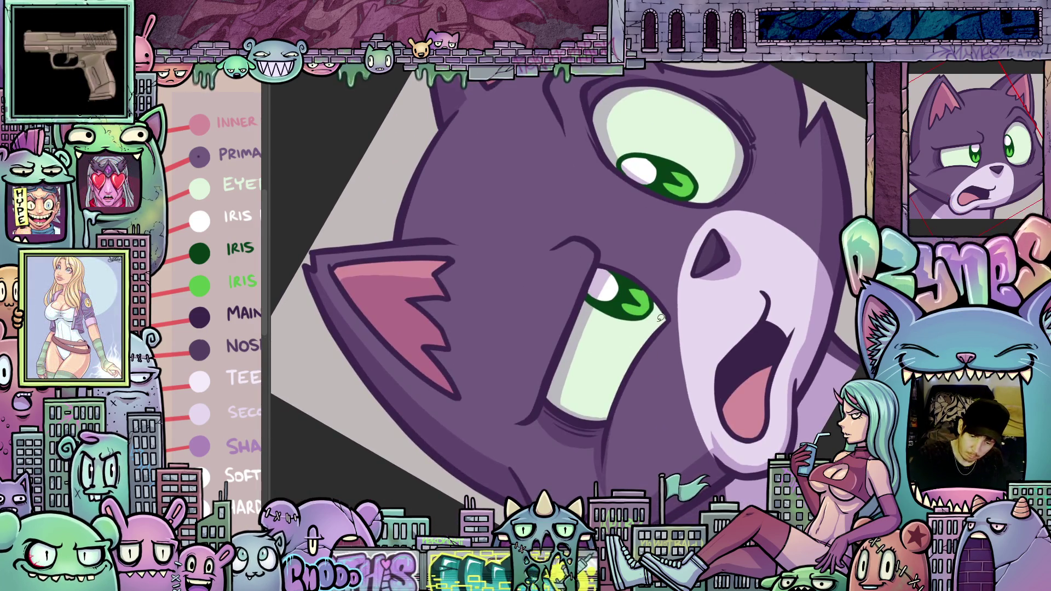
pyautogui.moveTo(662, 310)
pyautogui.mouseDown()
pyautogui.moveTo(607, 408)
pyautogui.moveTo(585, 420)
pyautogui.mouseUp()
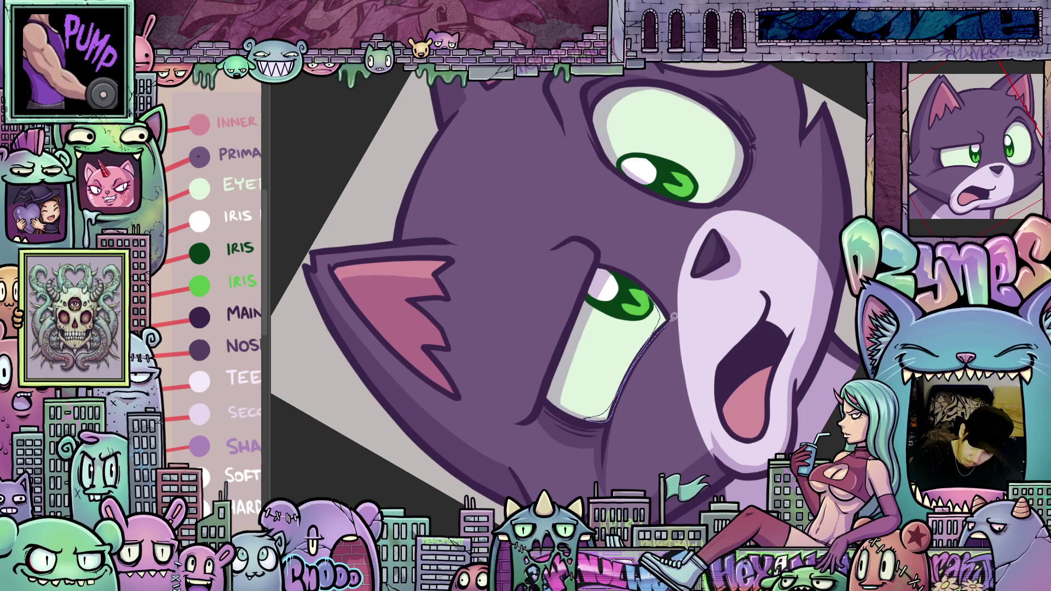
pyautogui.moveTo(762, 289)
pyautogui.mouseDown()
pyautogui.moveTo(657, 383)
pyautogui.moveTo(604, 462)
pyautogui.mouseUp()
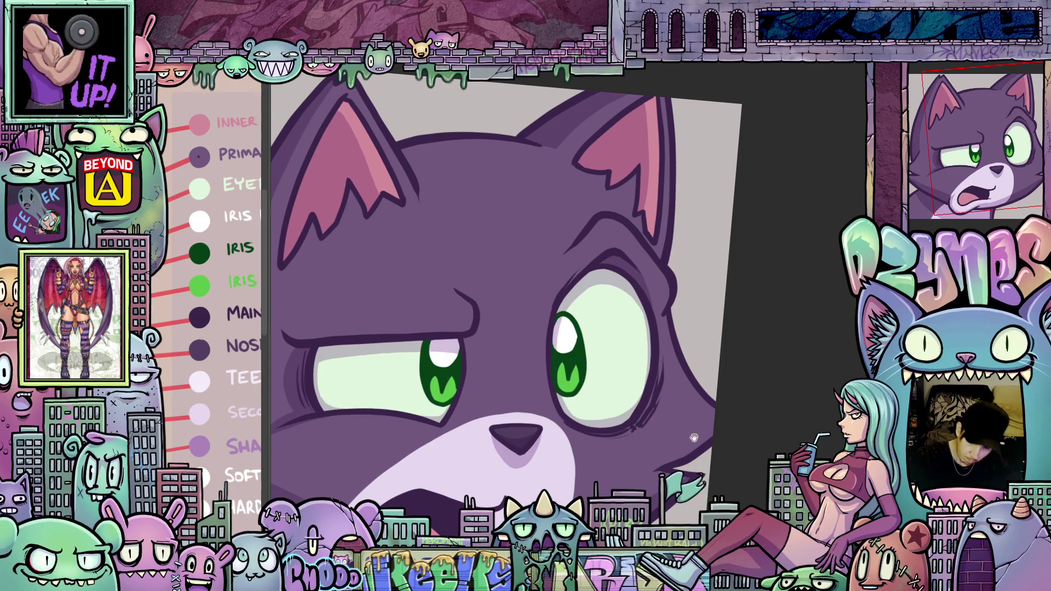
# Lasso-fill a shadow under the left eye's lower lid, discarding the trial light lines.
pyautogui.moveTo(693, 447)
pyautogui.mouseDown()
pyautogui.moveTo(816, 366)
pyautogui.moveTo(796, 384)
pyautogui.moveTo(737, 262)
pyautogui.mouseUp()
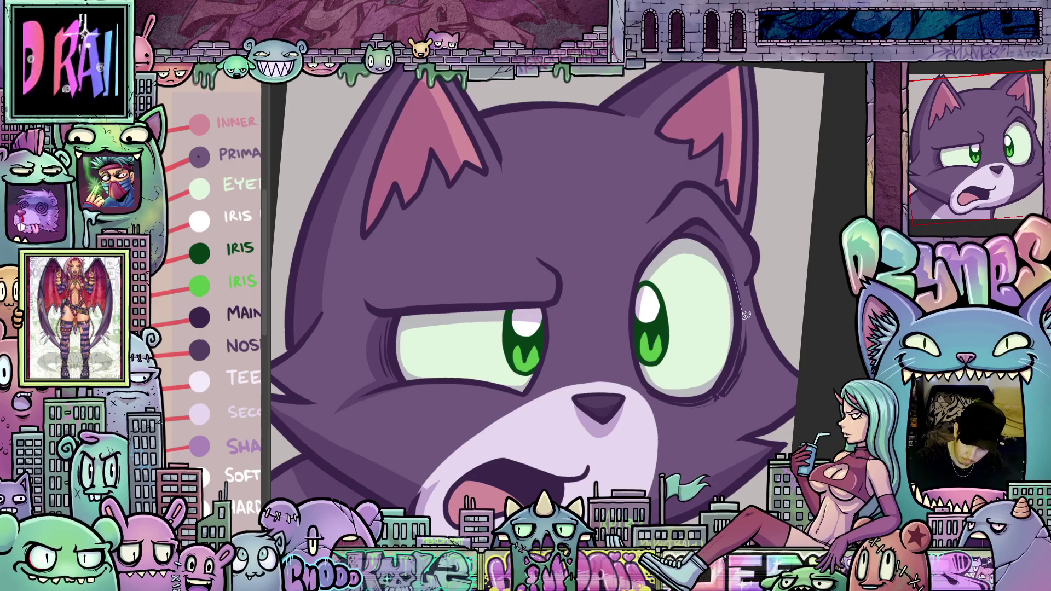
pyautogui.moveTo(746, 315); pyautogui.dragTo(739, 387)
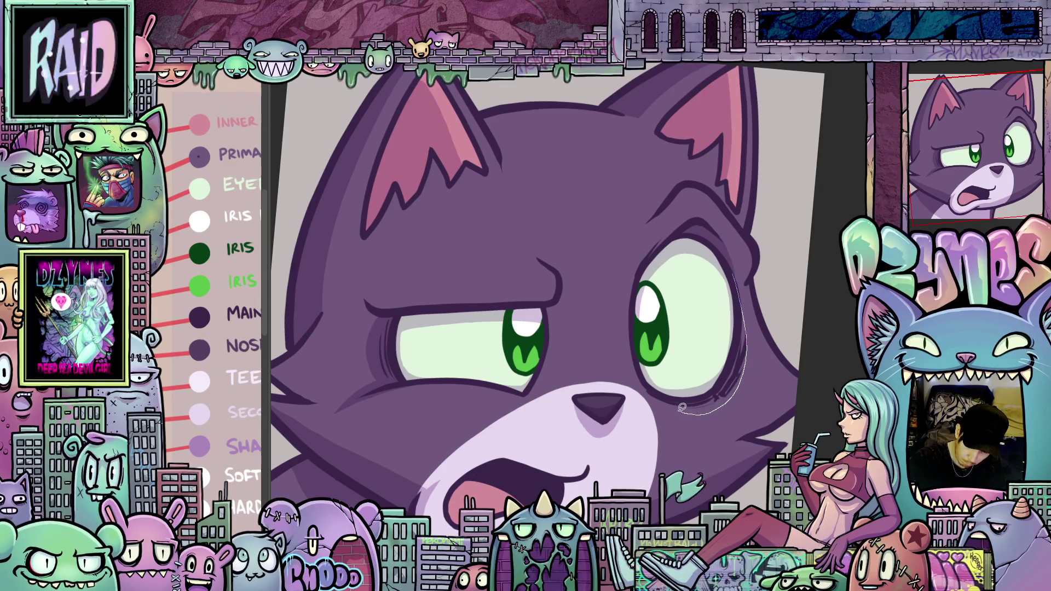
pyautogui.moveTo(664, 397); pyautogui.dragTo(714, 393)
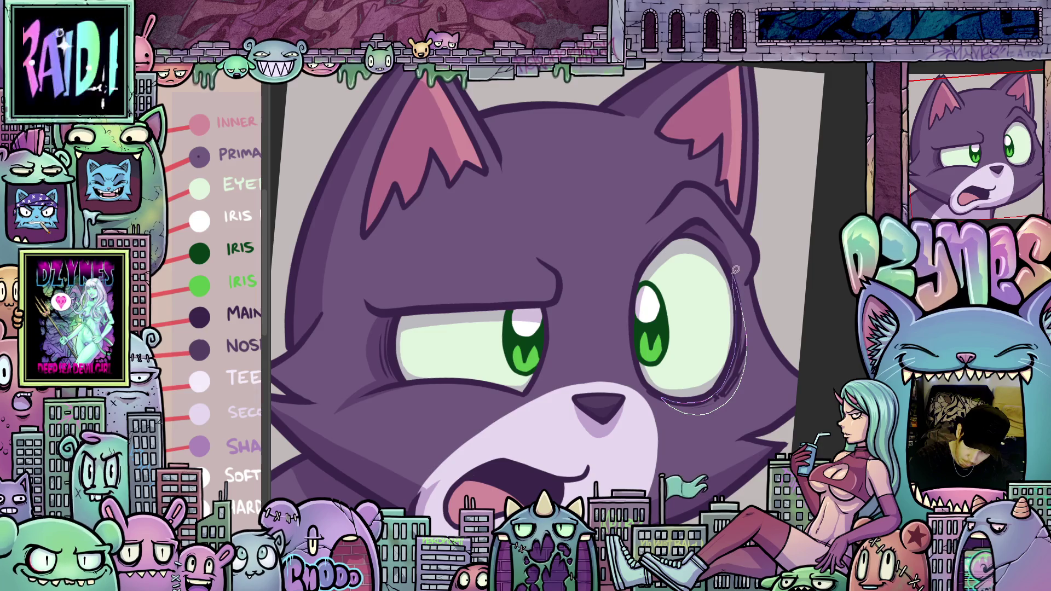
pyautogui.hotkey('ctrl', 'z')
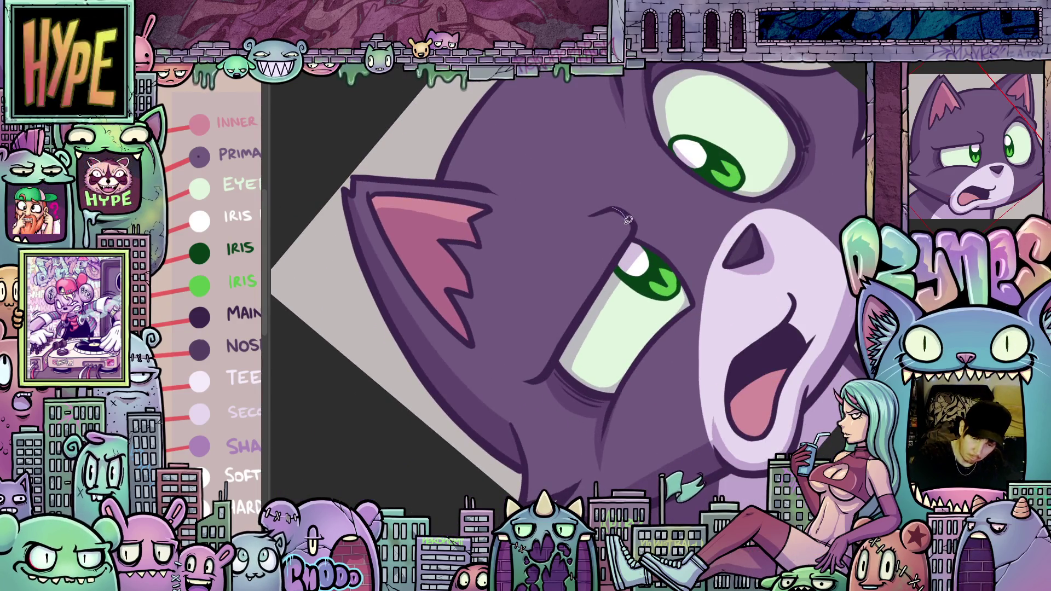
pyautogui.moveTo(628, 220); pyautogui.dragTo(616, 246)
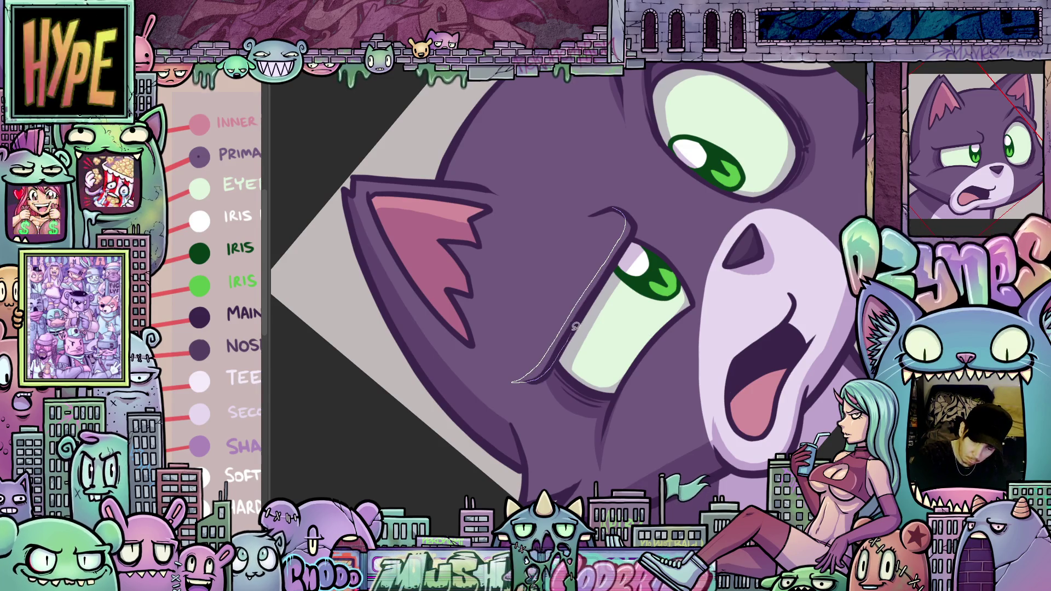
pyautogui.moveTo(636, 228); pyautogui.dragTo(624, 212)
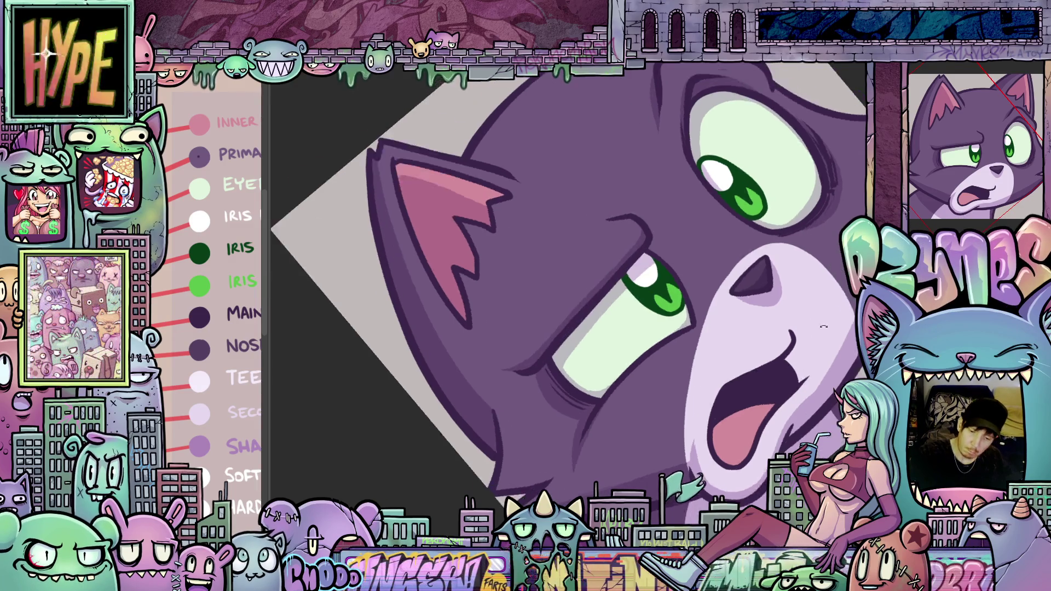
pyautogui.scroll(-8, 753, 346)
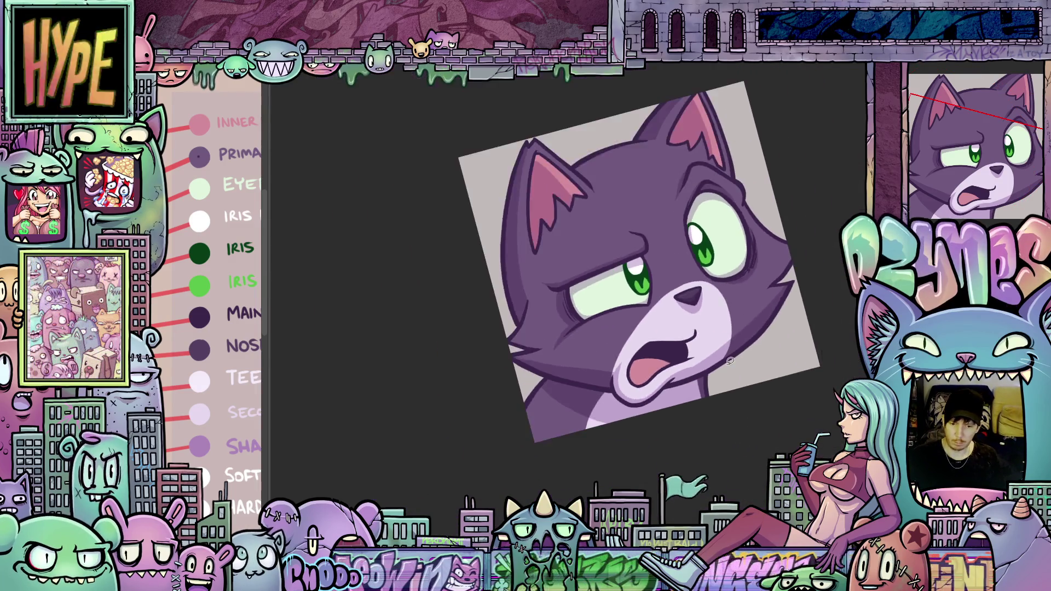
pyautogui.scroll(3, 739, 387)
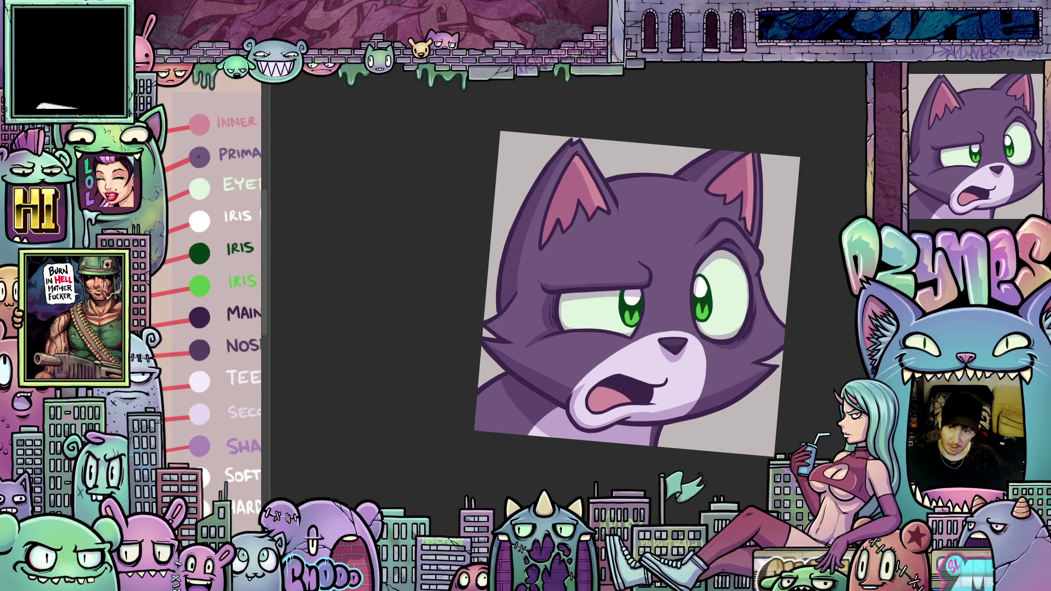
pyautogui.scroll(1, 823, 315)
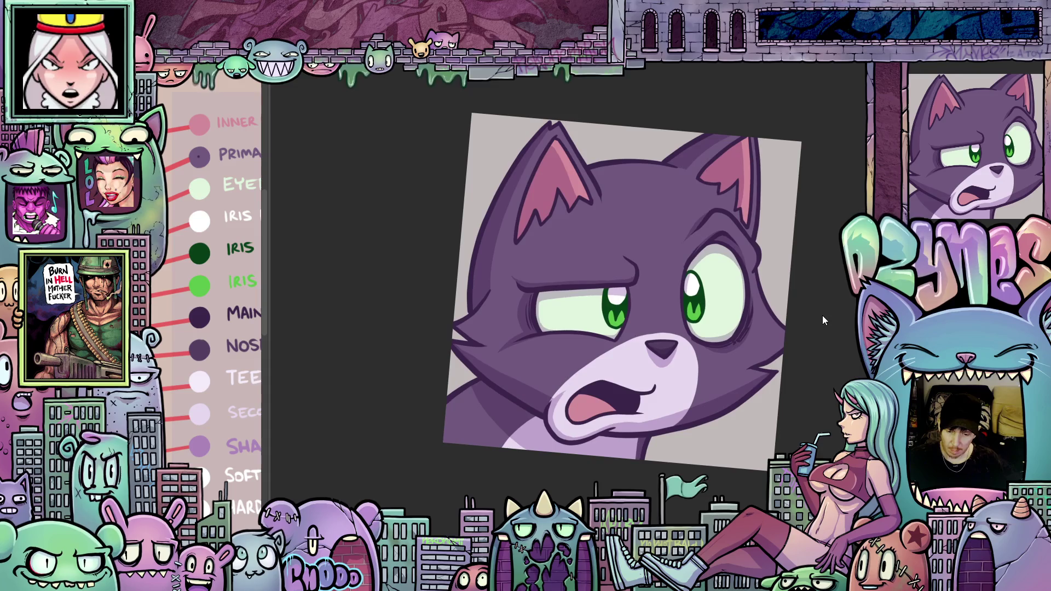
pyautogui.scroll(-2, 815, 309)
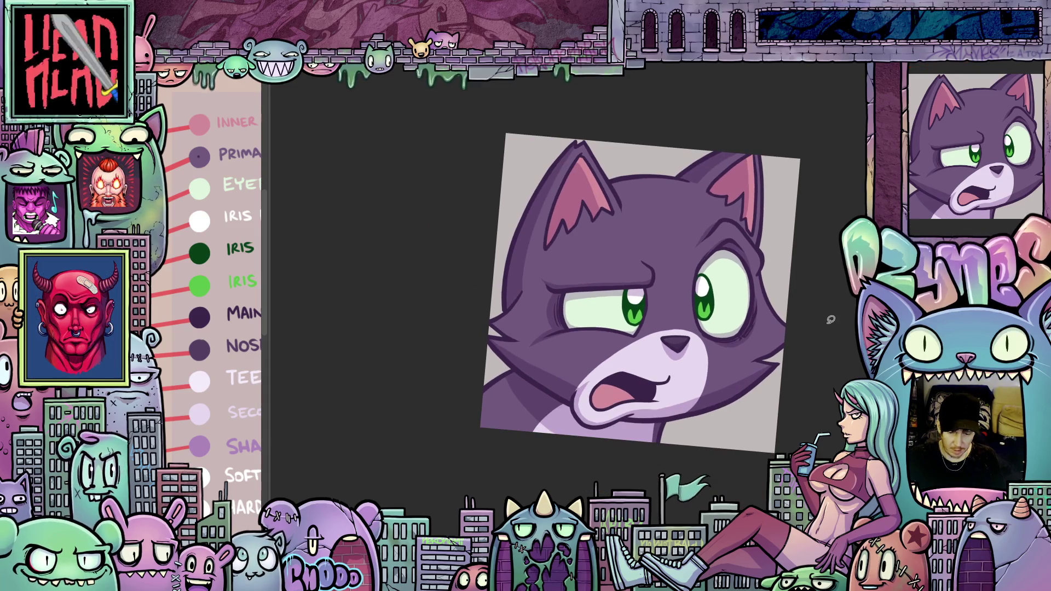
pyautogui.moveTo(840, 365)
pyautogui.mouseDown()
pyautogui.moveTo(822, 347)
pyautogui.moveTo(814, 360)
pyautogui.moveTo(858, 383)
pyautogui.moveTo(800, 384)
pyautogui.mouseUp()
pyautogui.scroll(3, 819, 345)
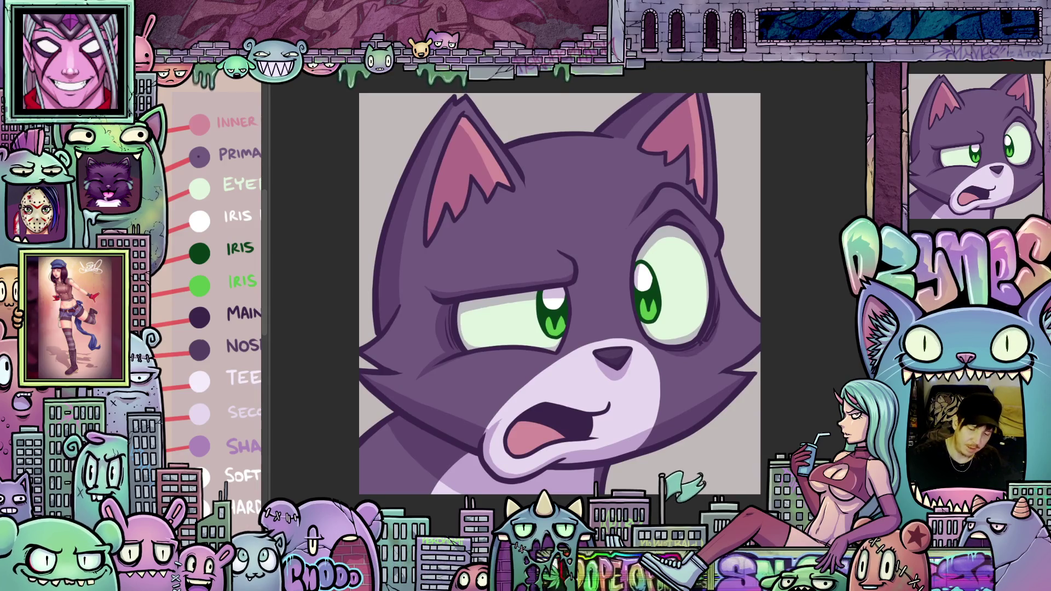
pyautogui.scroll(3, 800, 384)
# Lasso-fill small shadows under the cat's chin and beside the right eye.
pyautogui.moveTo(800, 384)
pyautogui.mouseDown()
pyautogui.moveTo(767, 351)
pyautogui.moveTo(633, 355)
pyautogui.mouseUp()
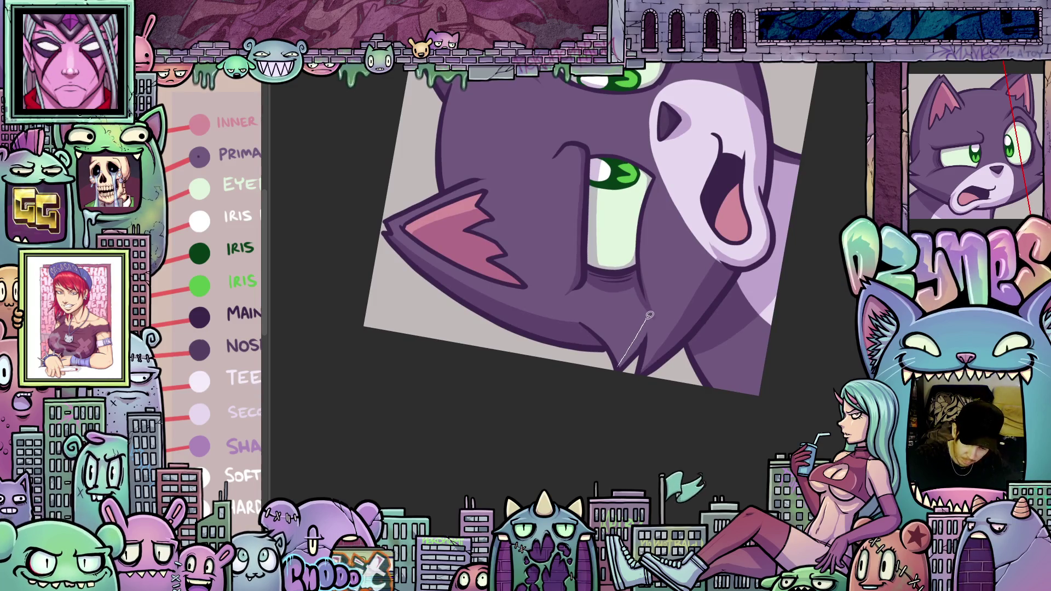
pyautogui.moveTo(618, 366); pyautogui.dragTo(649, 339)
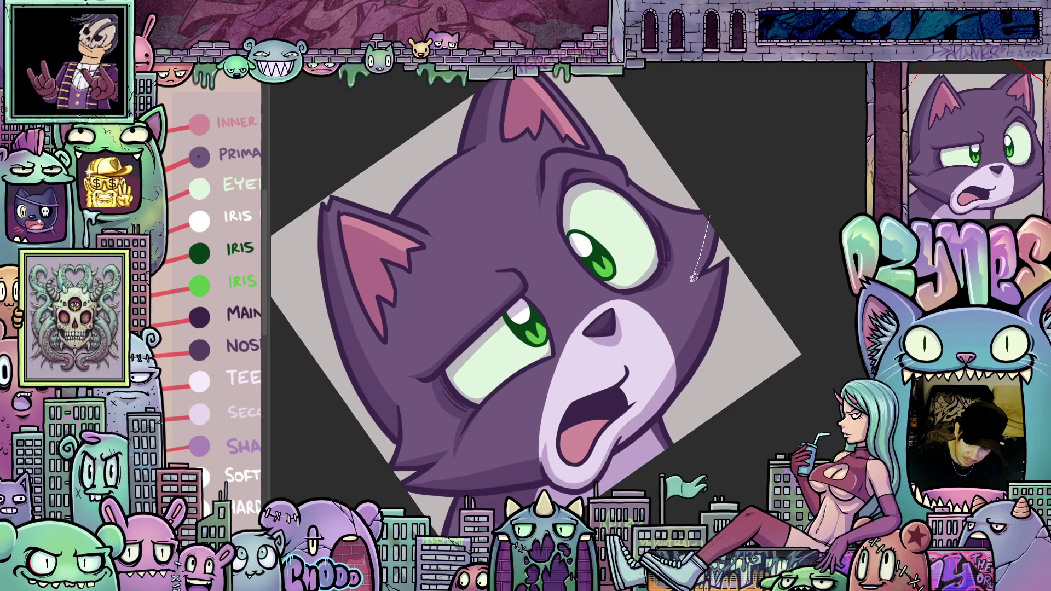
pyautogui.moveTo(713, 216)
pyautogui.mouseDown()
pyautogui.moveTo(709, 267)
pyautogui.moveTo(723, 218)
pyautogui.mouseUp()
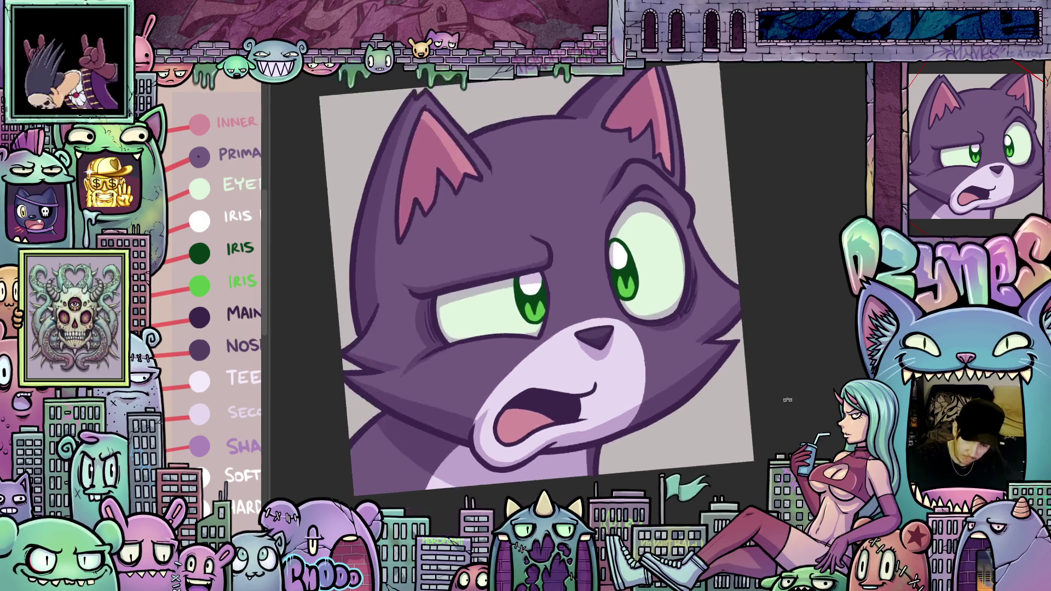
pyautogui.moveTo(760, 439); pyautogui.dragTo(628, 423)
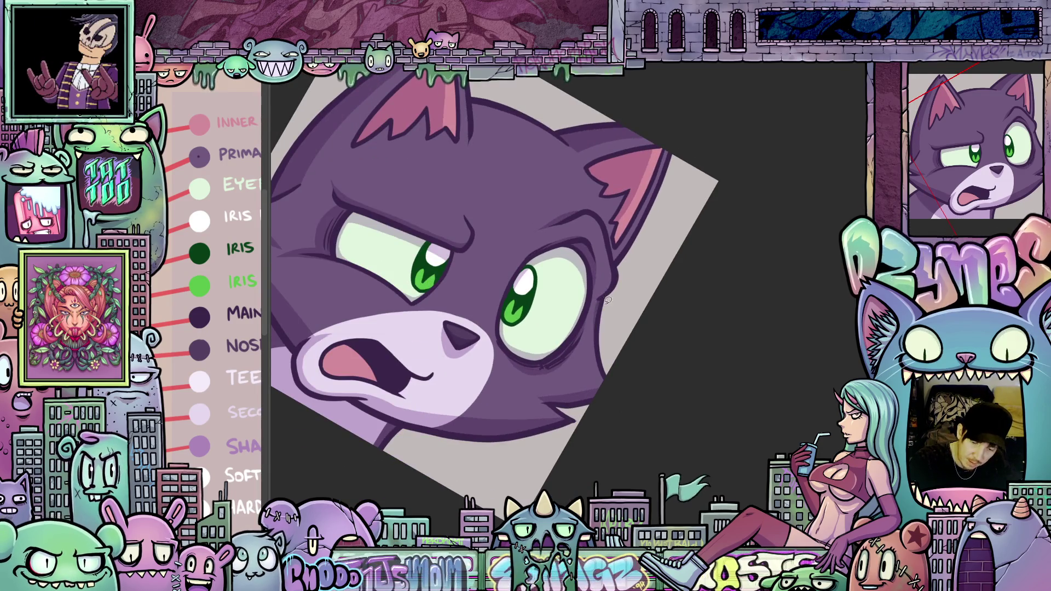
pyautogui.moveTo(790, 404)
pyautogui.mouseDown()
pyautogui.moveTo(716, 379)
pyautogui.moveTo(814, 354)
pyautogui.moveTo(739, 422)
pyautogui.moveTo(742, 400)
pyautogui.moveTo(805, 404)
pyautogui.moveTo(729, 373)
pyautogui.moveTo(642, 358)
pyautogui.moveTo(666, 306)
pyautogui.mouseUp()
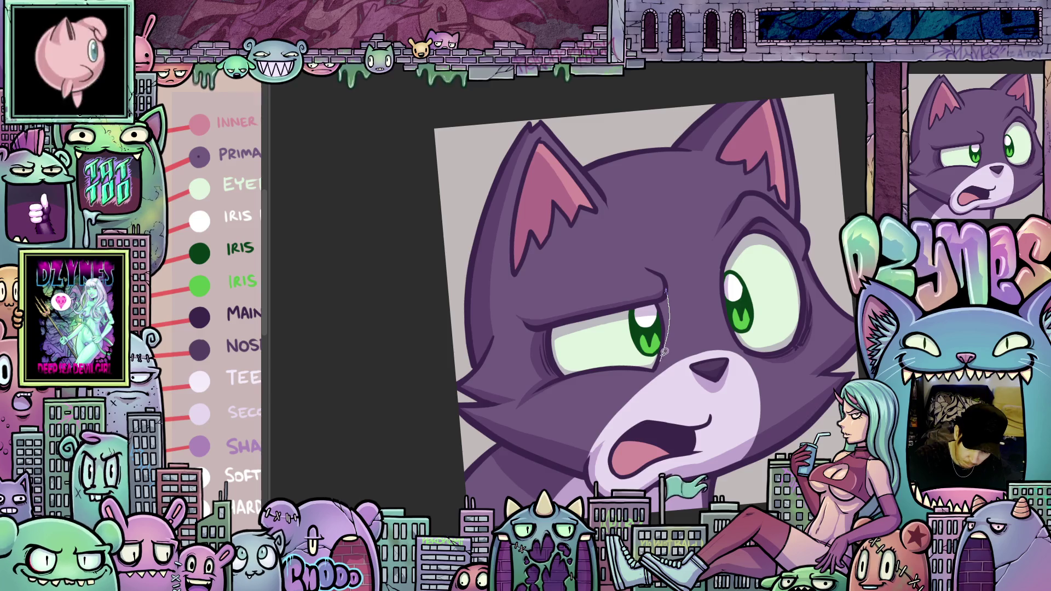
pyautogui.moveTo(717, 319); pyautogui.dragTo(637, 337)
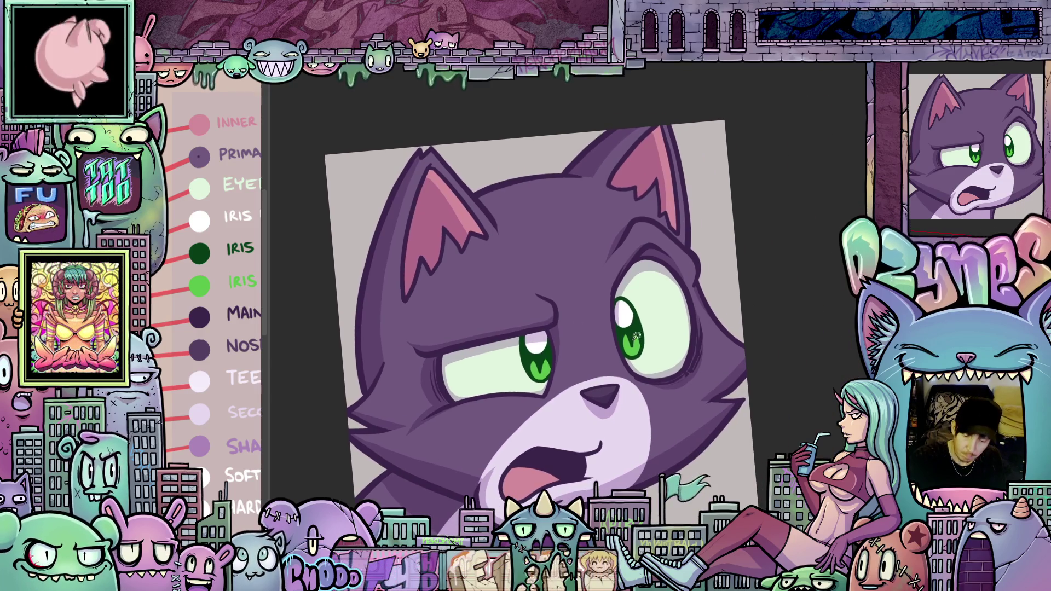